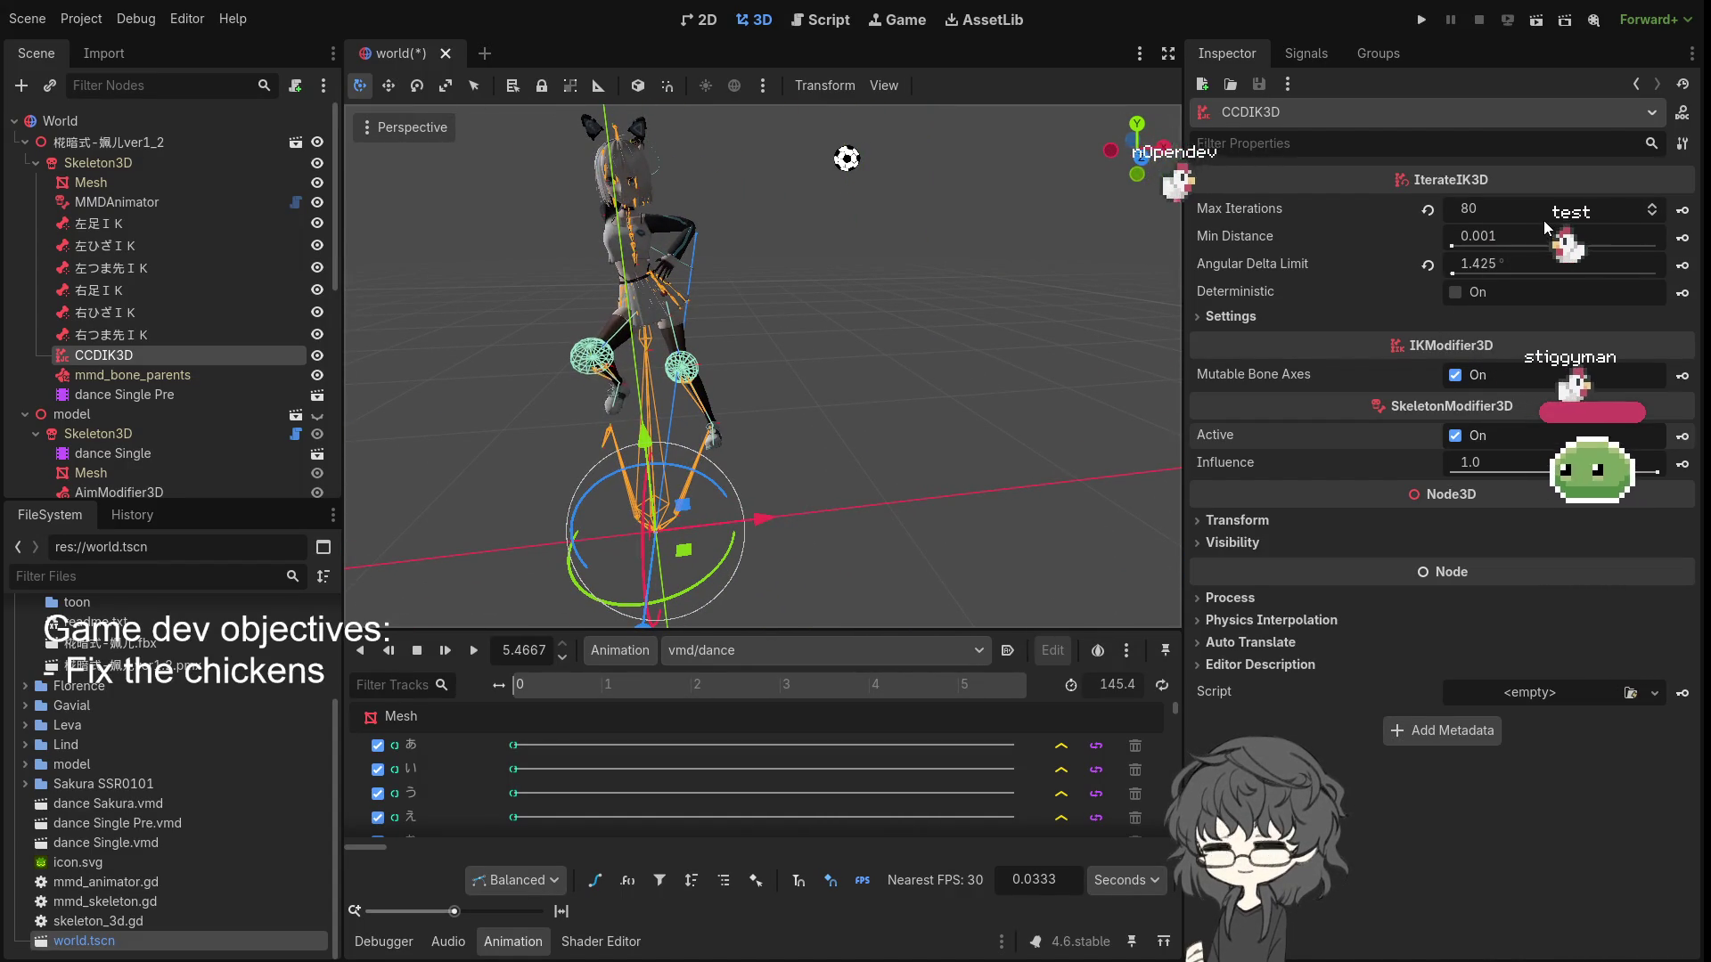
- Test CCDIK3D's Deterministic, Mutable Bone Axes and Active toggles against the leg pose
click(1454, 294)
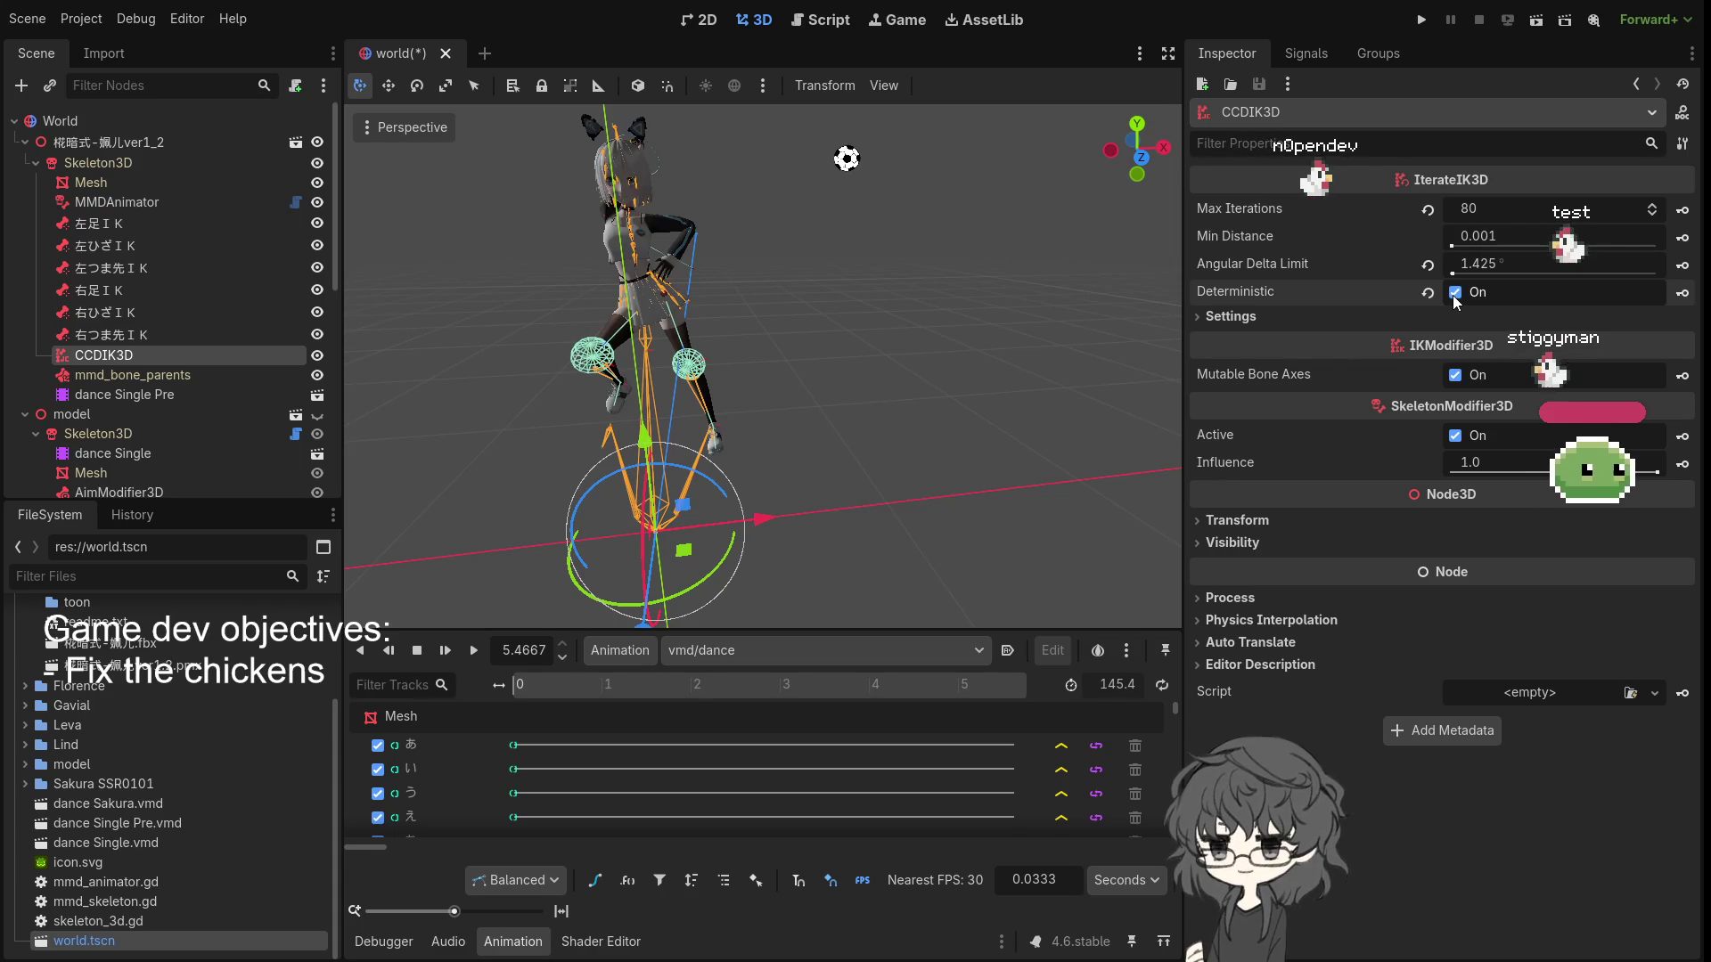
click(1455, 294)
mouse_move(918, 286)
mouse_down()
mouse_move(790, 420)
mouse_move(864, 383)
mouse_move(1096, 349)
mouse_up()
click(1454, 375)
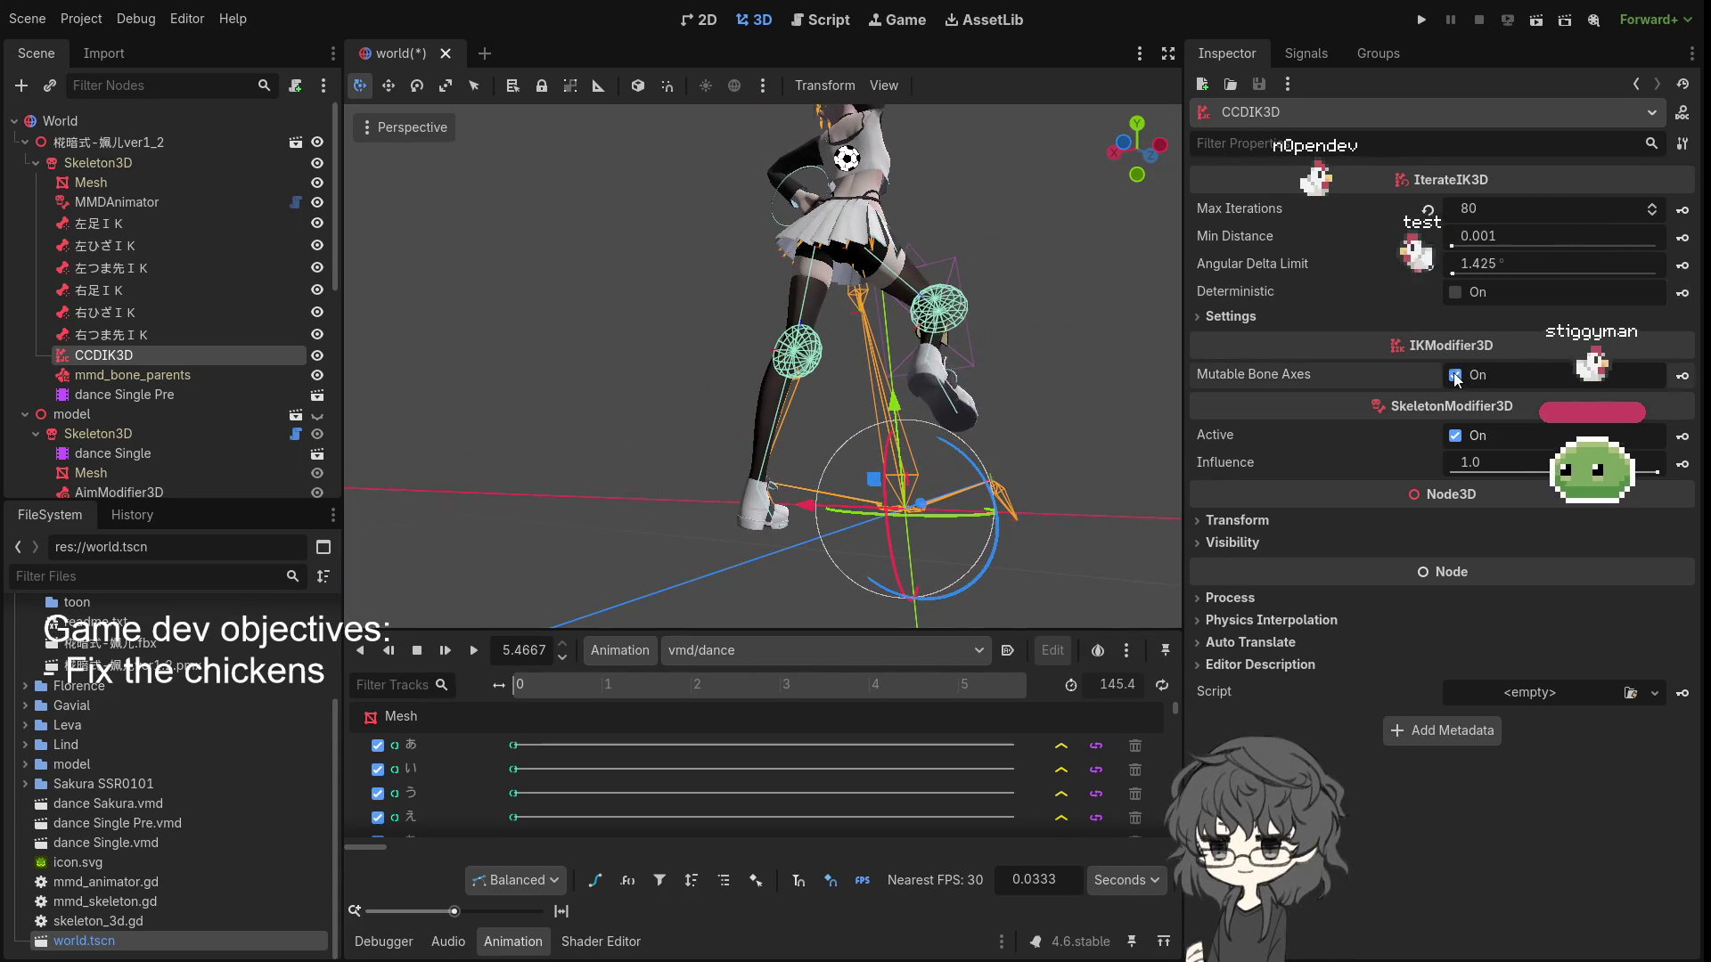
click(1456, 294)
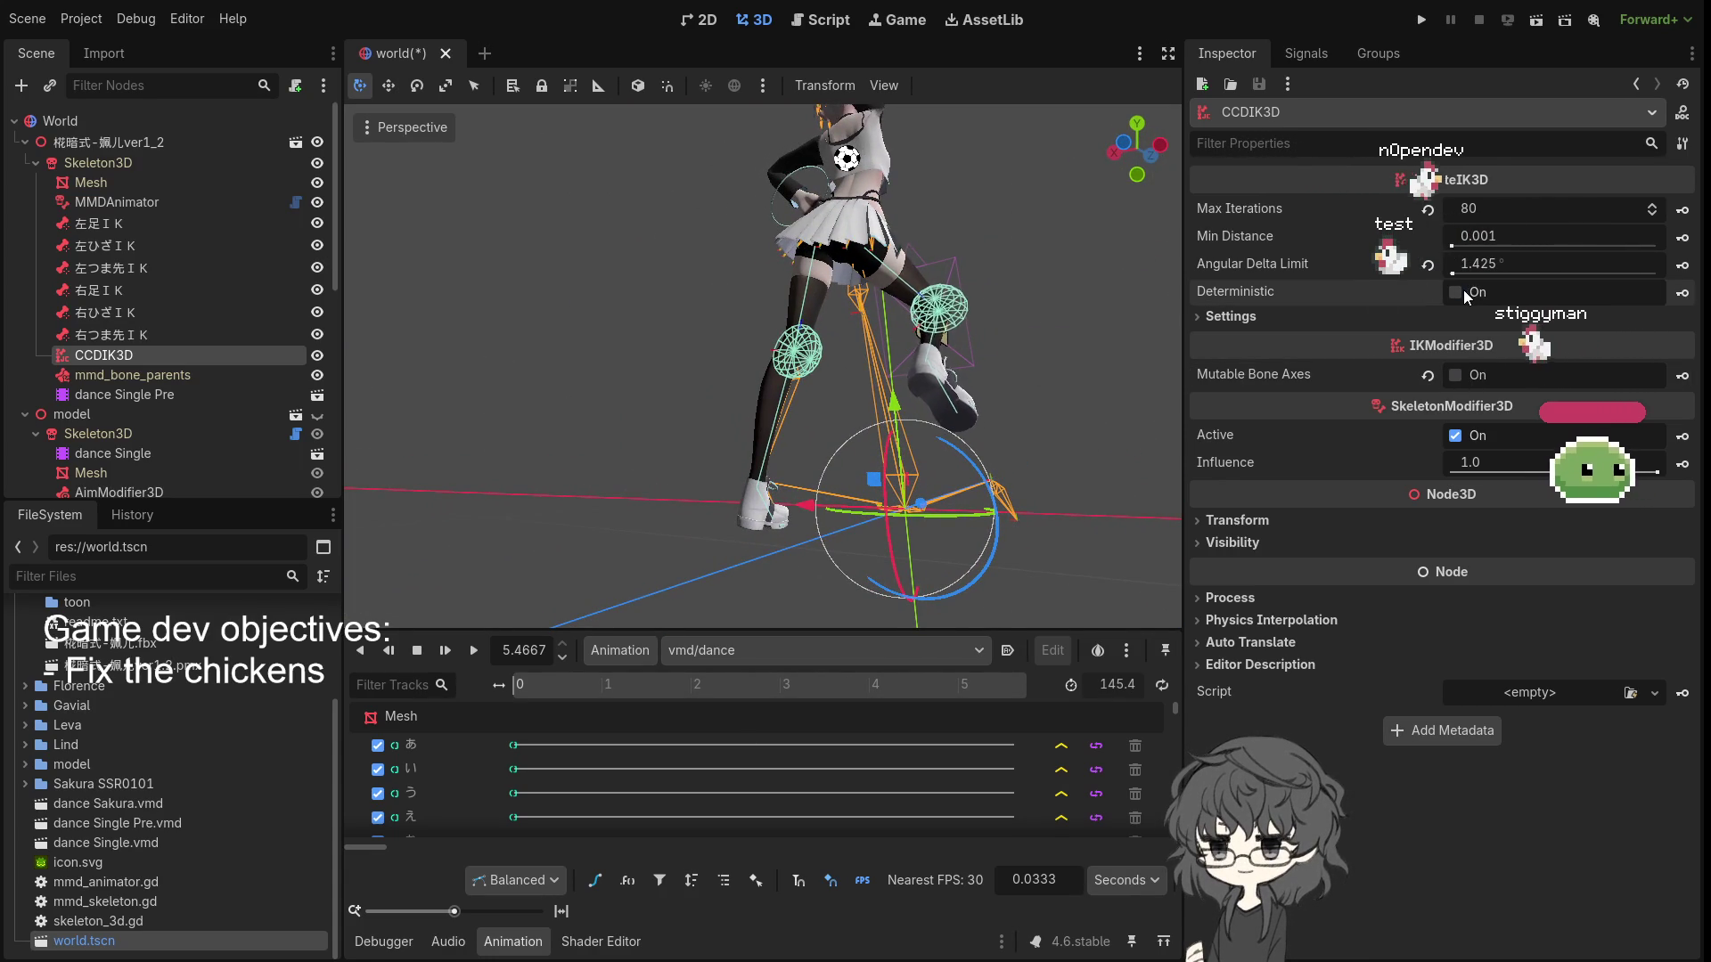
click(1454, 437)
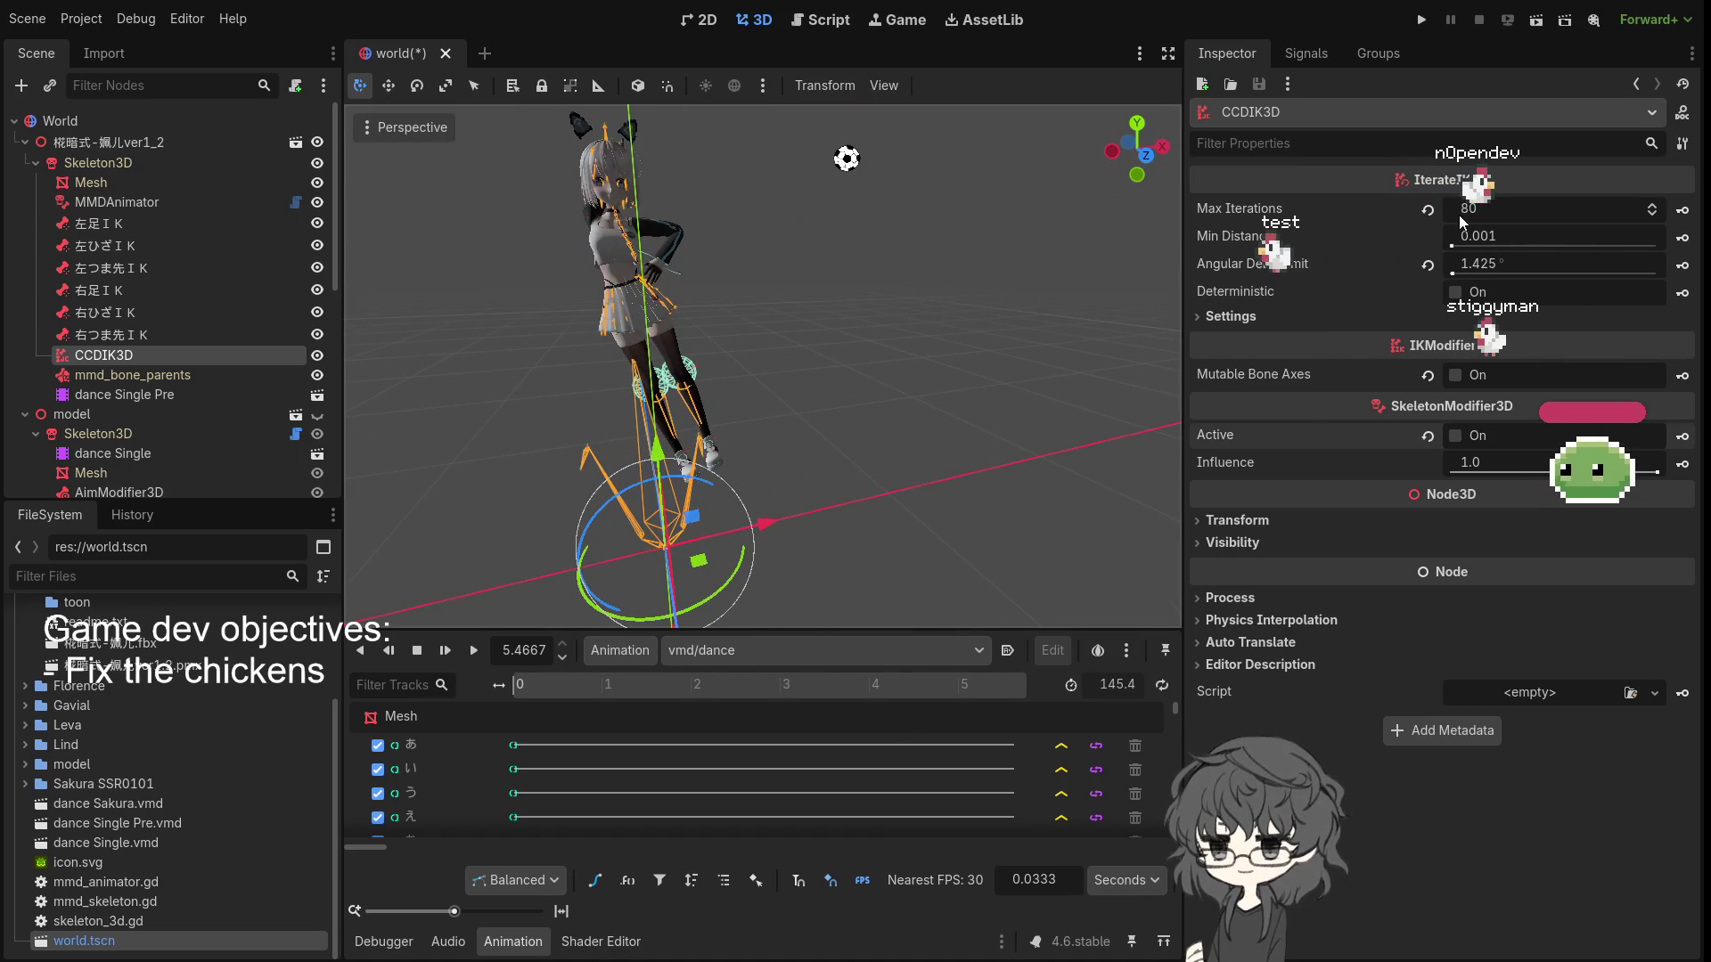
- Raise Angular Delta Limit to about 7.66°, with Active and Mutable Bone Axes re-enabled
drag(1455, 272, 1468, 275)
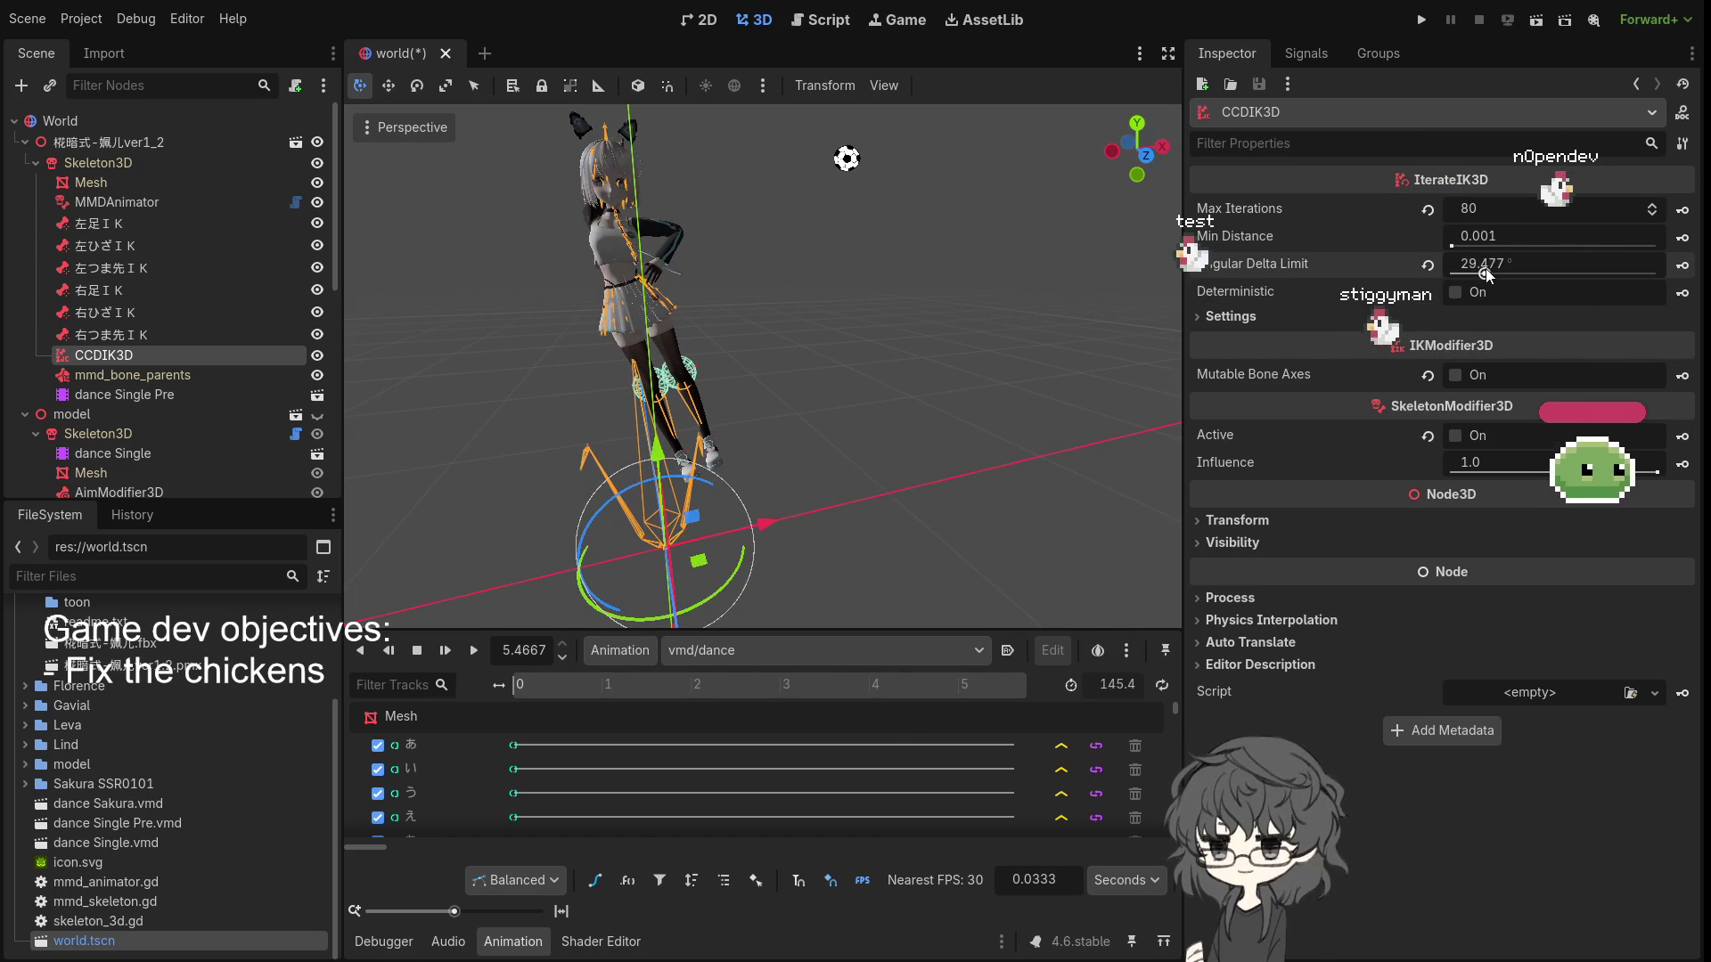
click(1455, 434)
click(1454, 375)
mouse_move(893, 344)
mouse_down()
mouse_move(1040, 331)
mouse_move(1506, 184)
mouse_up()
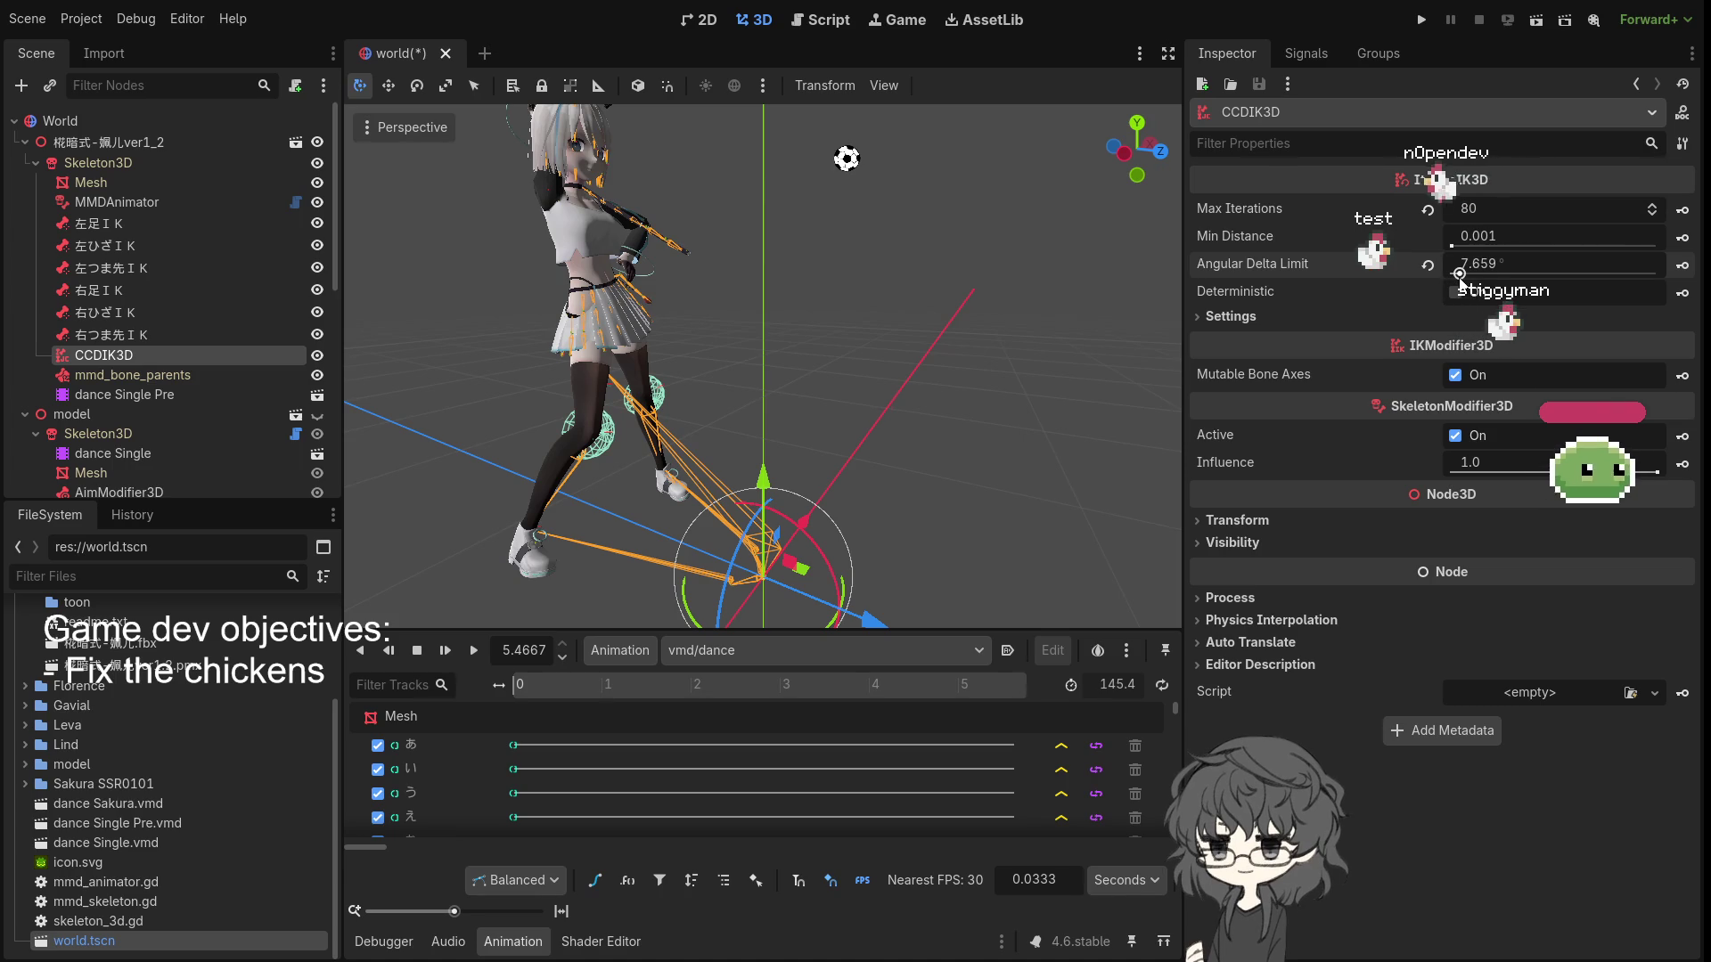
- Play the dance animation with CCDIK3D Deterministic on at an 8.438° Angular Delta Limit
drag(846, 356, 728, 355)
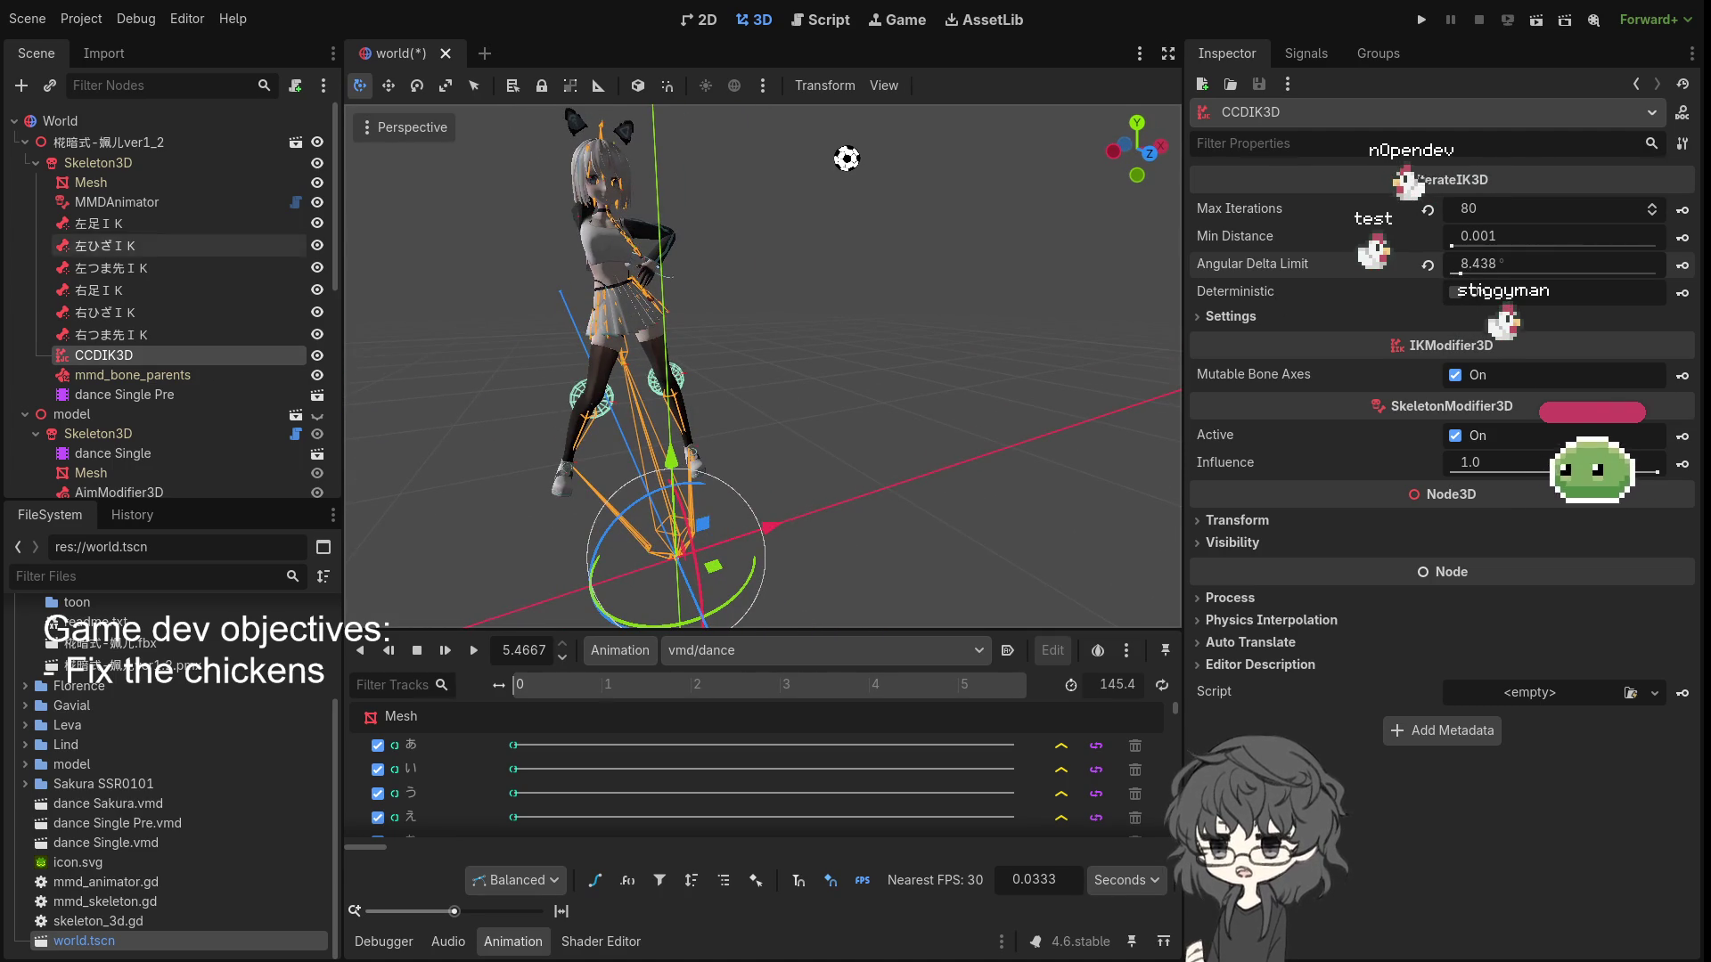
click(473, 651)
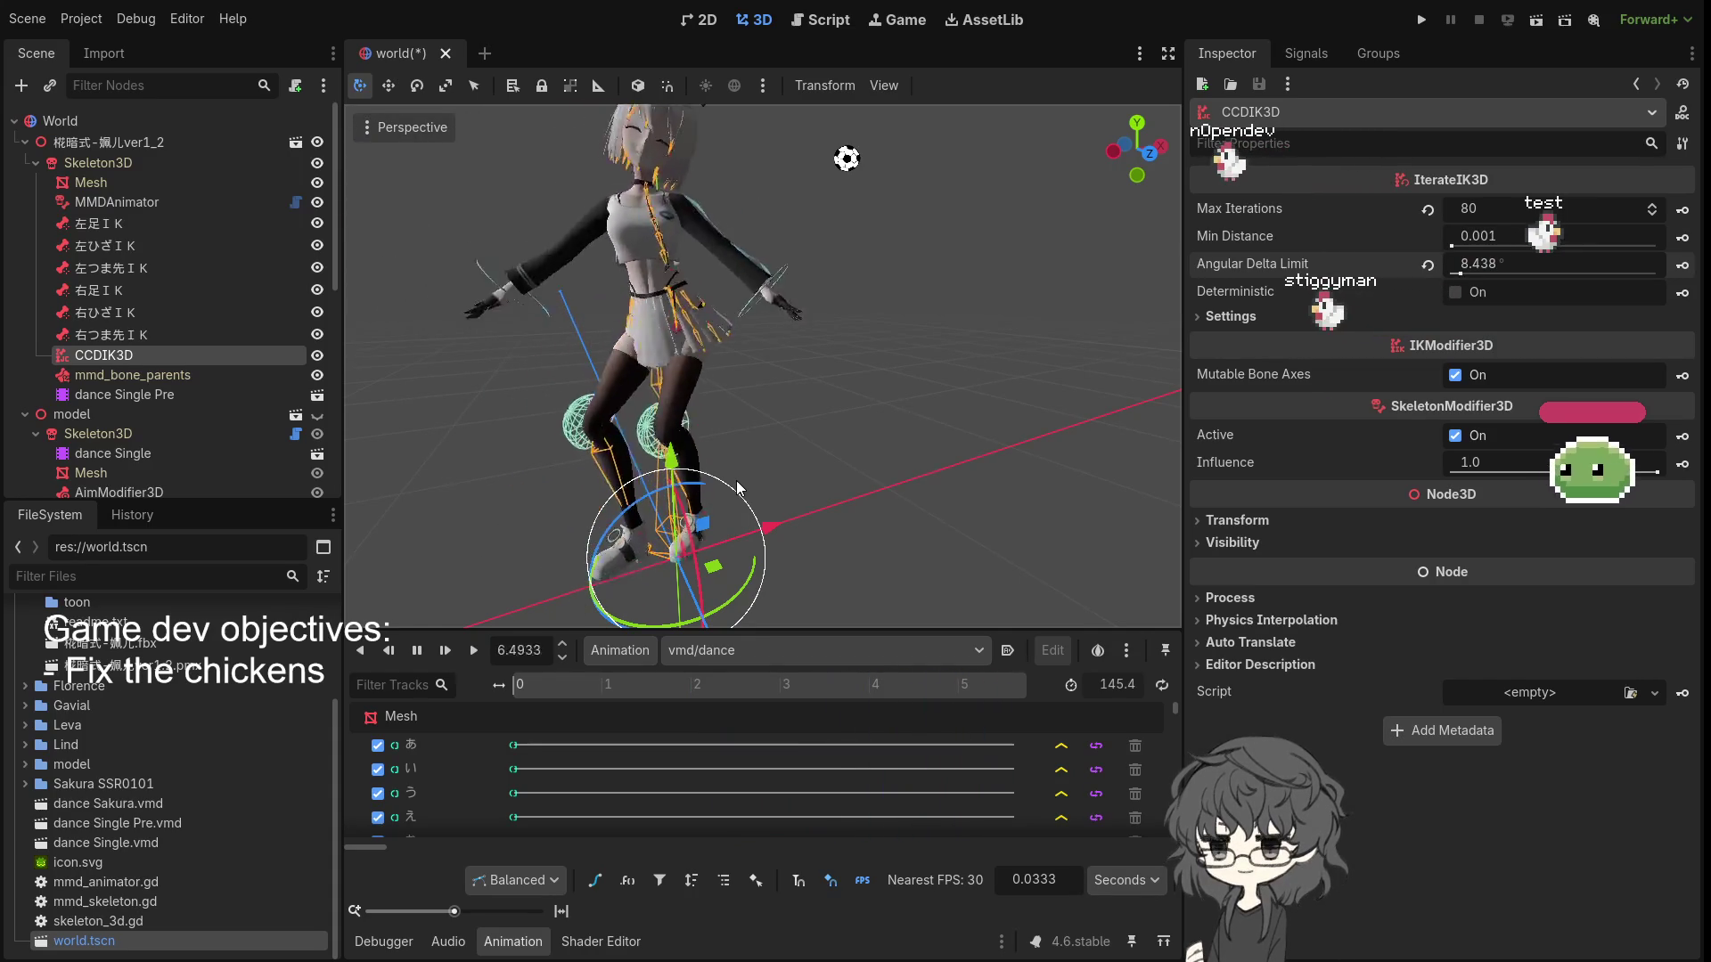
click(1454, 292)
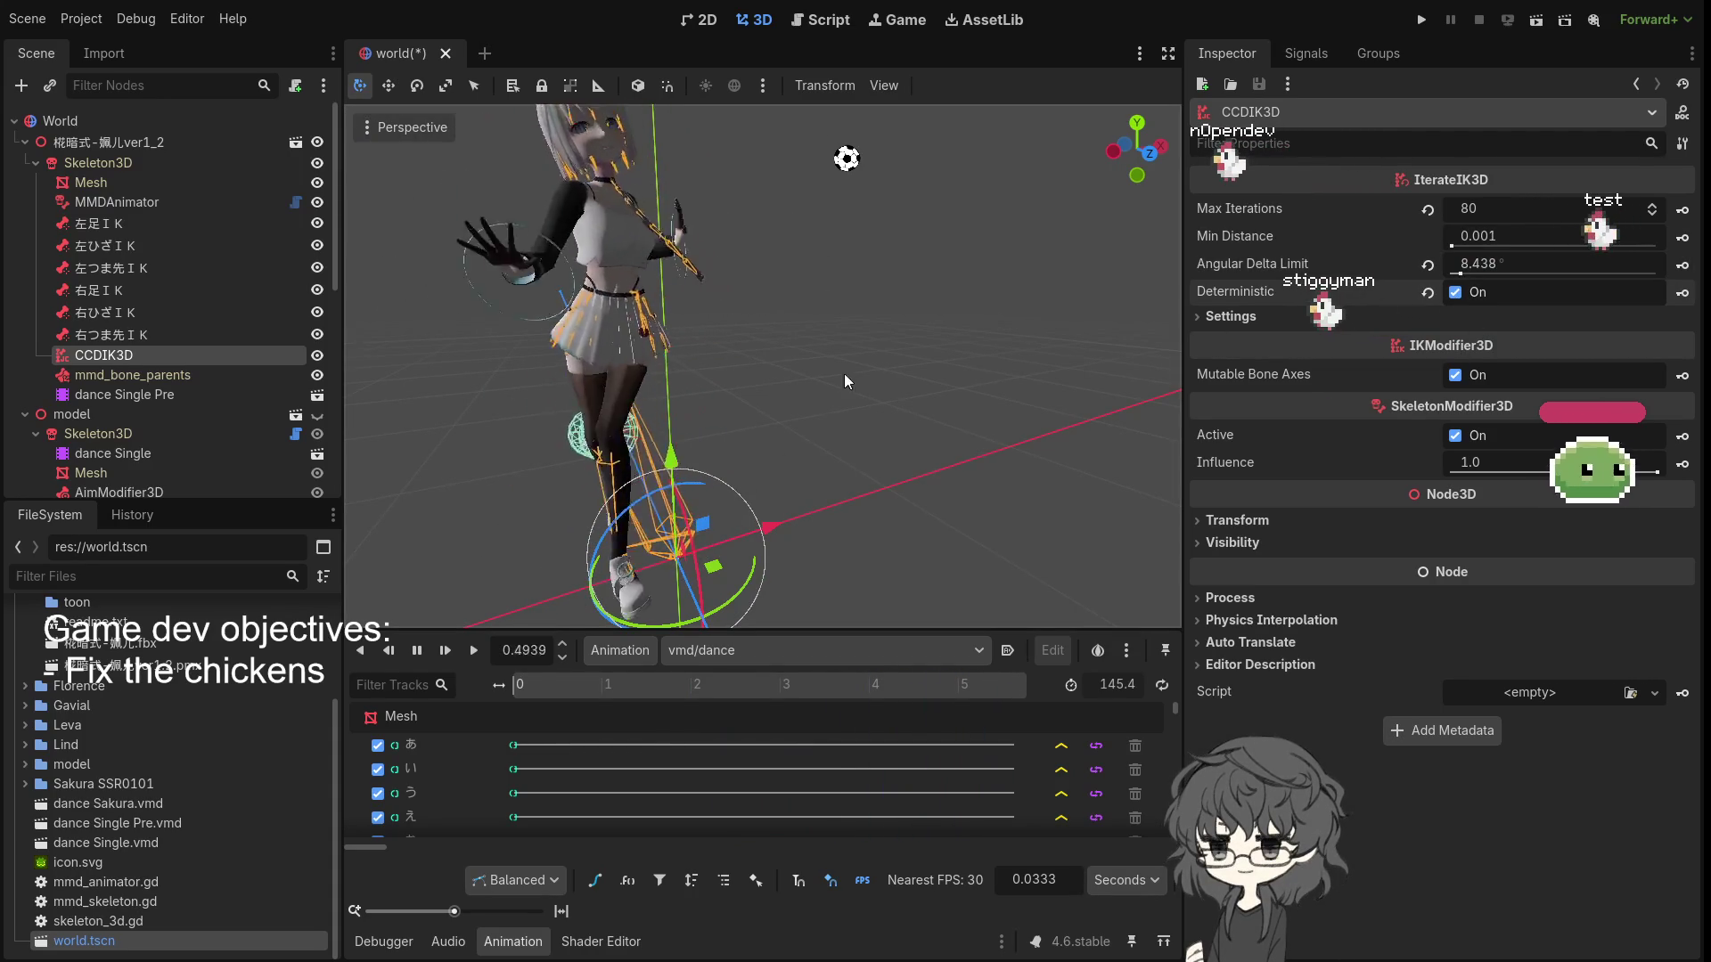
click(837, 282)
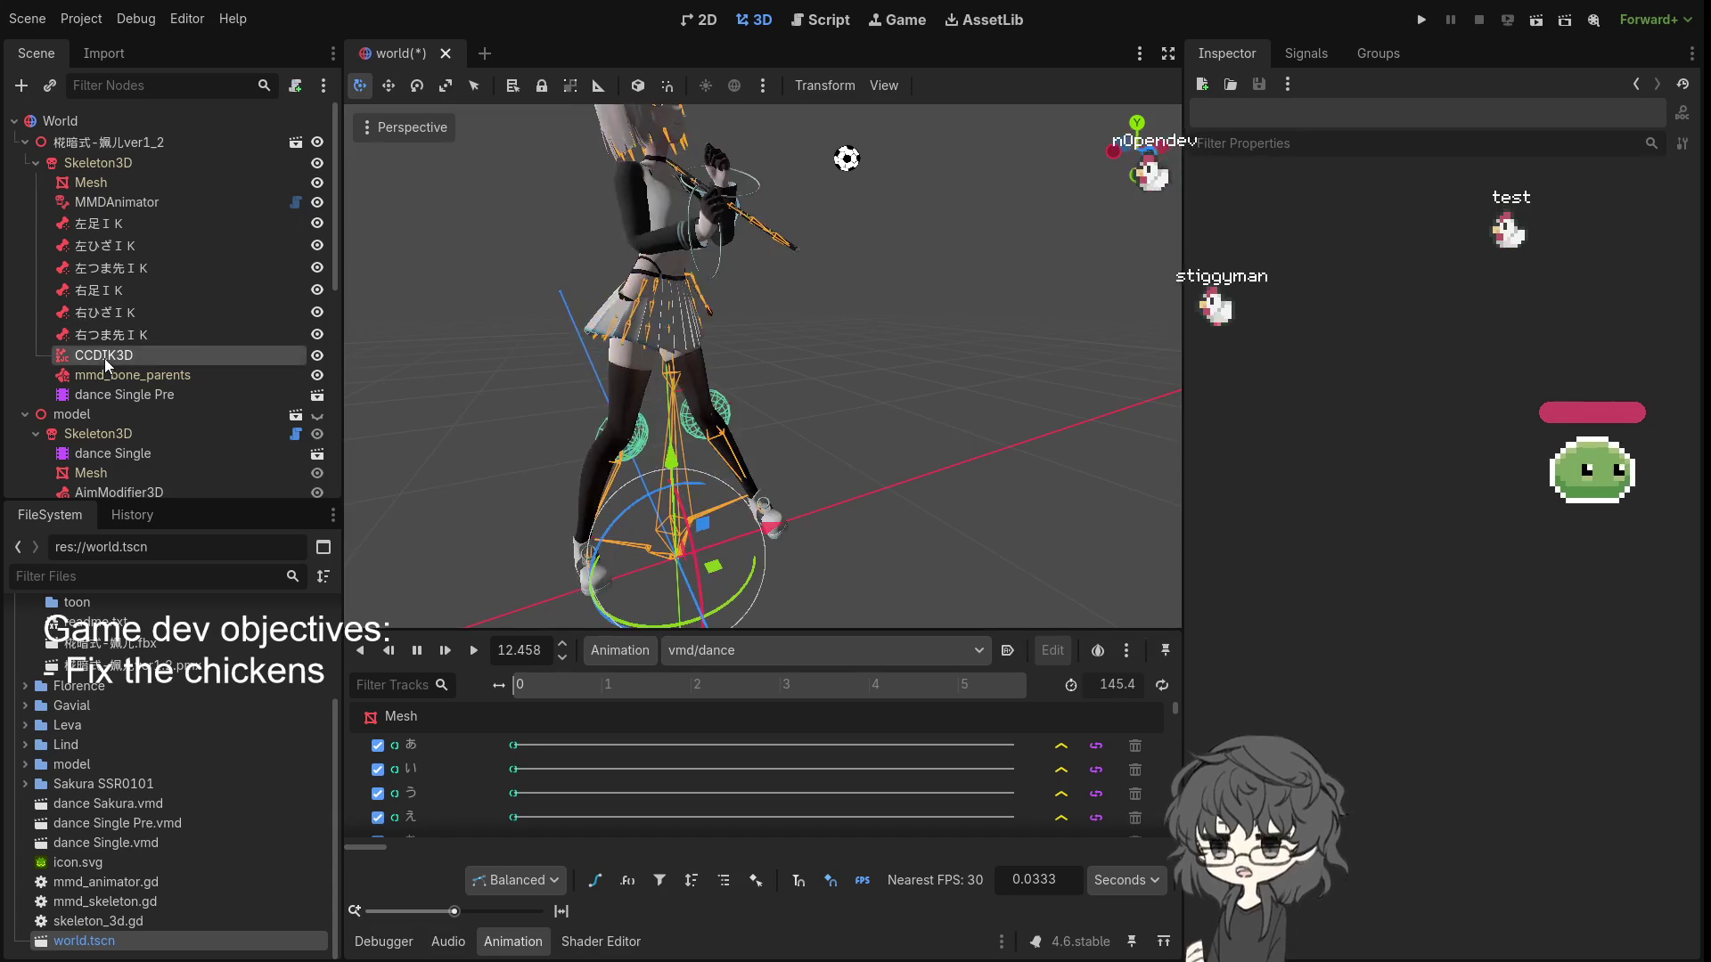
- Select CCDIK3D and orbit around the dancing character to watch the legs
click(194, 353)
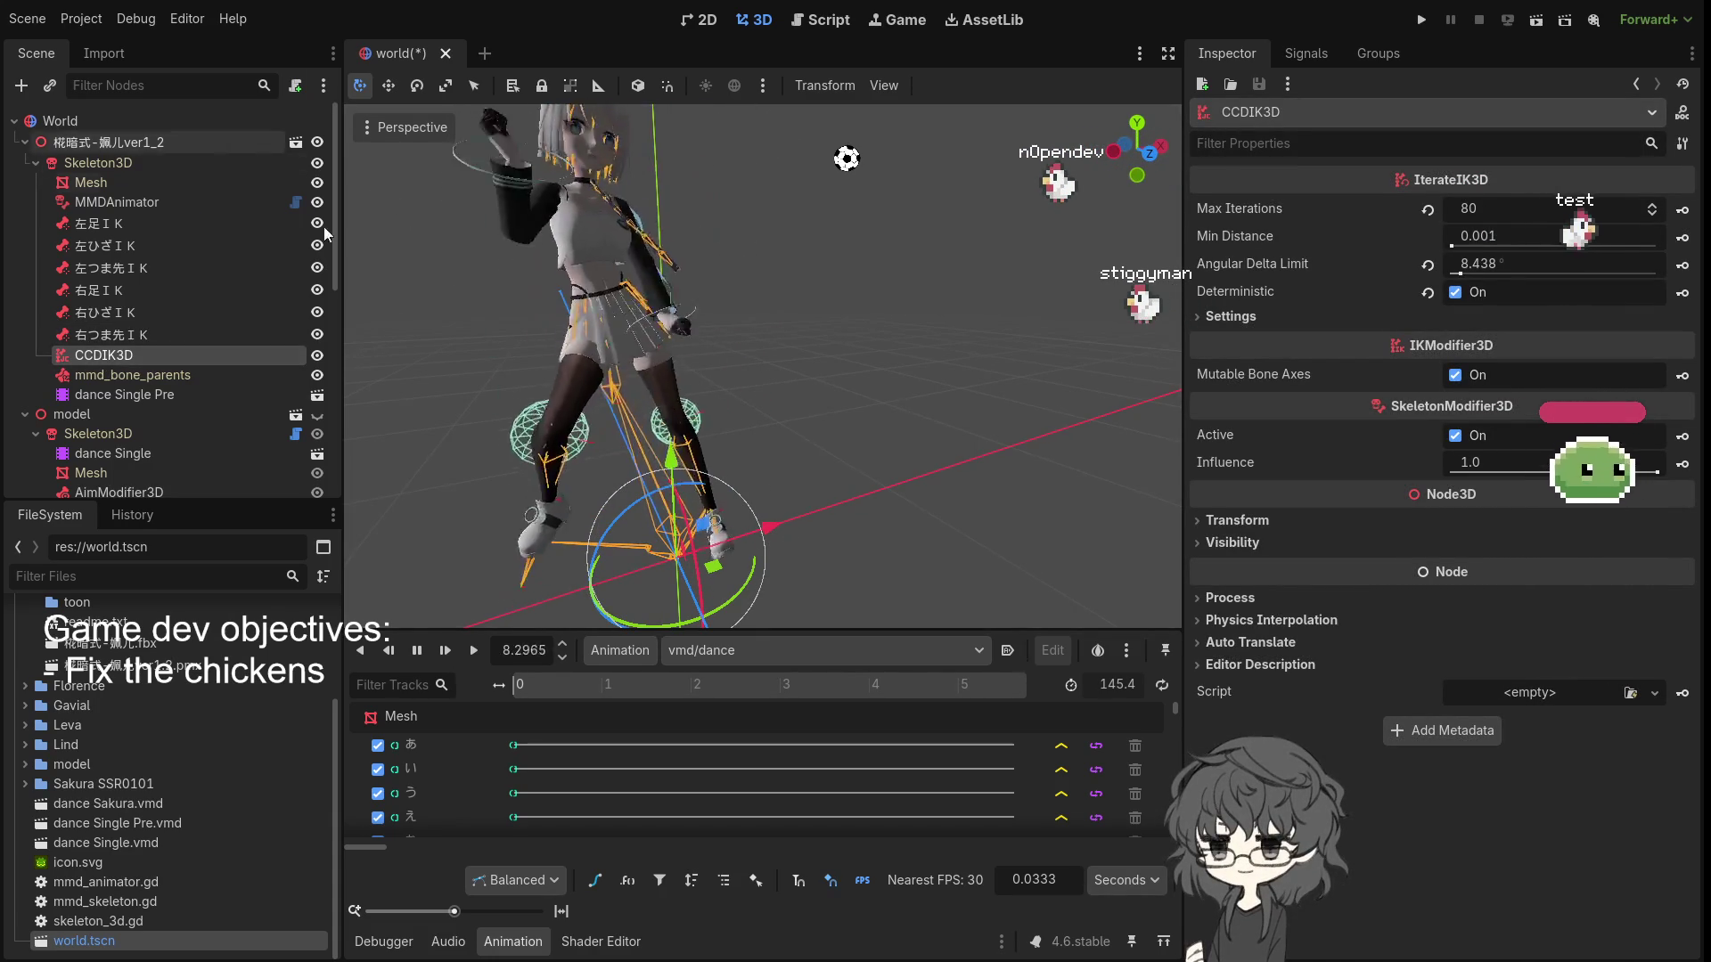
drag(766, 312, 830, 303)
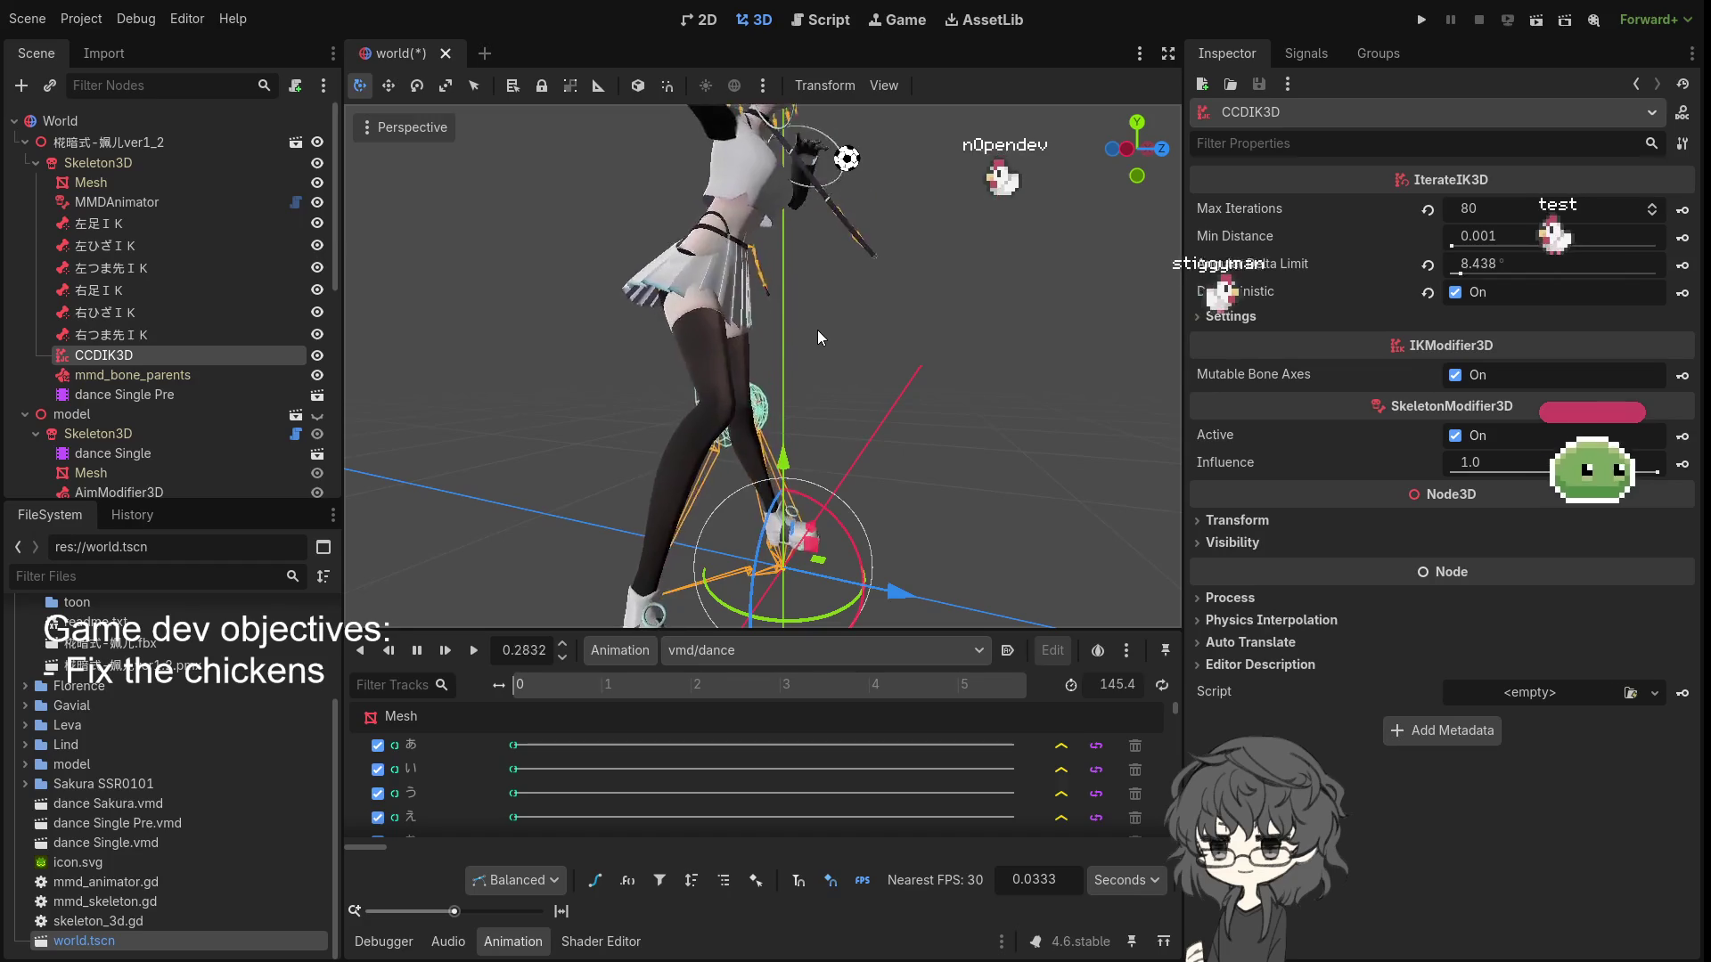
drag(670, 415, 458, 433)
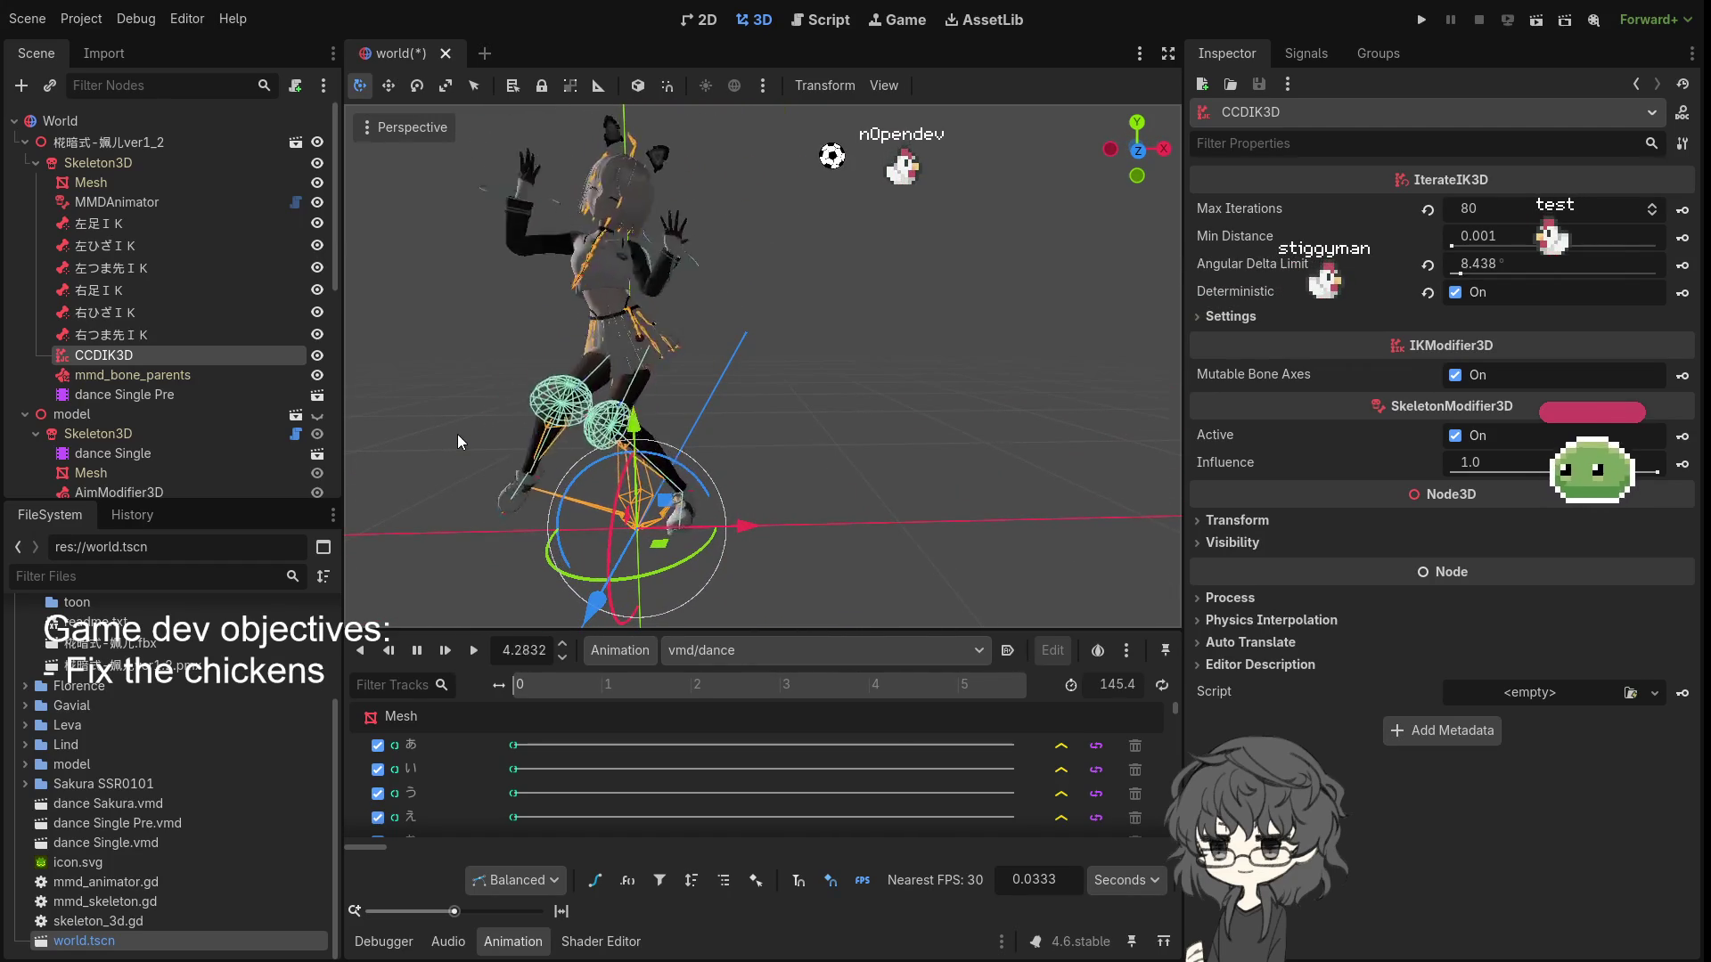
mouse_move(556, 419)
mouse_down()
mouse_move(732, 420)
mouse_move(641, 436)
mouse_up()
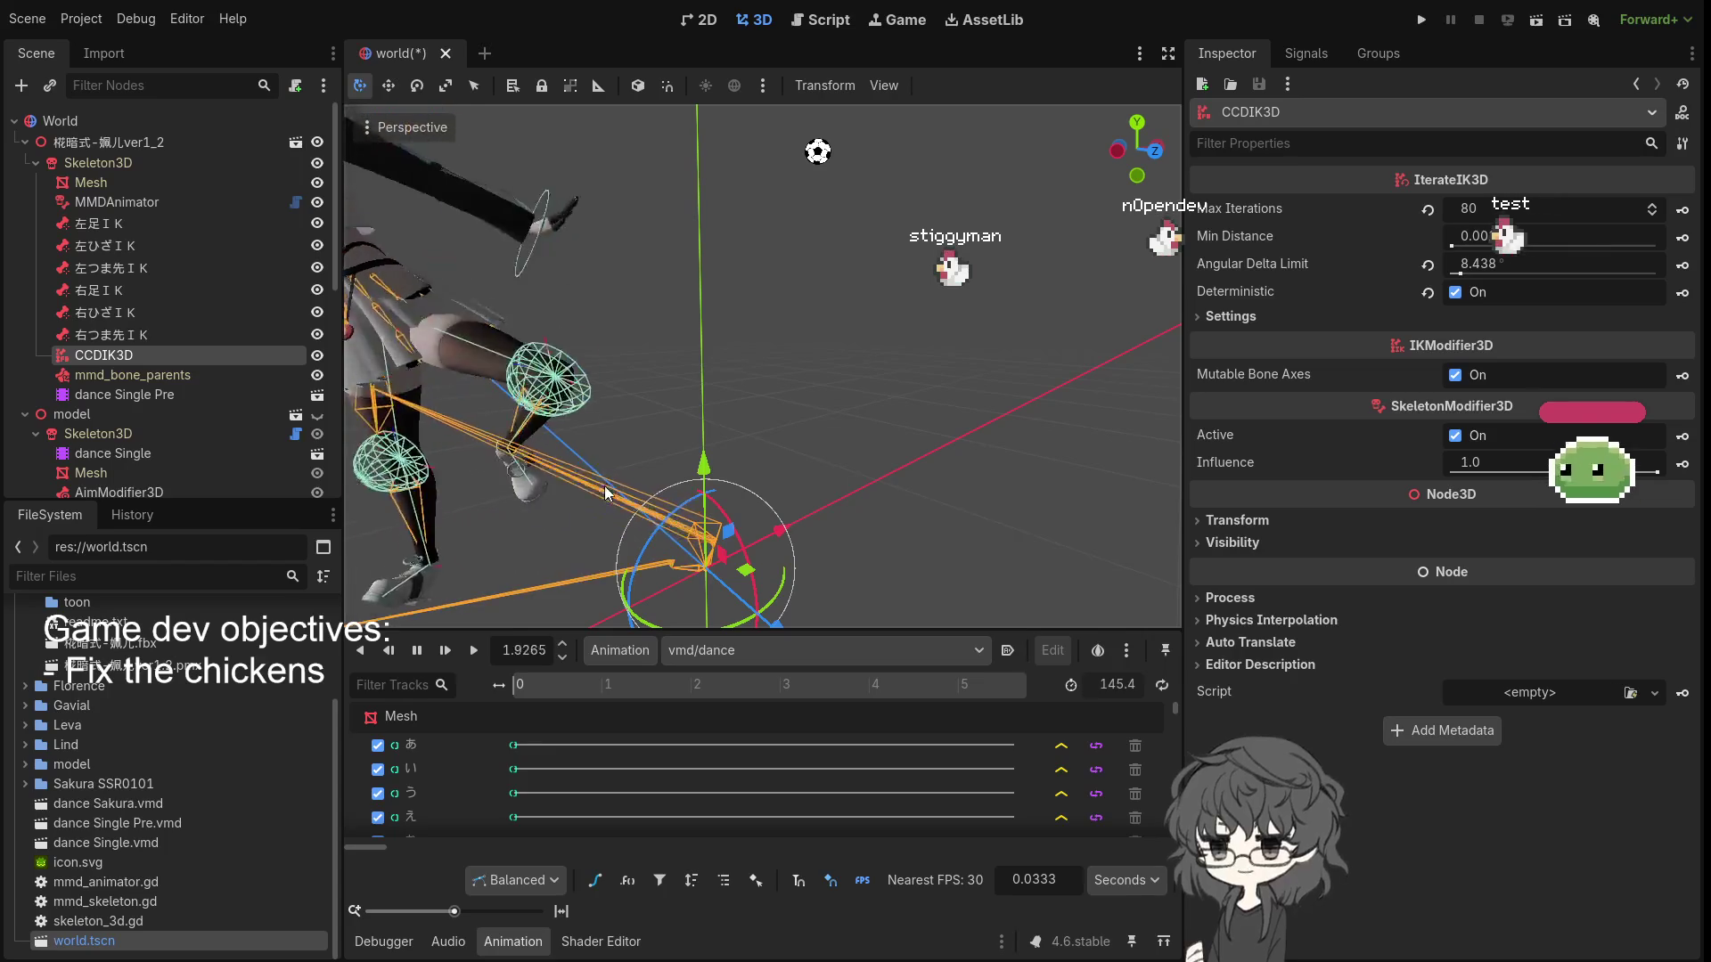
scroll(597, 485, down, 2)
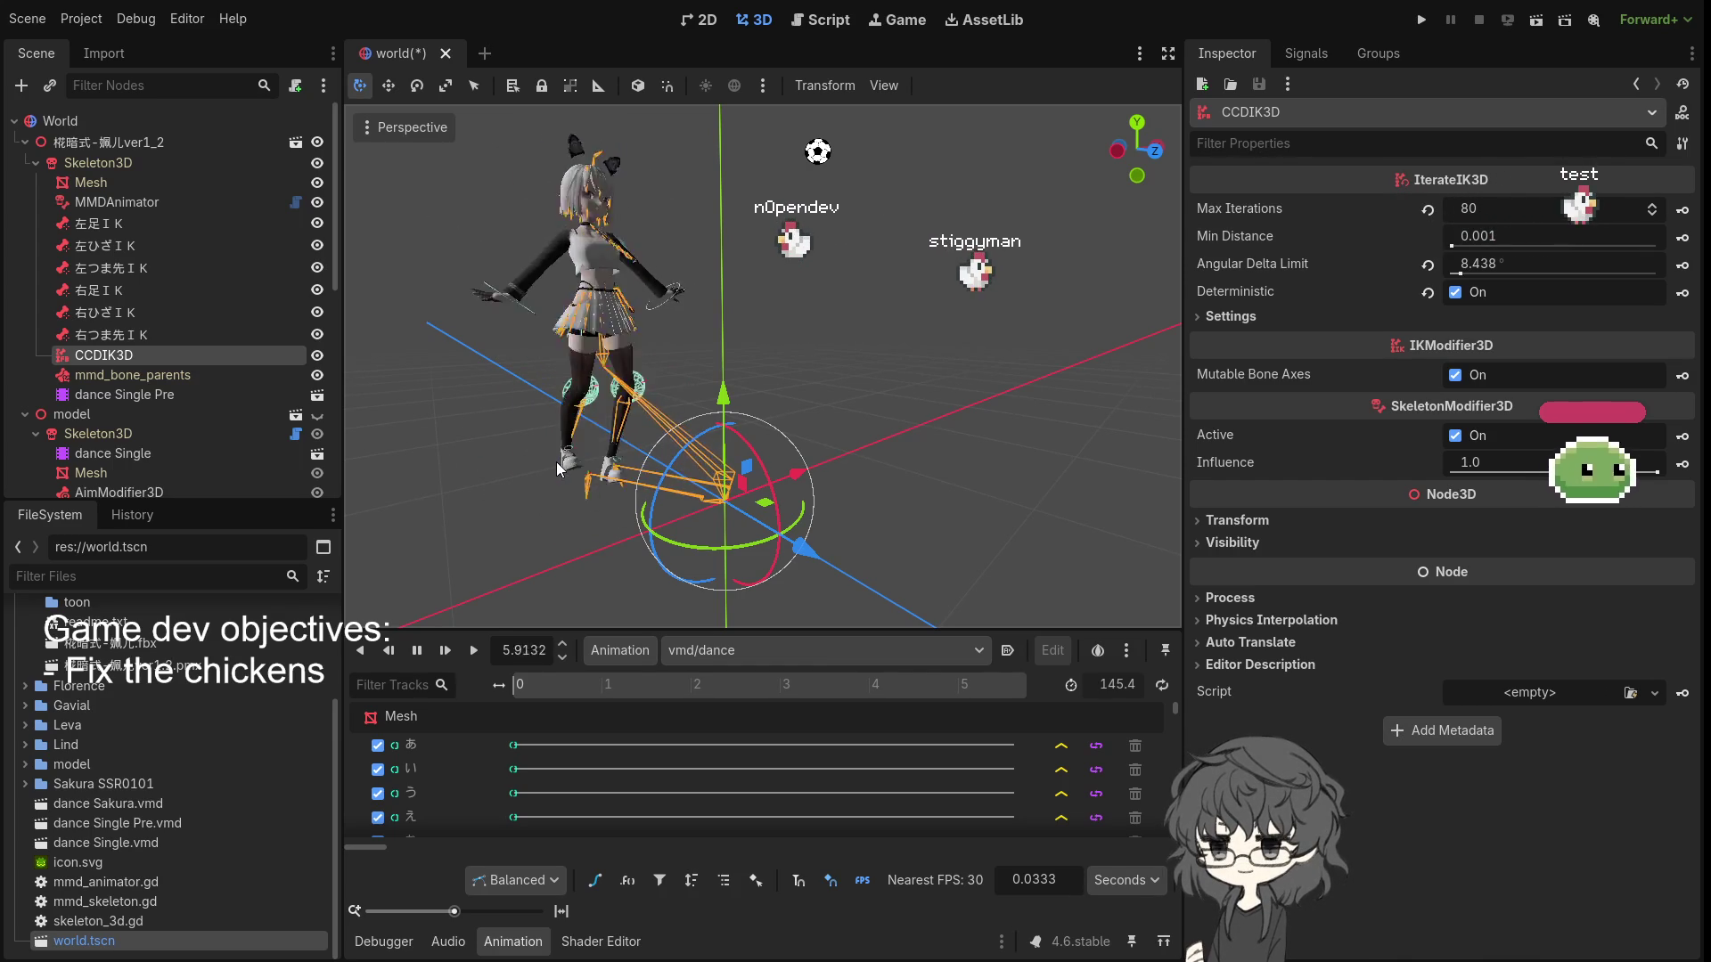
mouse_move(558, 462)
mouse_down()
mouse_move(742, 443)
mouse_move(1135, 494)
mouse_move(580, 454)
mouse_up()
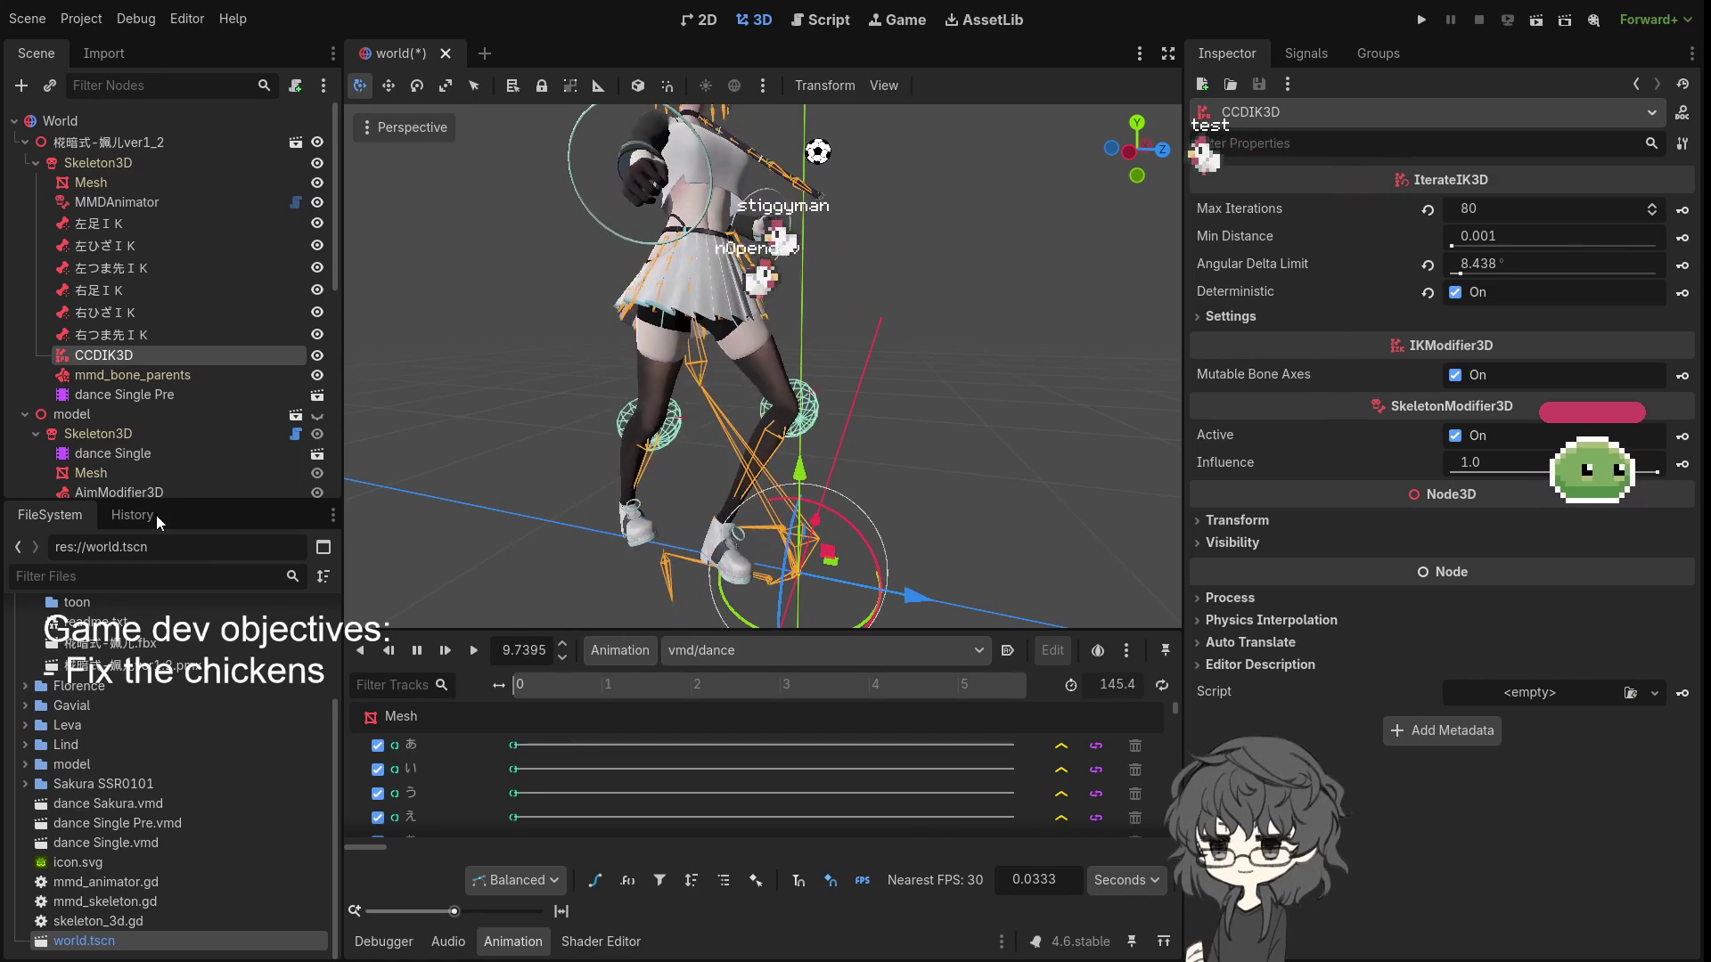
key(KP_1)
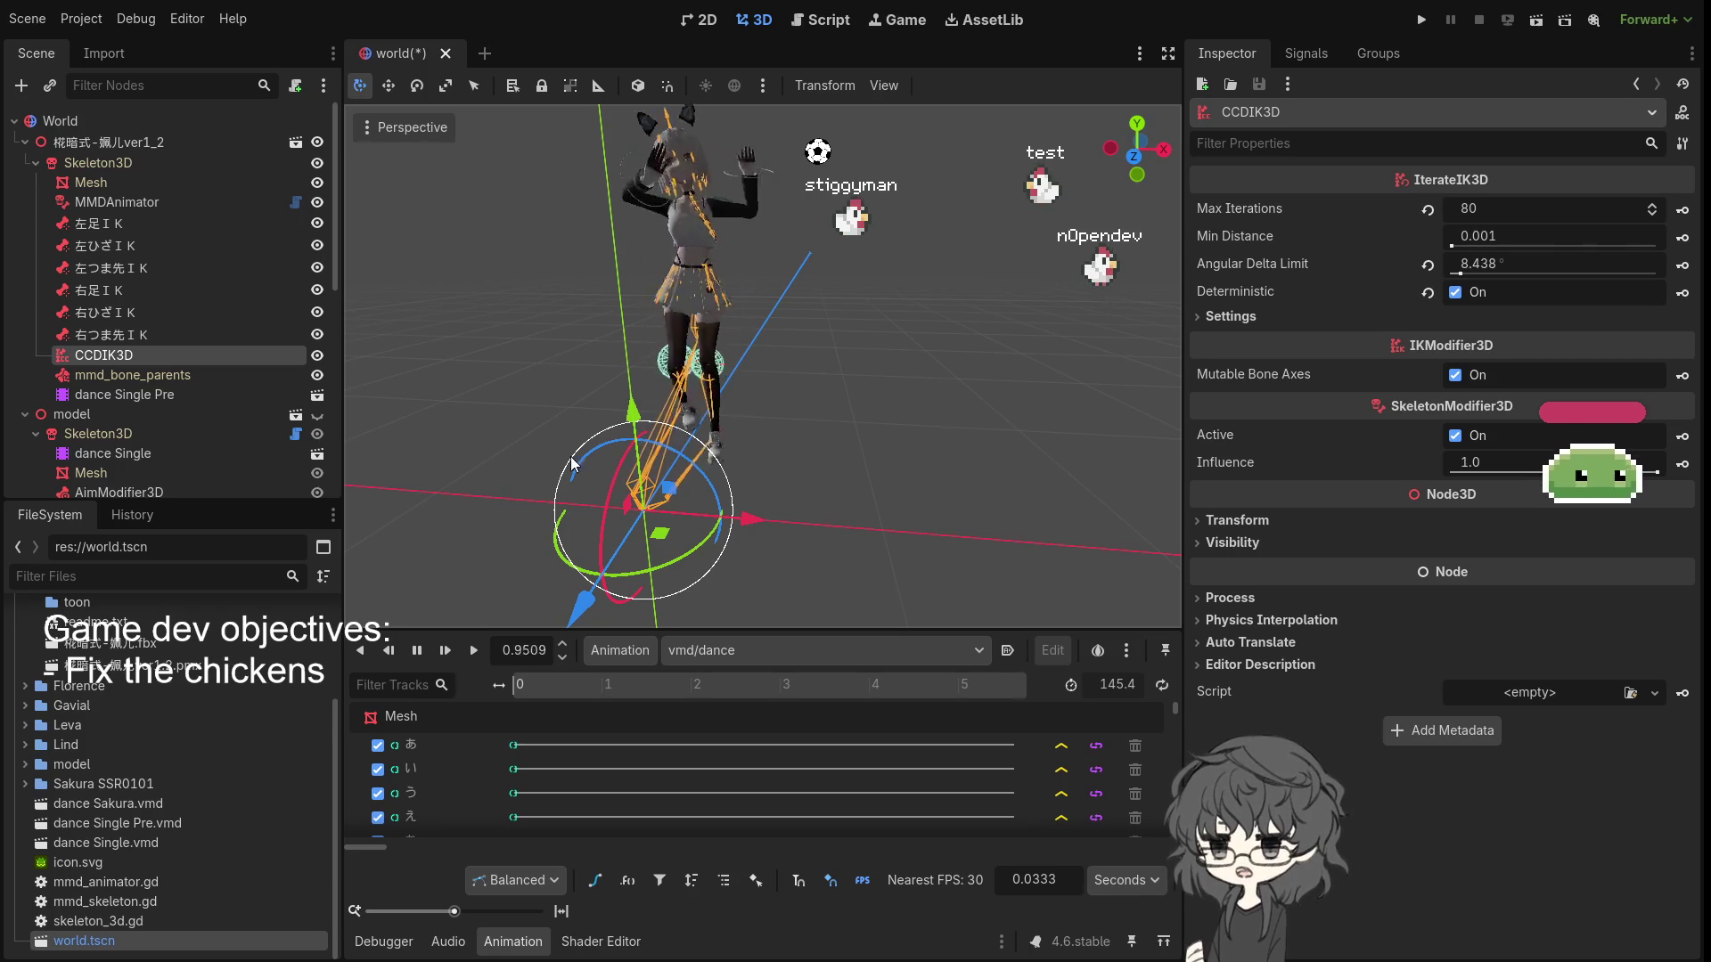
- Lower the CCDIK3D Angular Delta Limit back to 1.425°
scroll(619, 432, up, 4)
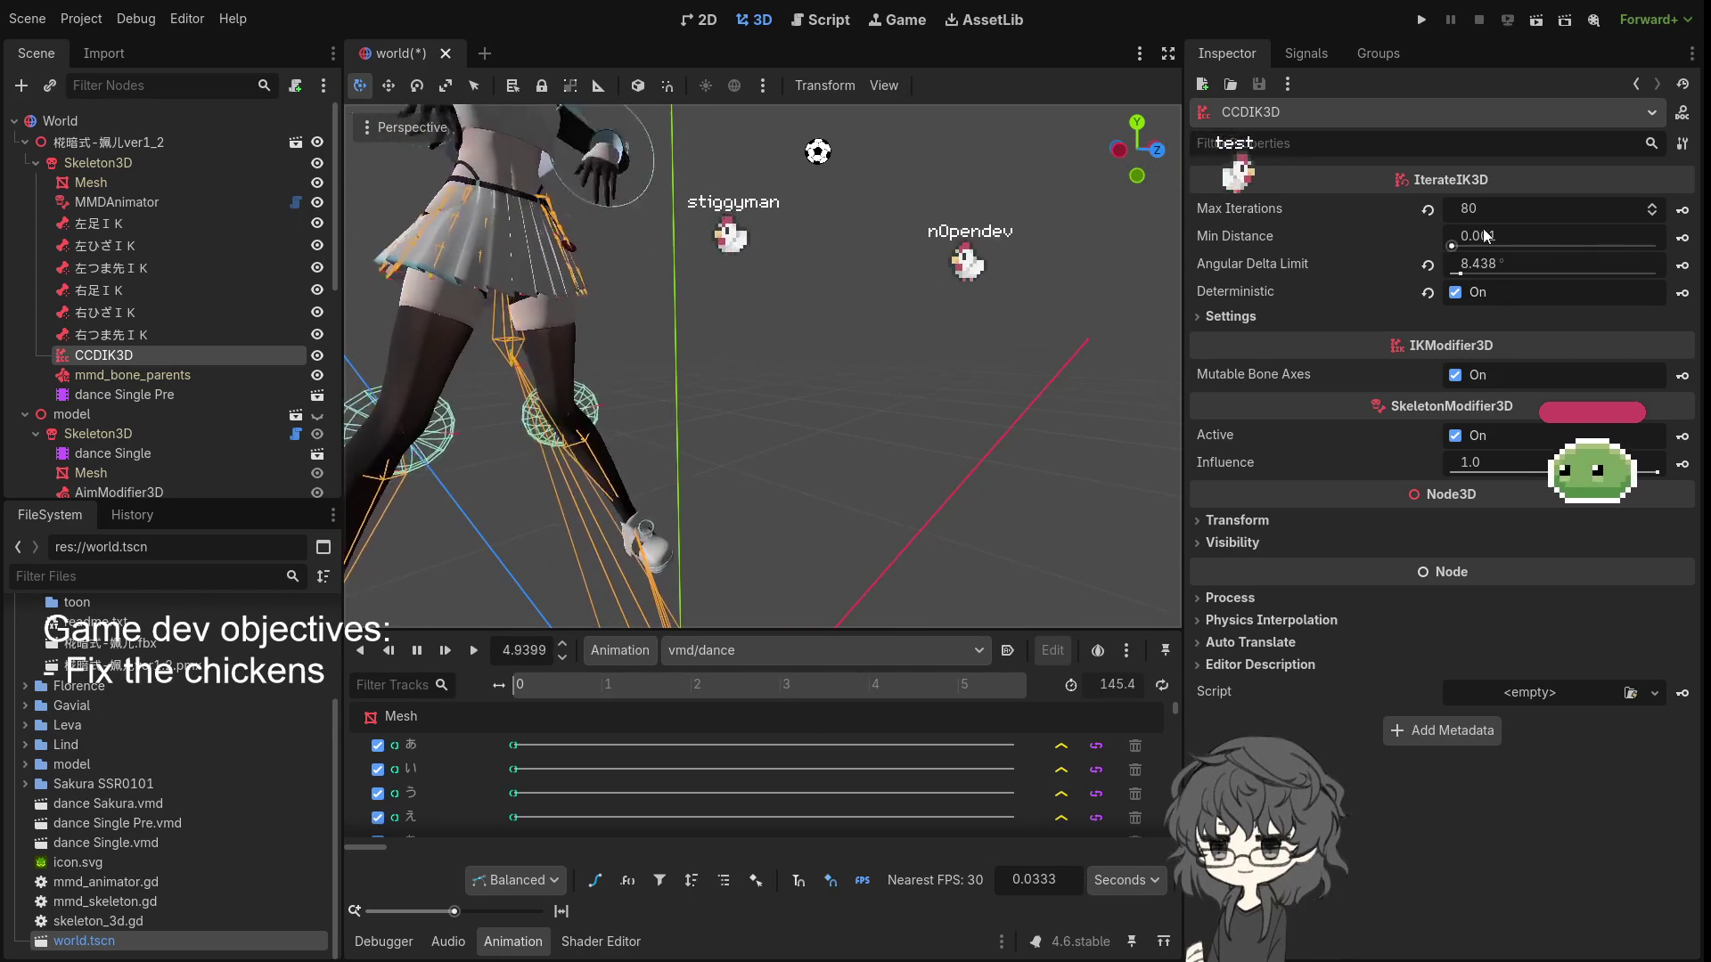
drag(1459, 273, 1452, 273)
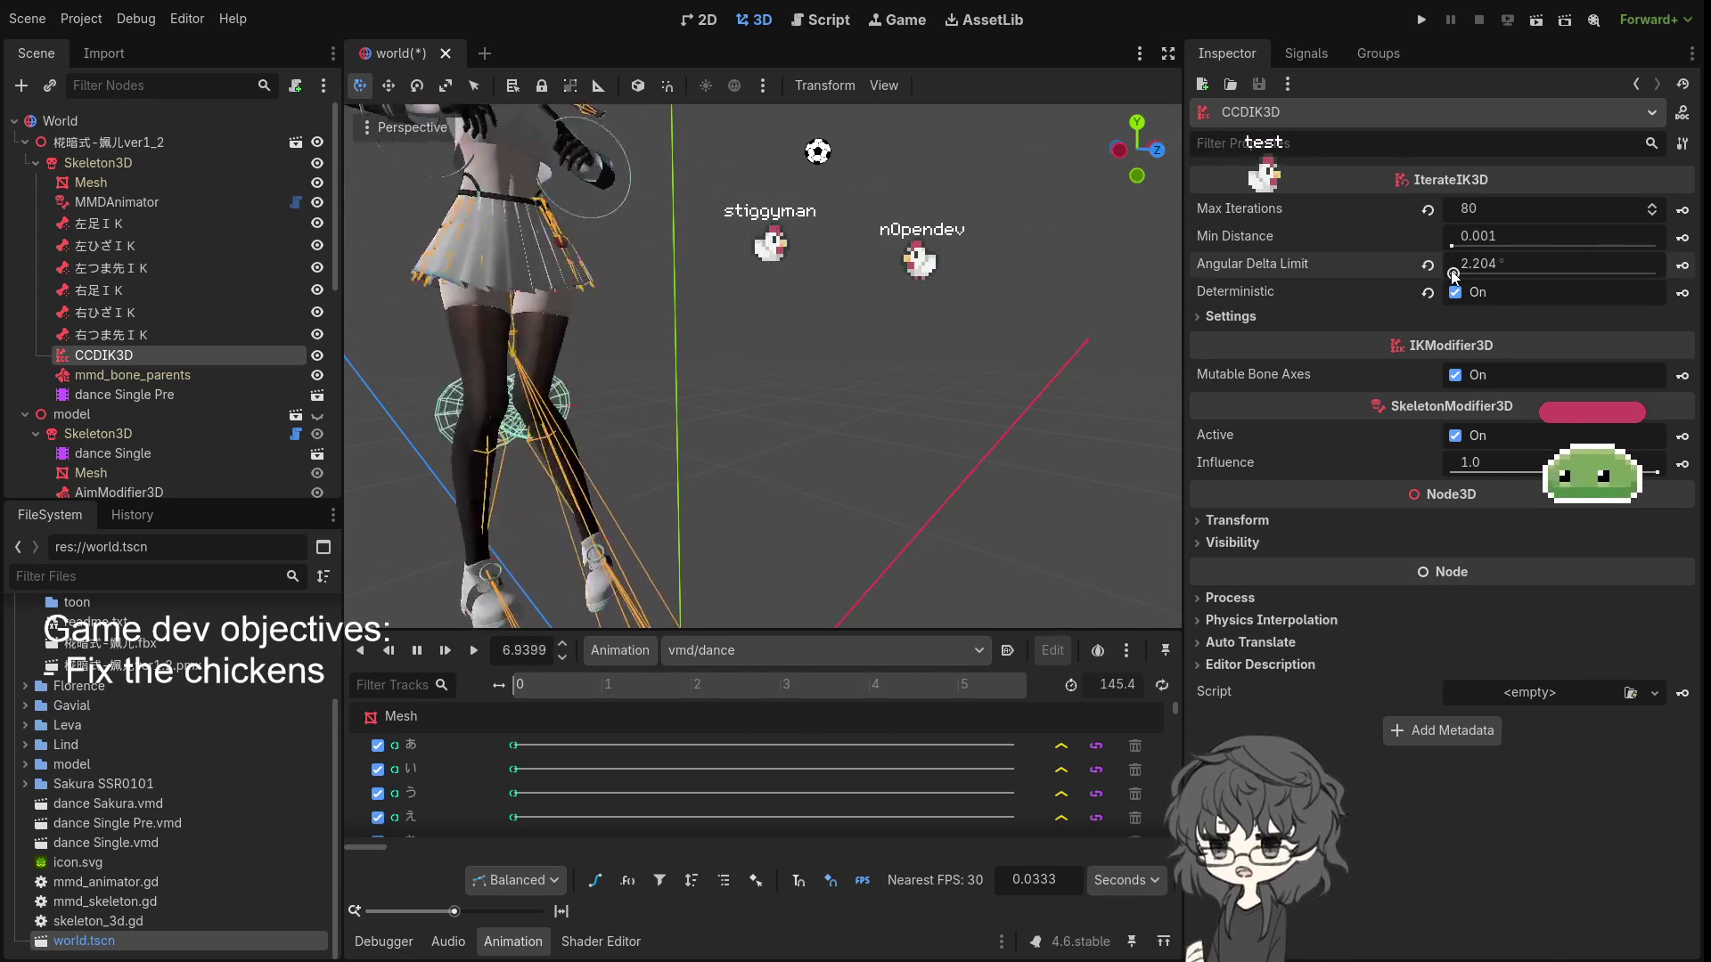
click(842, 392)
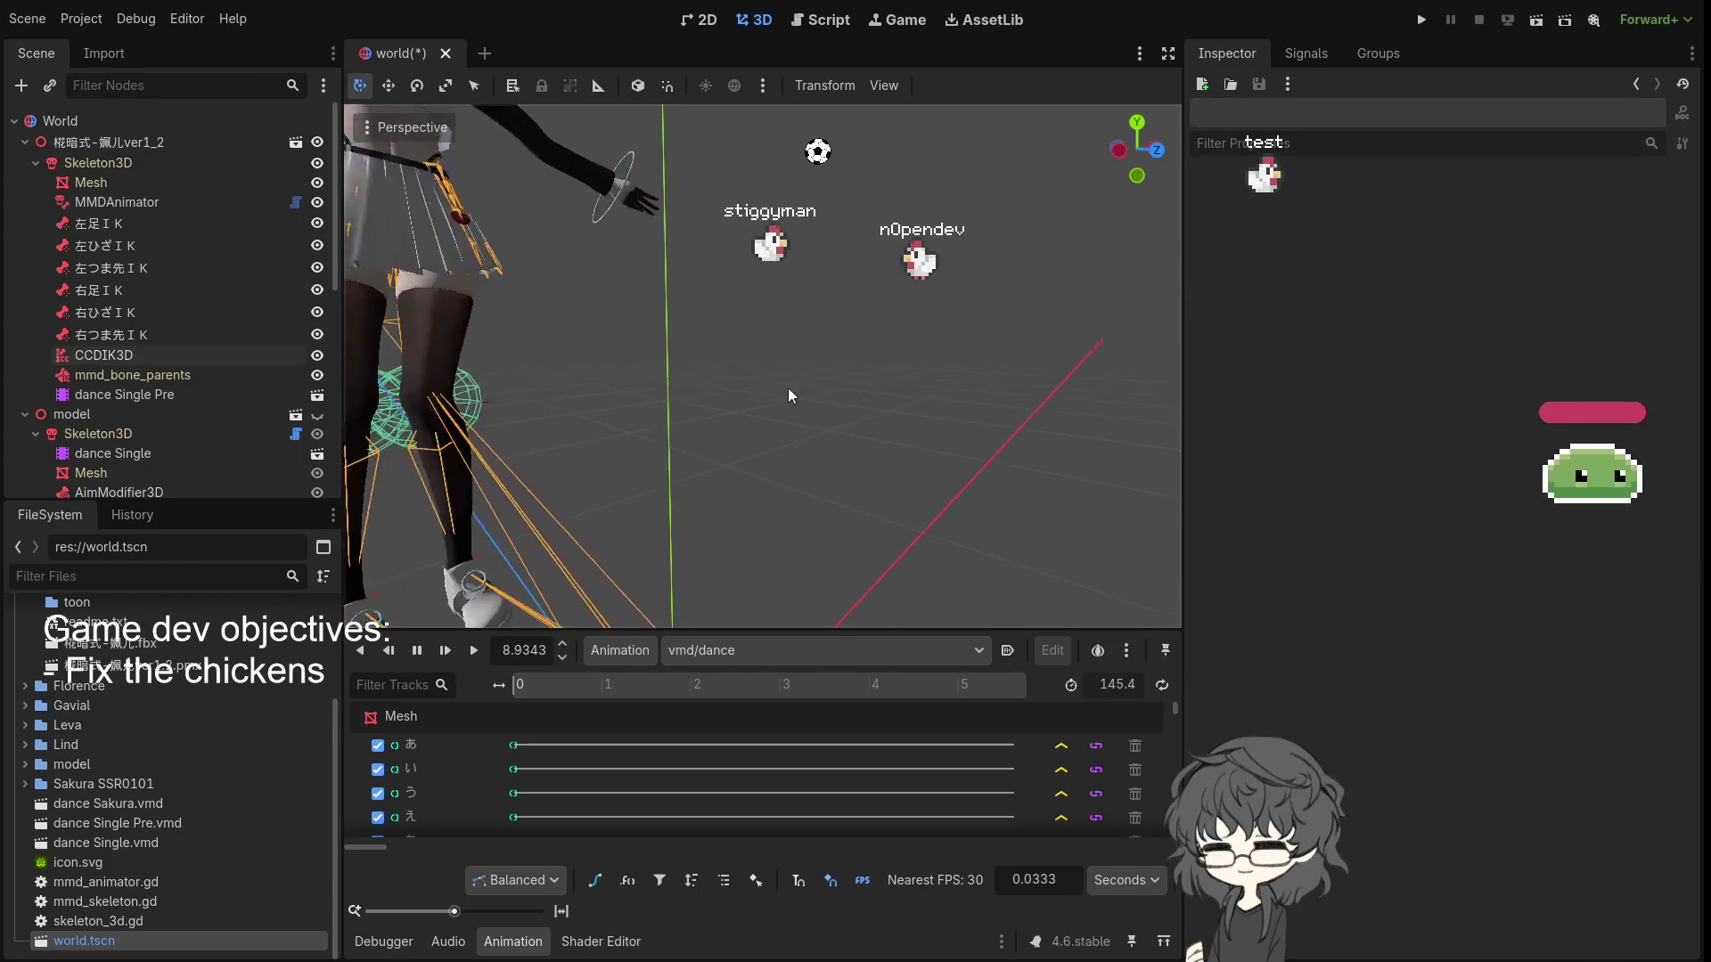
- Reselect CCDIK3D and orbit and zoom the viewport around the legs
scroll(742, 392, down, 3)
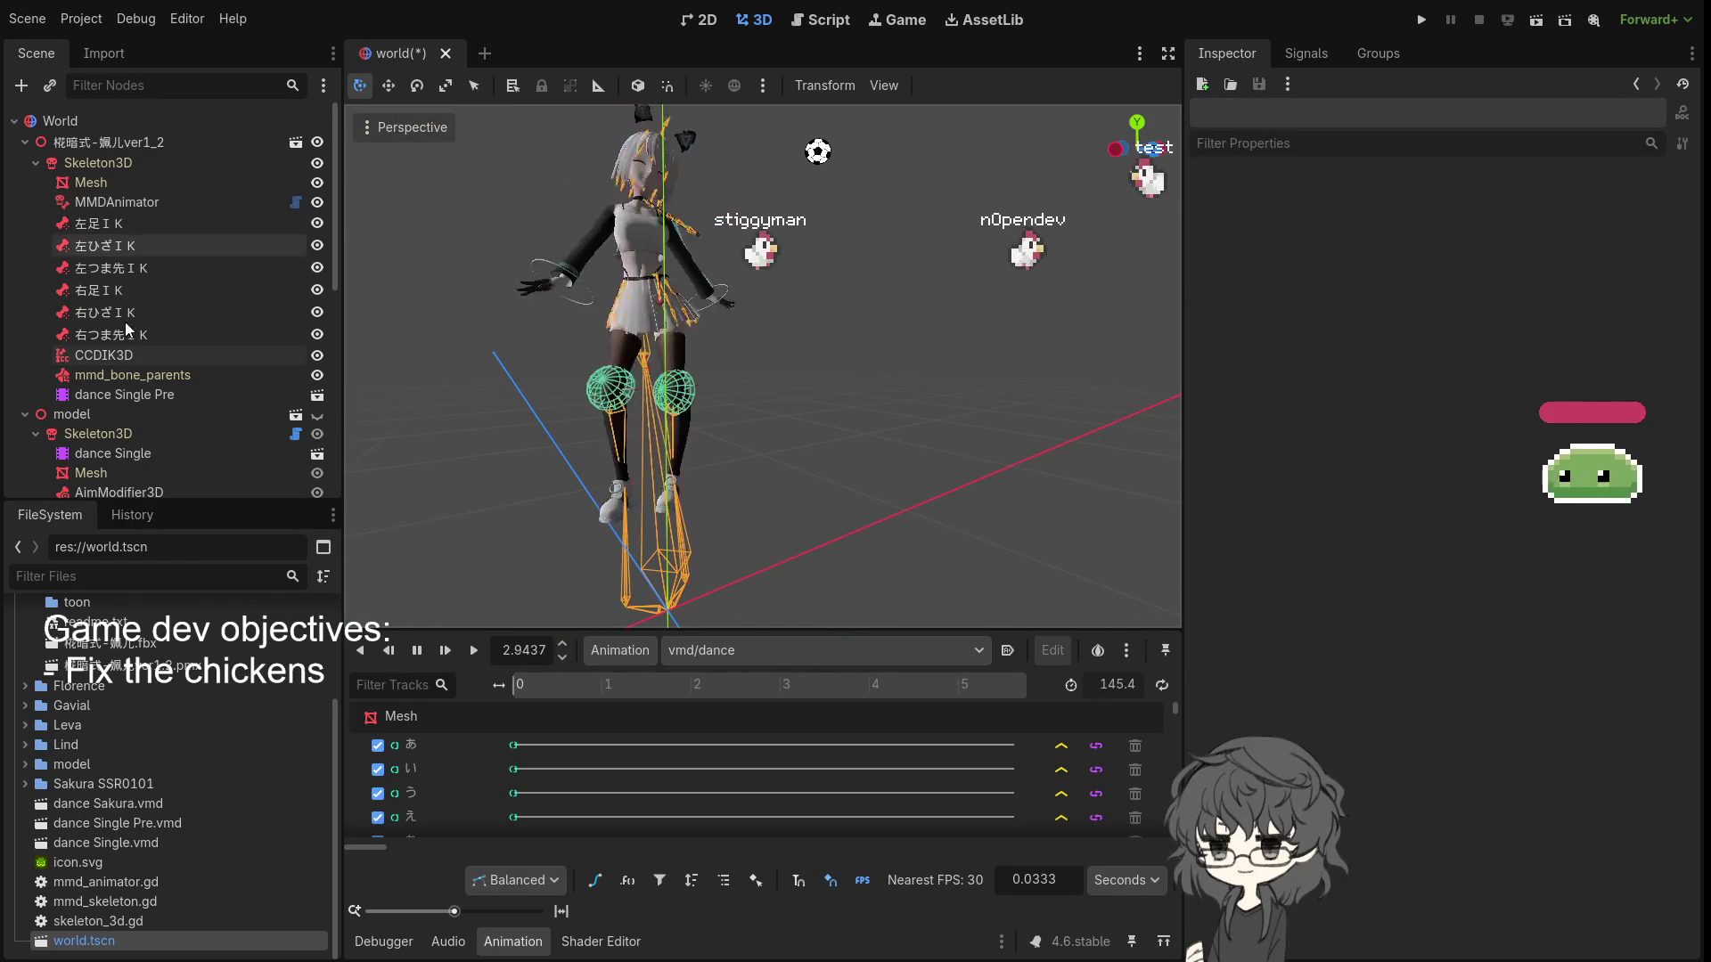
click(134, 353)
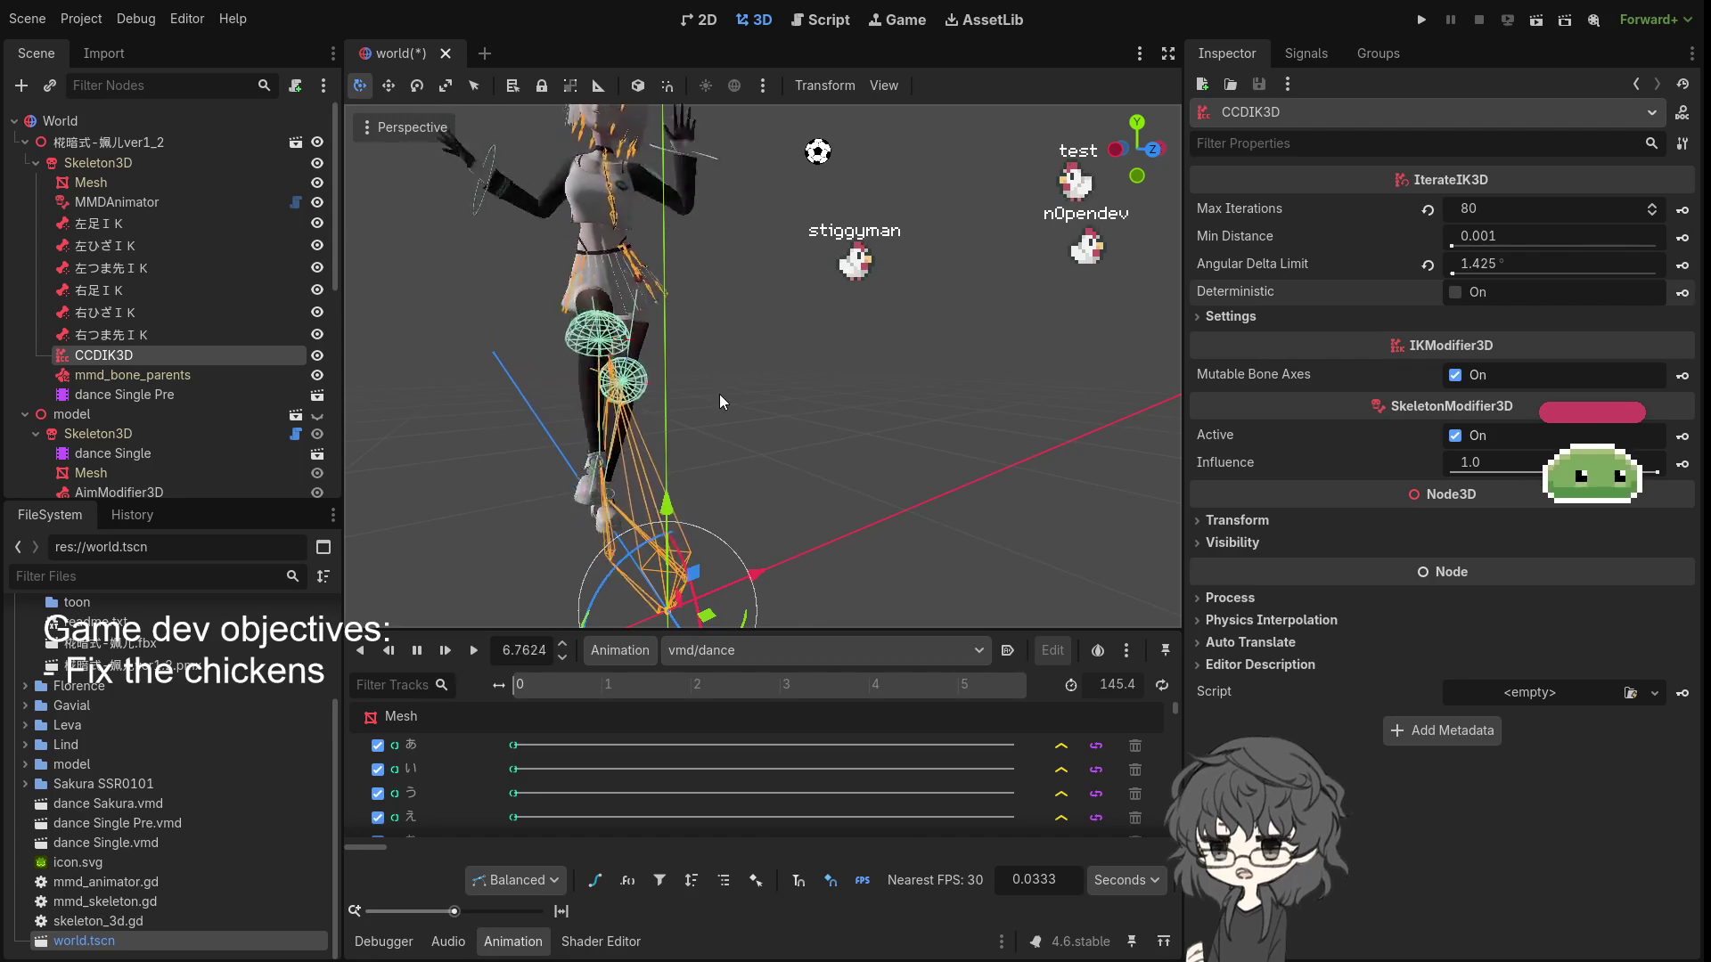
mouse_move(706, 408)
mouse_down()
mouse_move(873, 366)
mouse_move(980, 415)
mouse_move(1171, 388)
mouse_move(297, 397)
mouse_move(1094, 358)
mouse_move(545, 405)
mouse_up()
scroll(546, 406, up, 3)
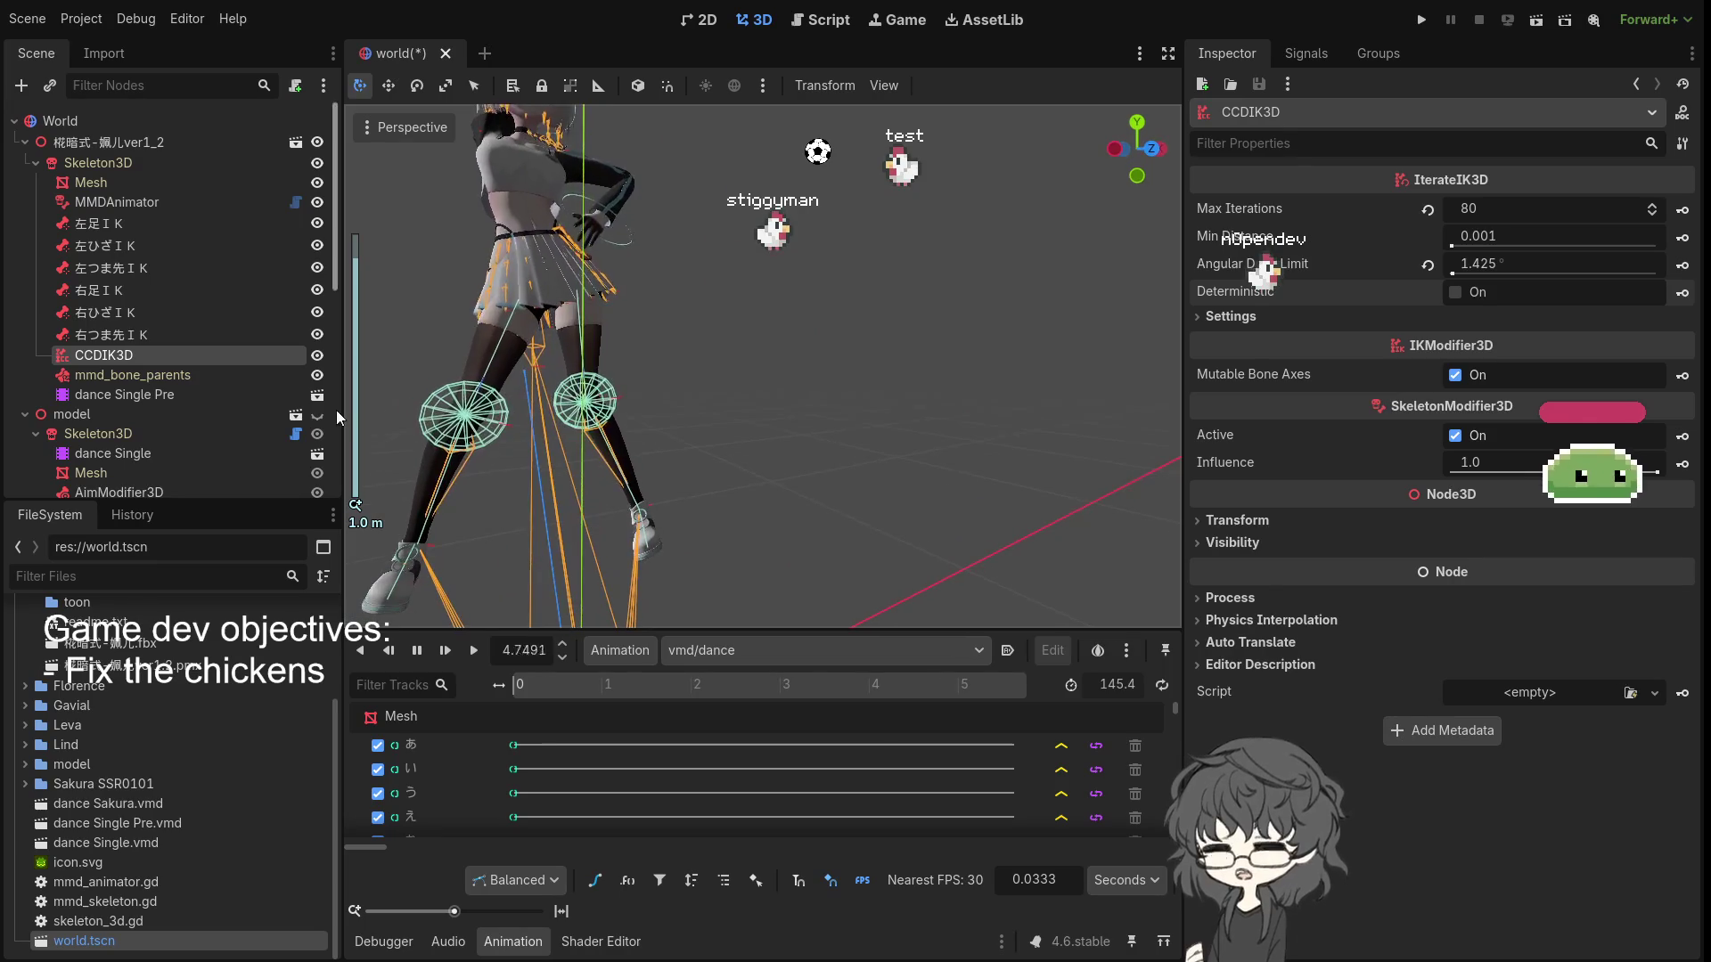
scroll(675, 399, down, 3)
drag(676, 399, 644, 458)
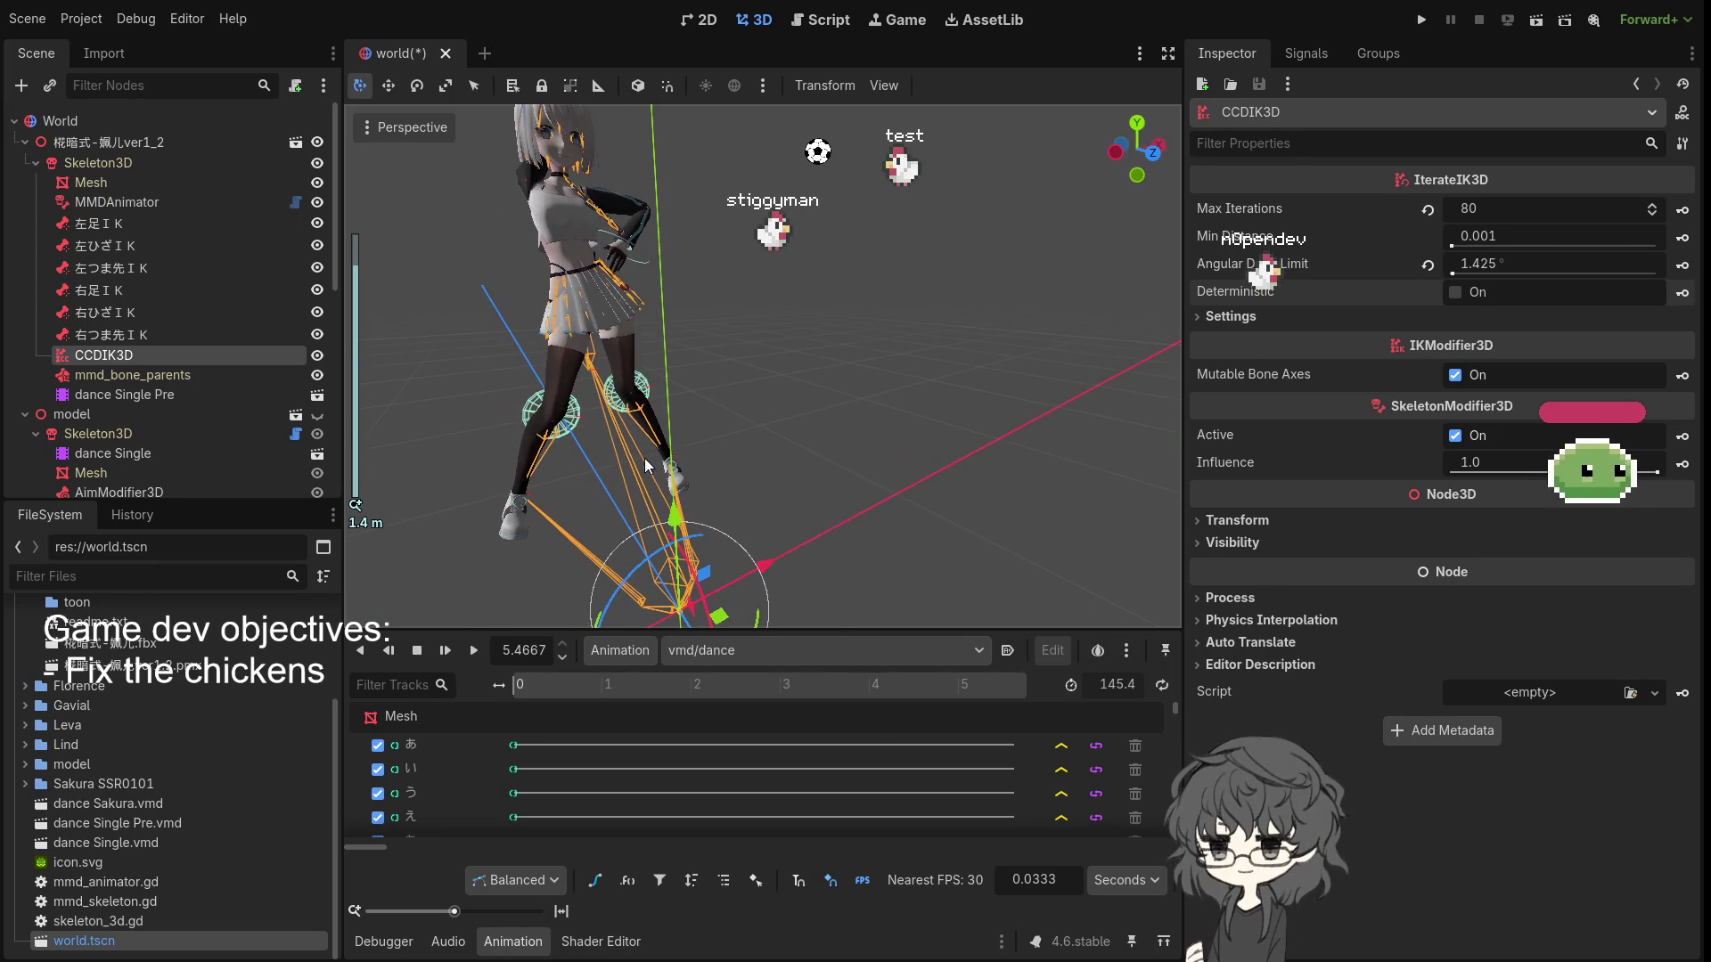
- Replay the dance, orbit during playback, and expand the CCDIK3D chain Settings list
click(481, 651)
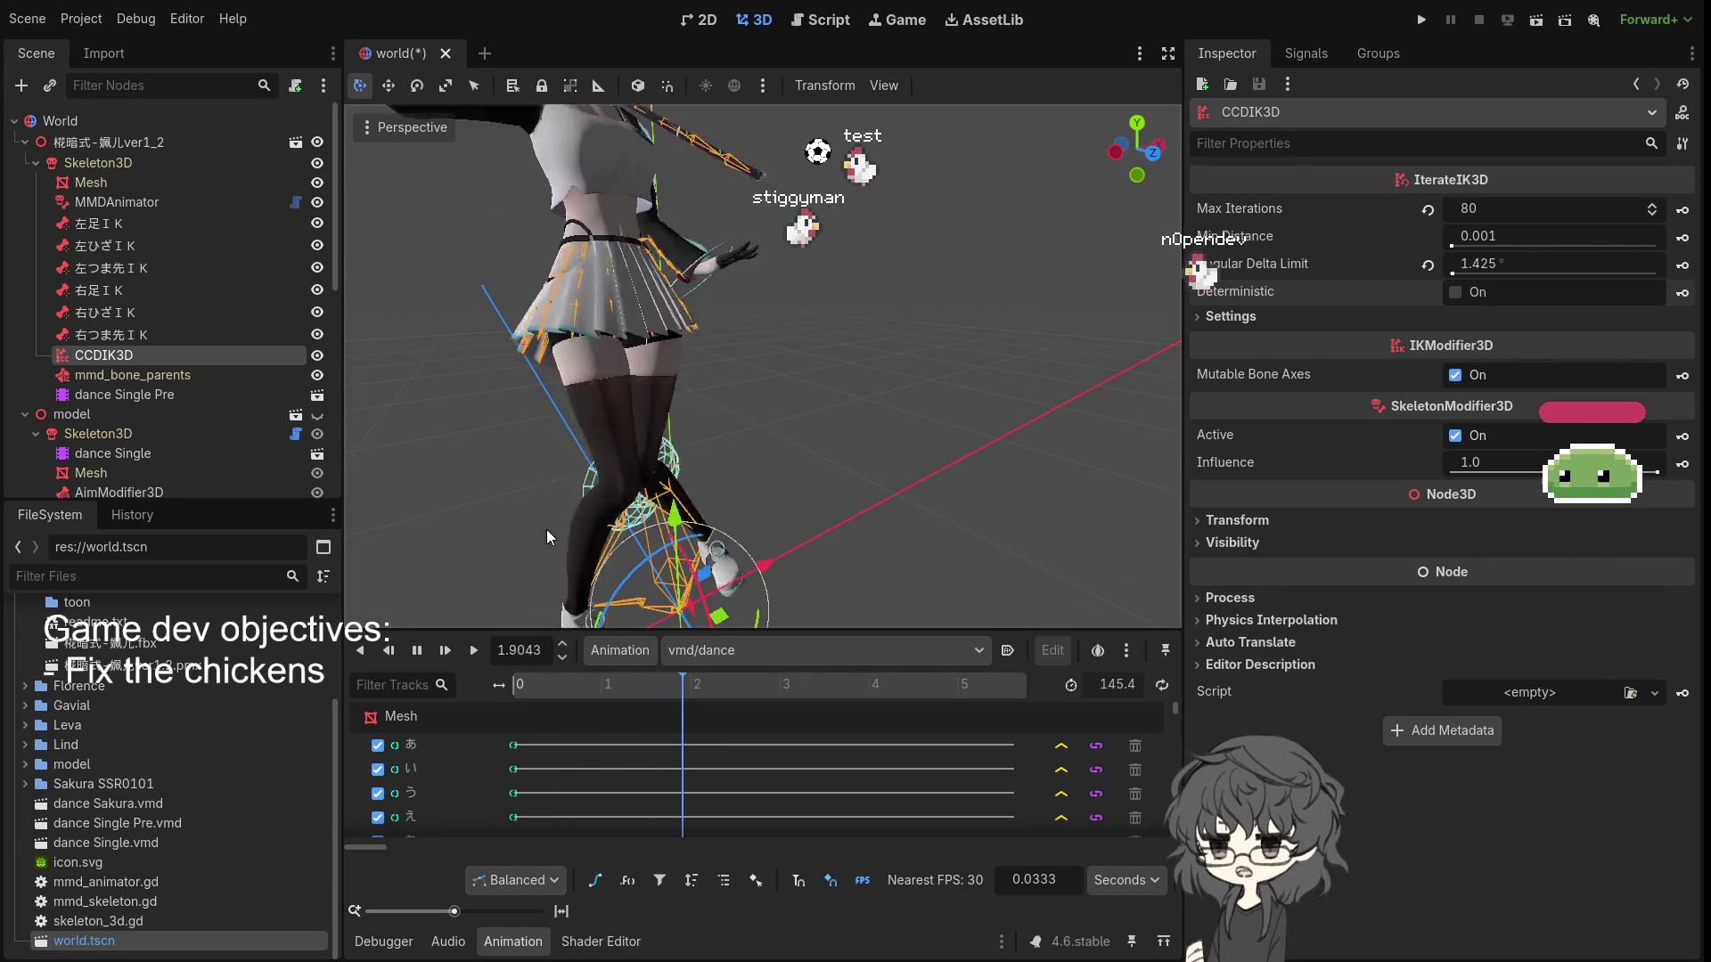
mouse_move(547, 529)
mouse_down()
mouse_move(518, 437)
mouse_move(486, 452)
mouse_move(532, 450)
mouse_up()
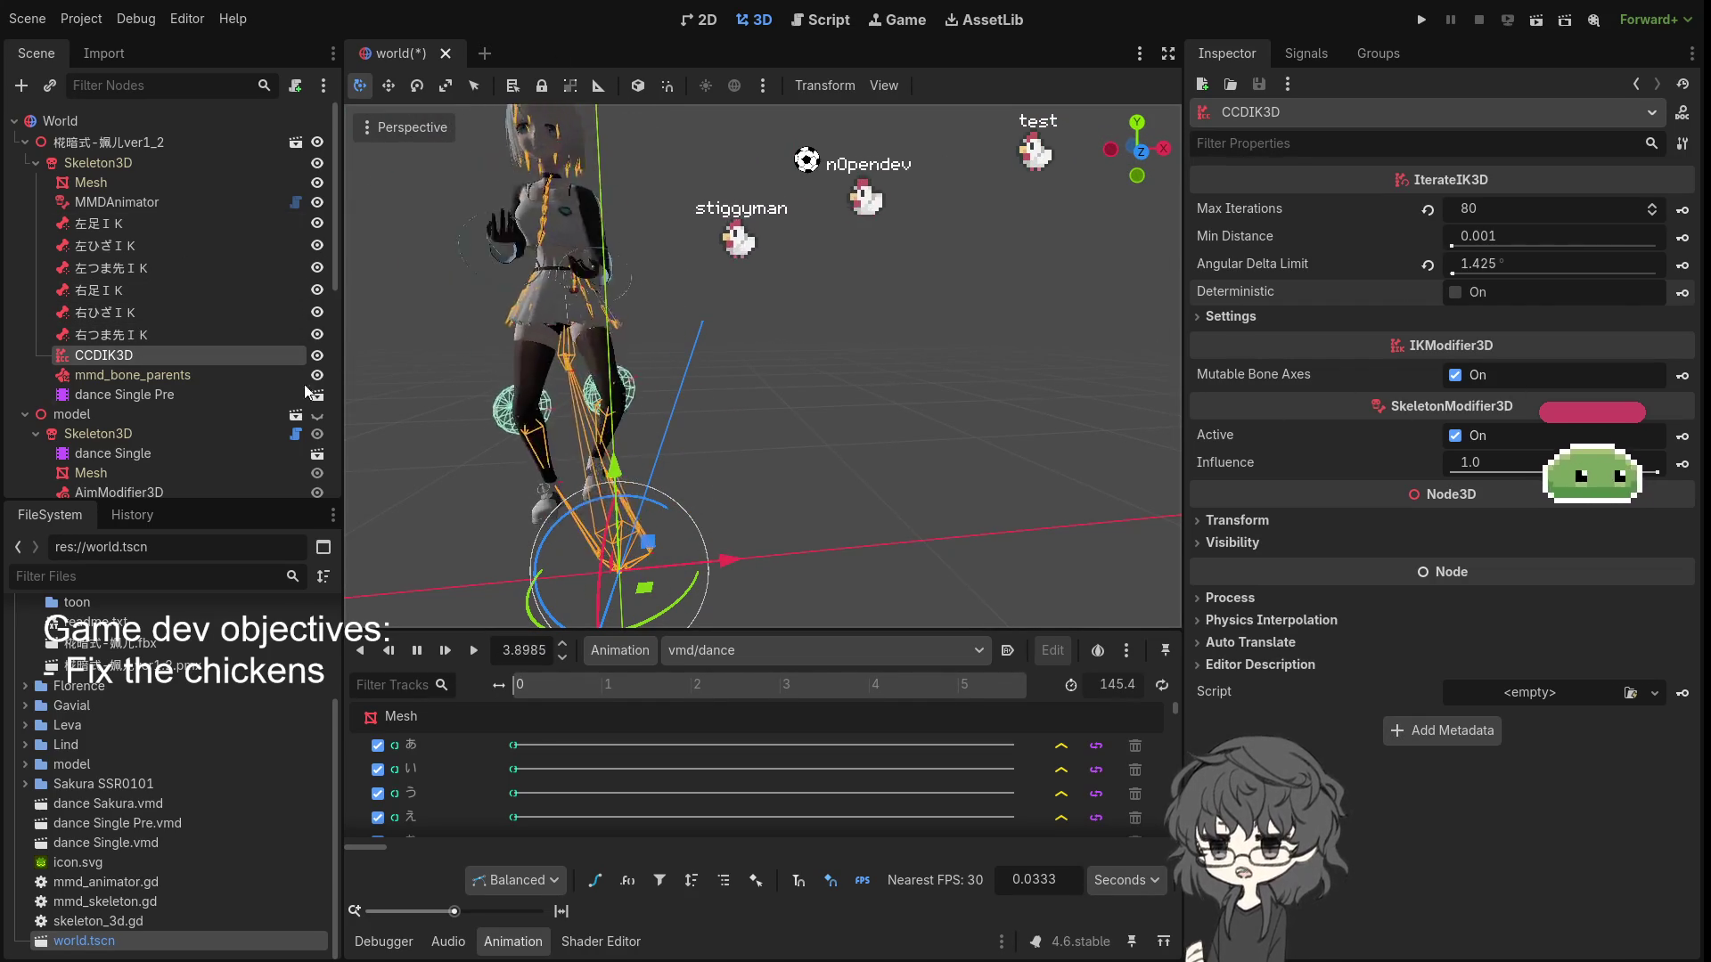
click(1230, 316)
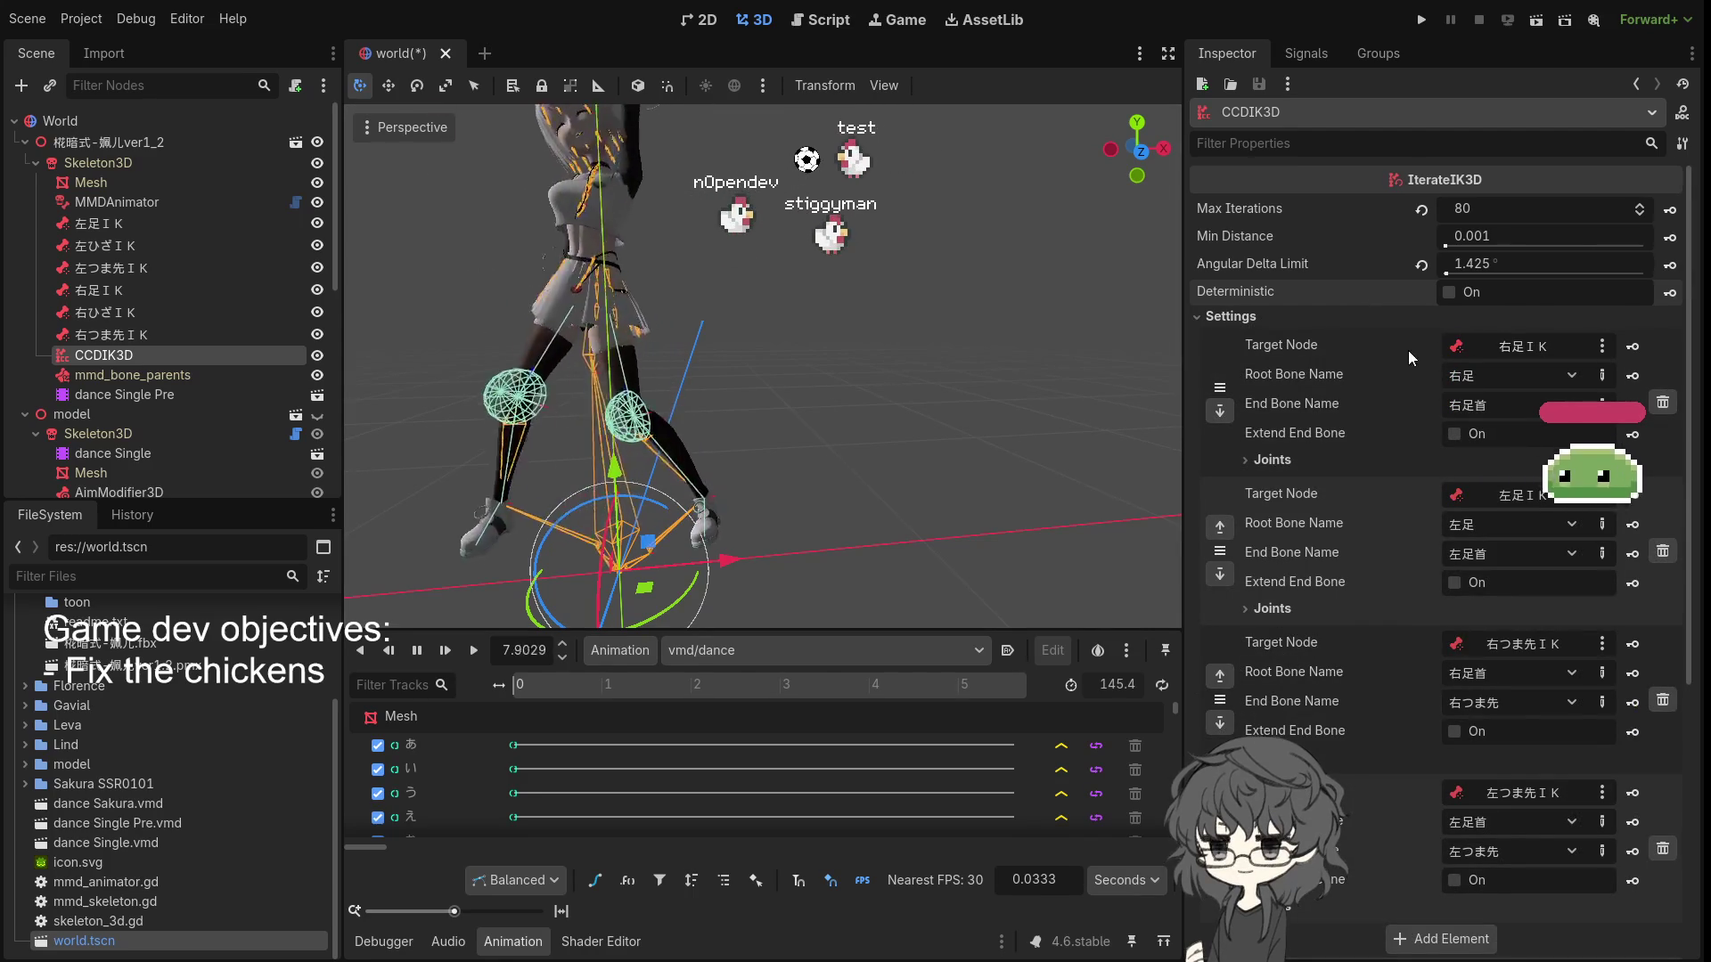
- Restart the dance, inspect the right-leg knee joint limitation, then select the 右つま先ＩＫ target
key(shift+d)
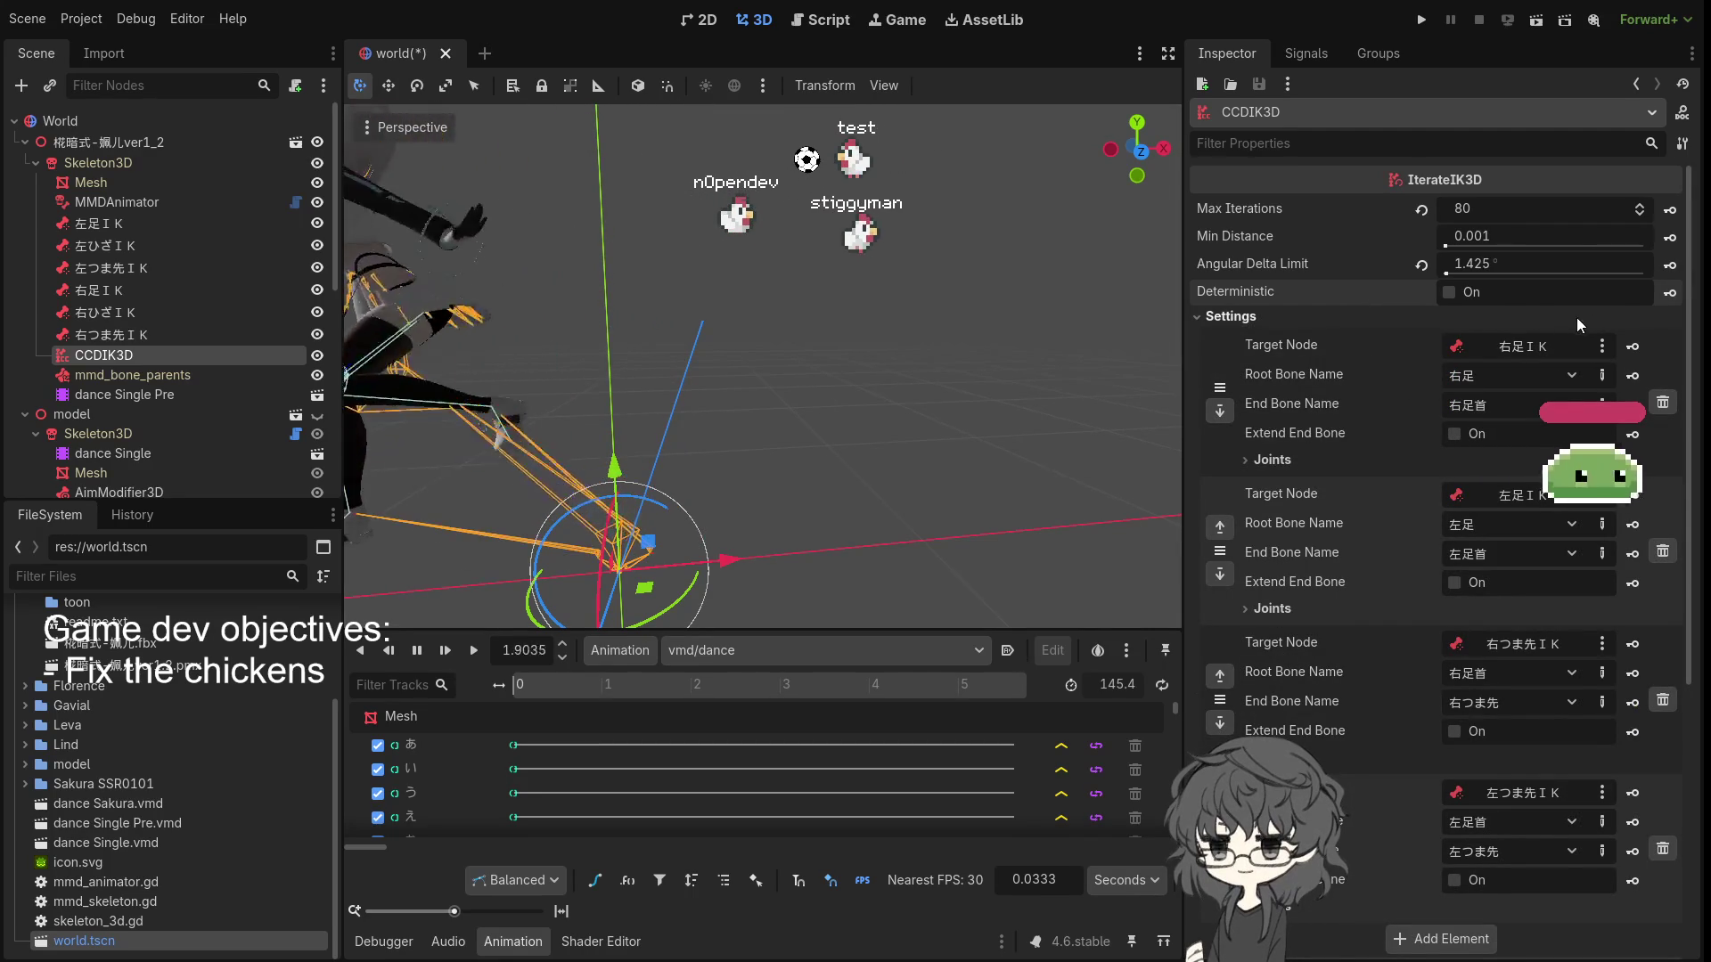
click(1272, 460)
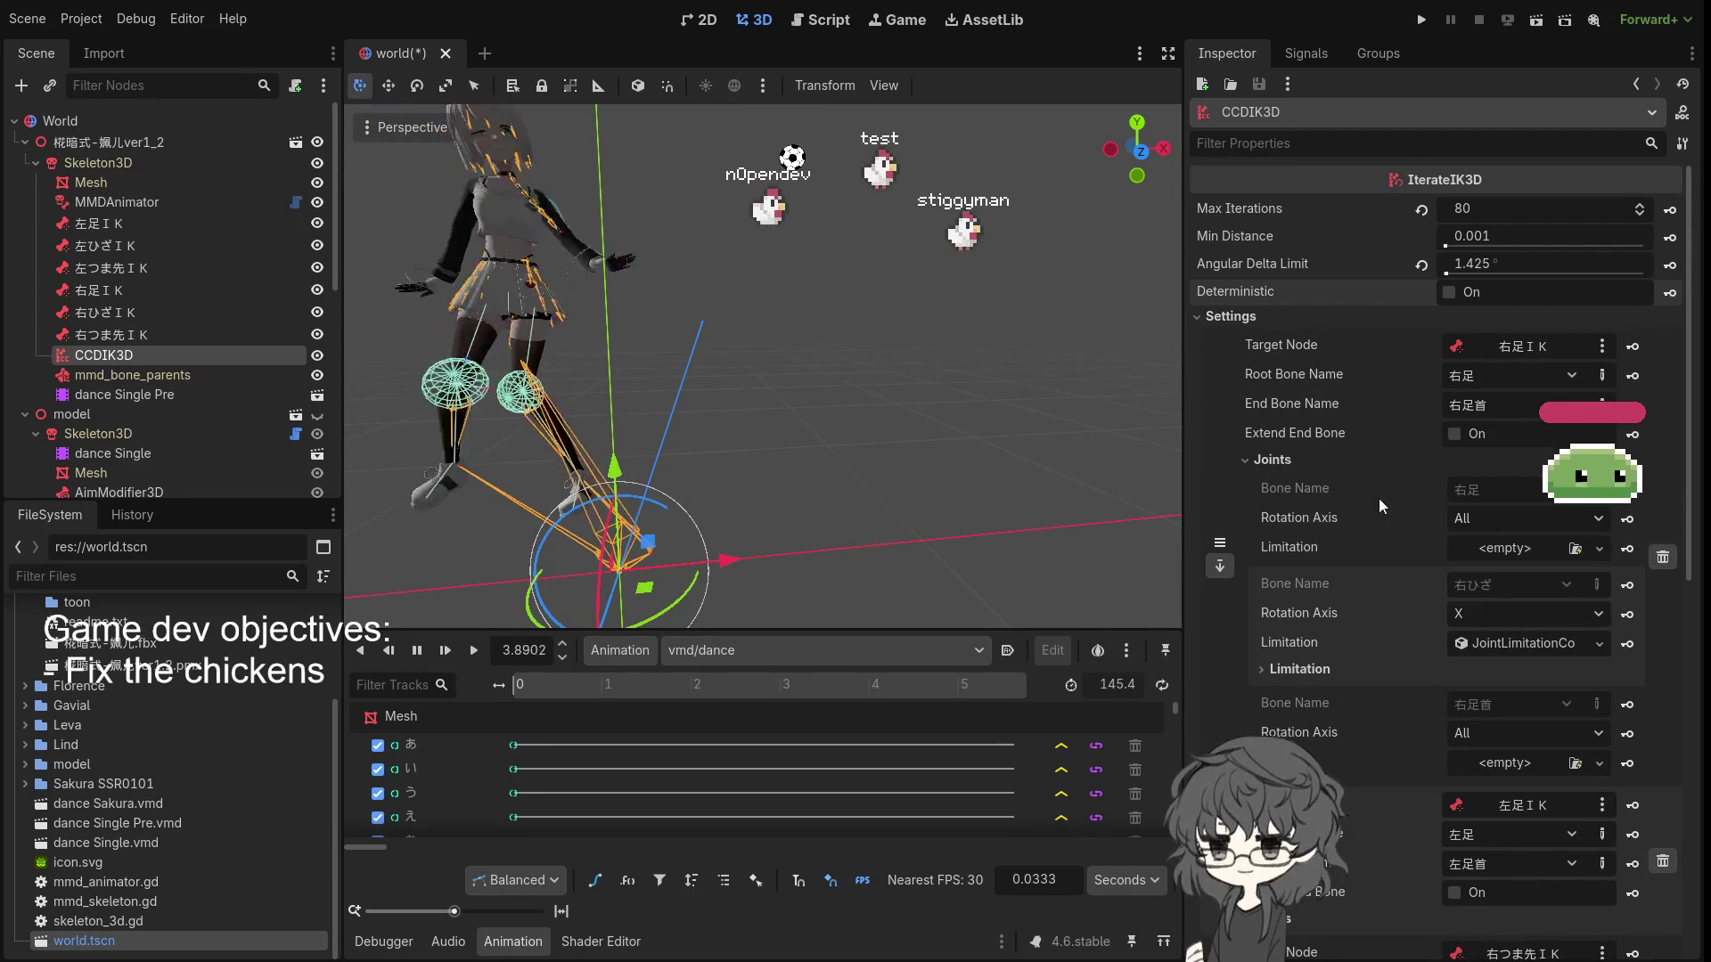
scroll(1372, 526, down, 2)
click(1299, 572)
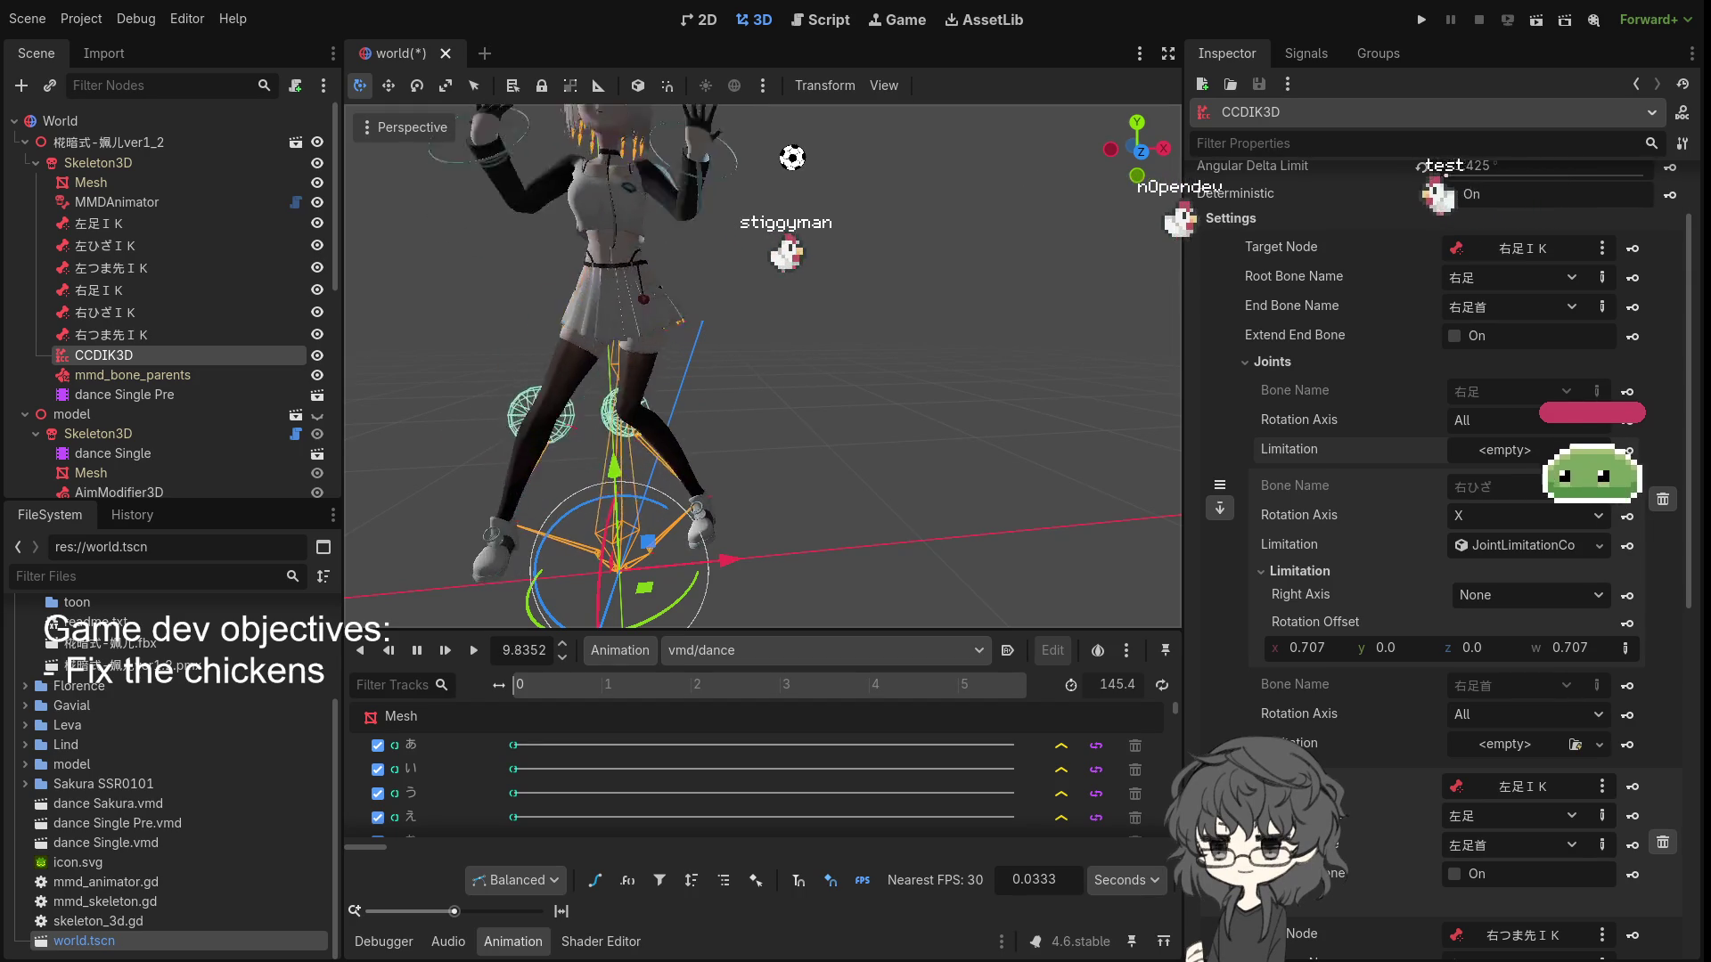
click(463, 400)
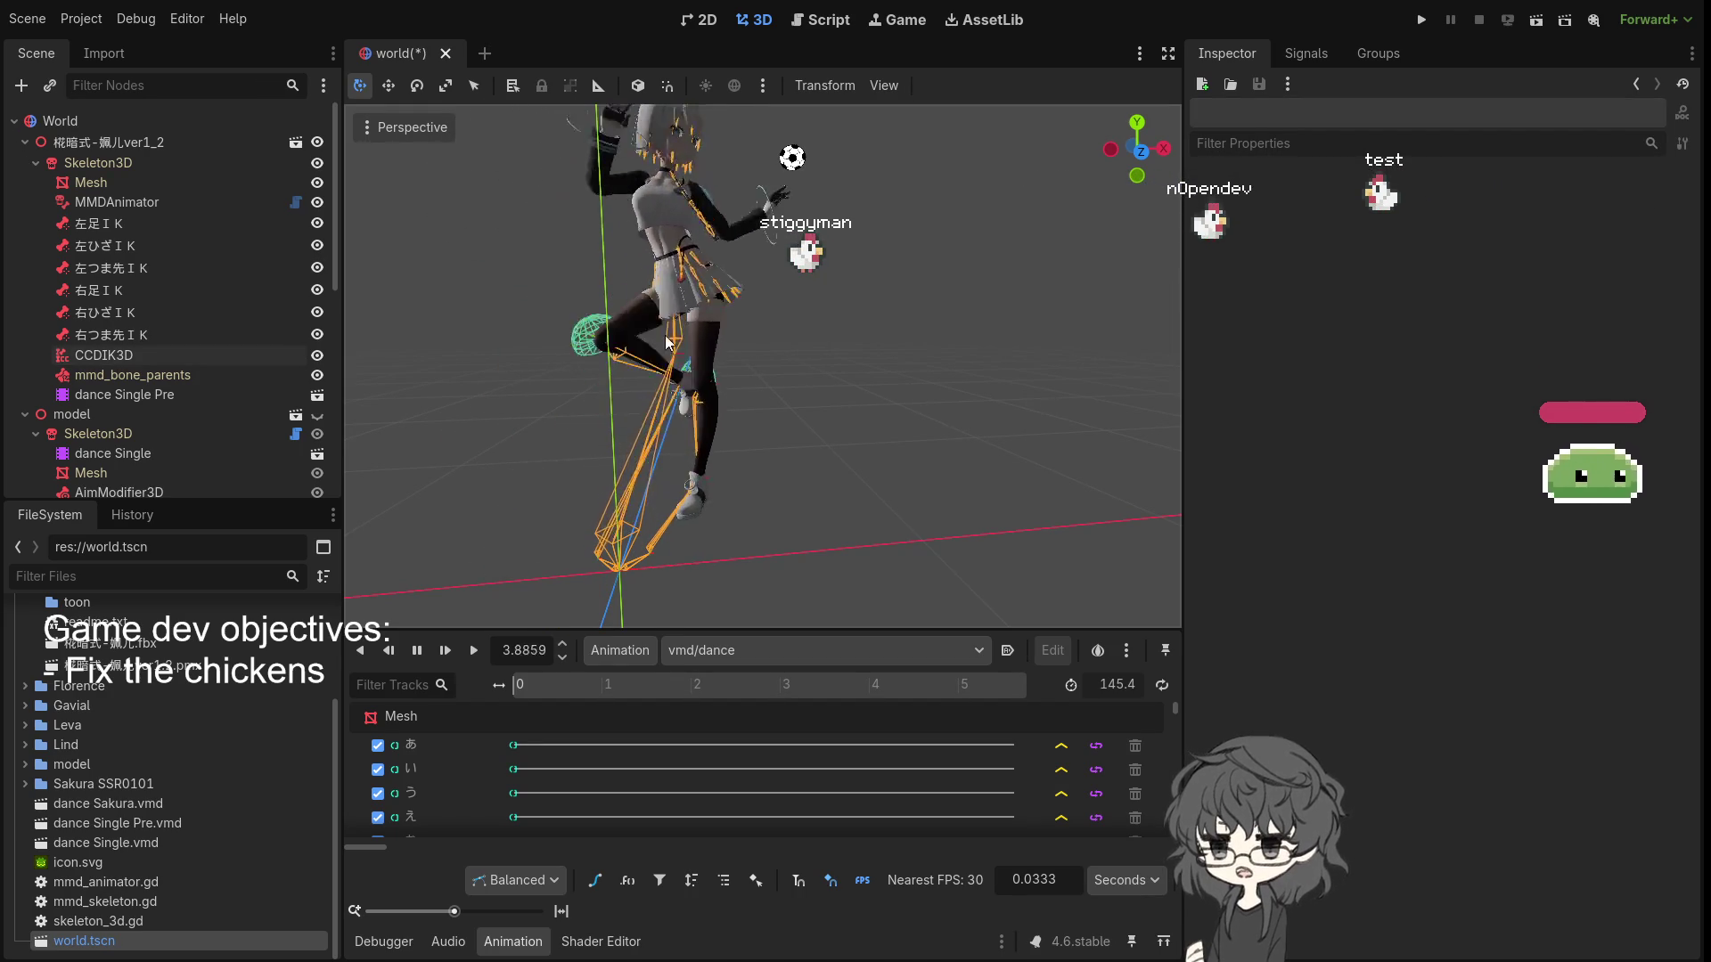
click(143, 336)
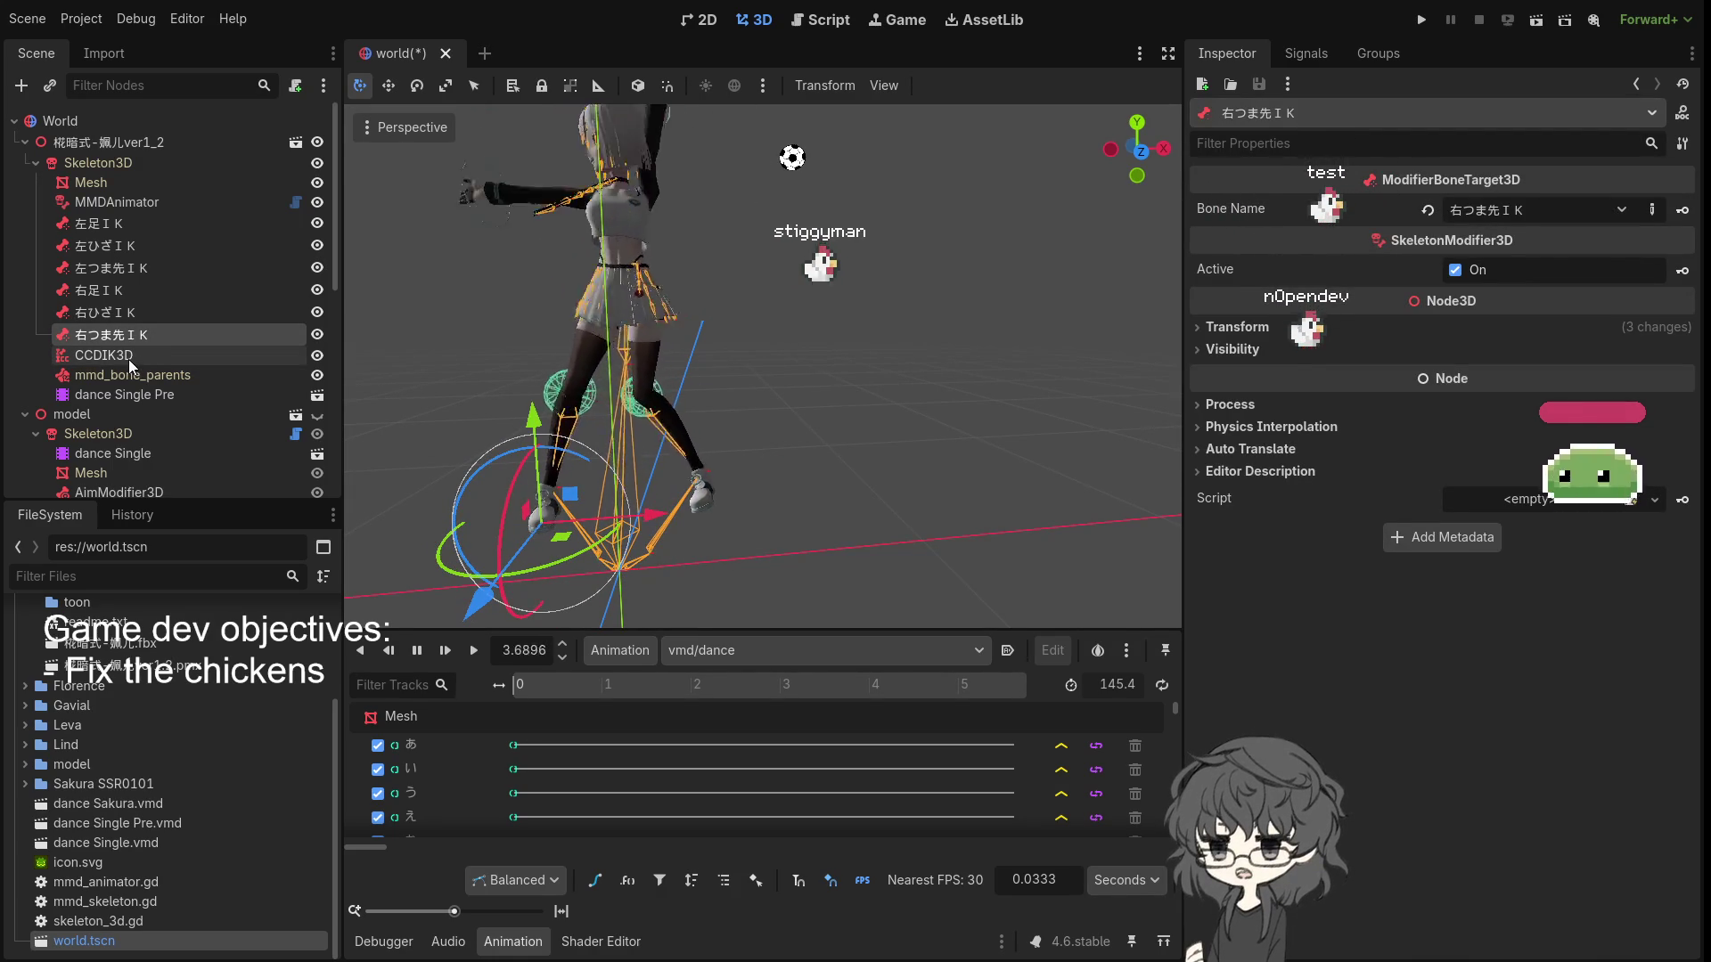
- Give the right-leg root joint 右足 a new JointLimitationCone3D, showing its 90° angle
click(123, 355)
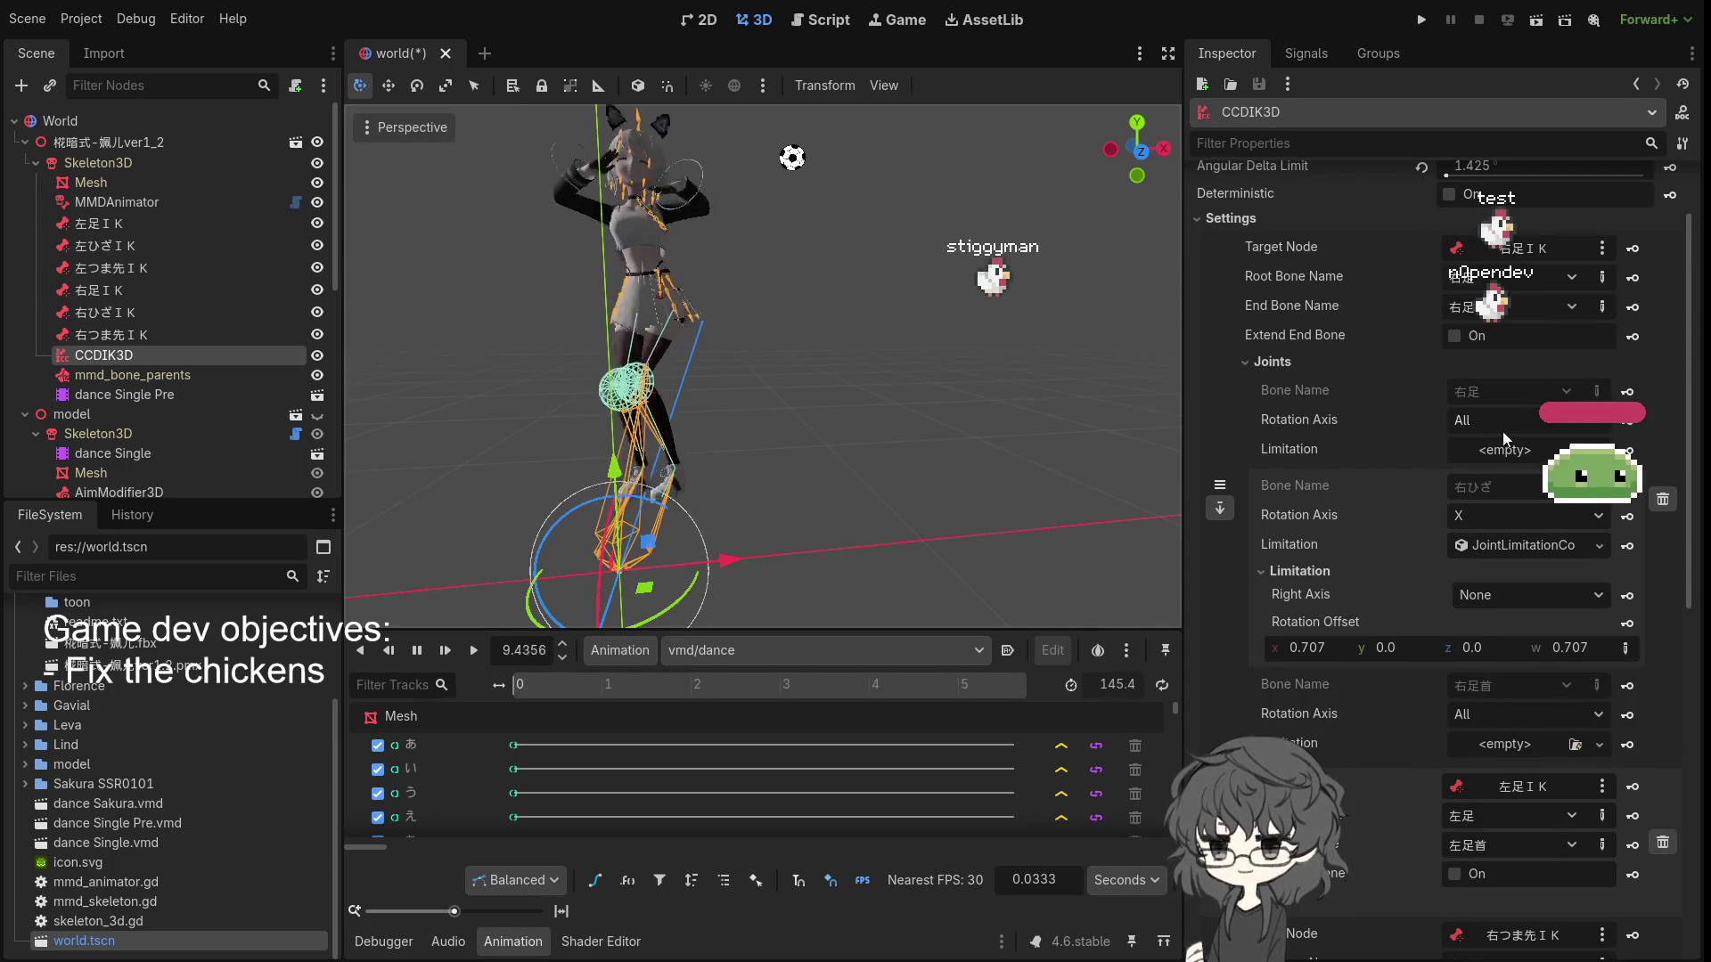
click(1538, 450)
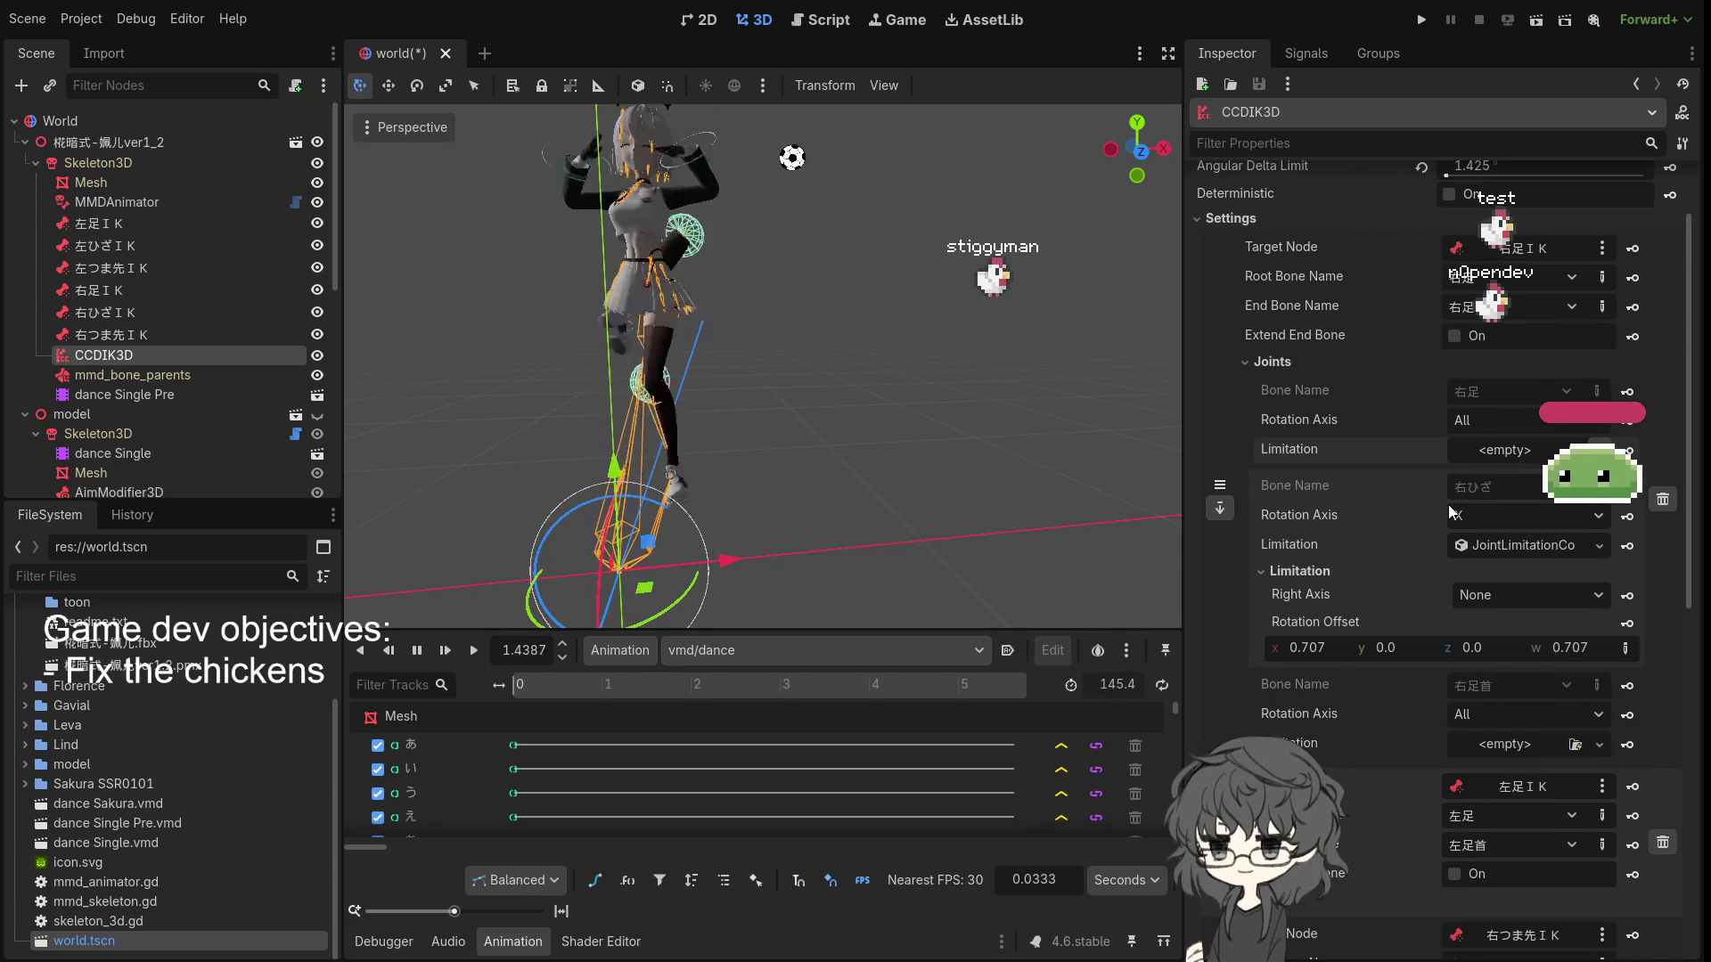
click(1447, 504)
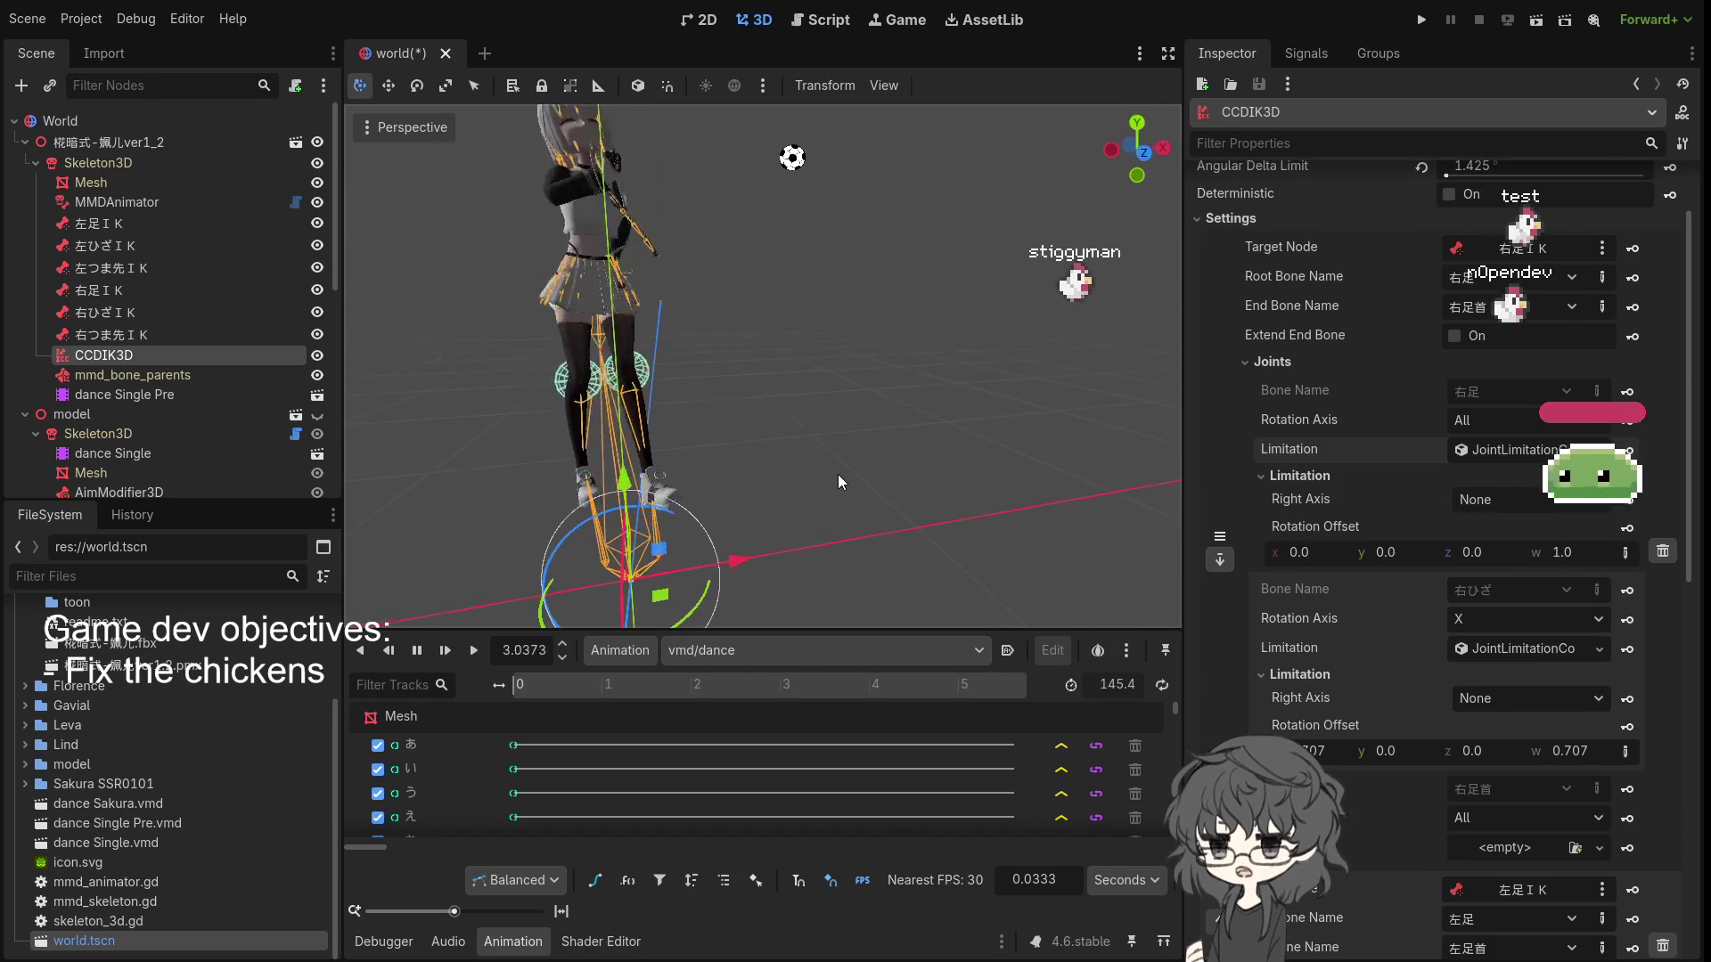
click(1483, 452)
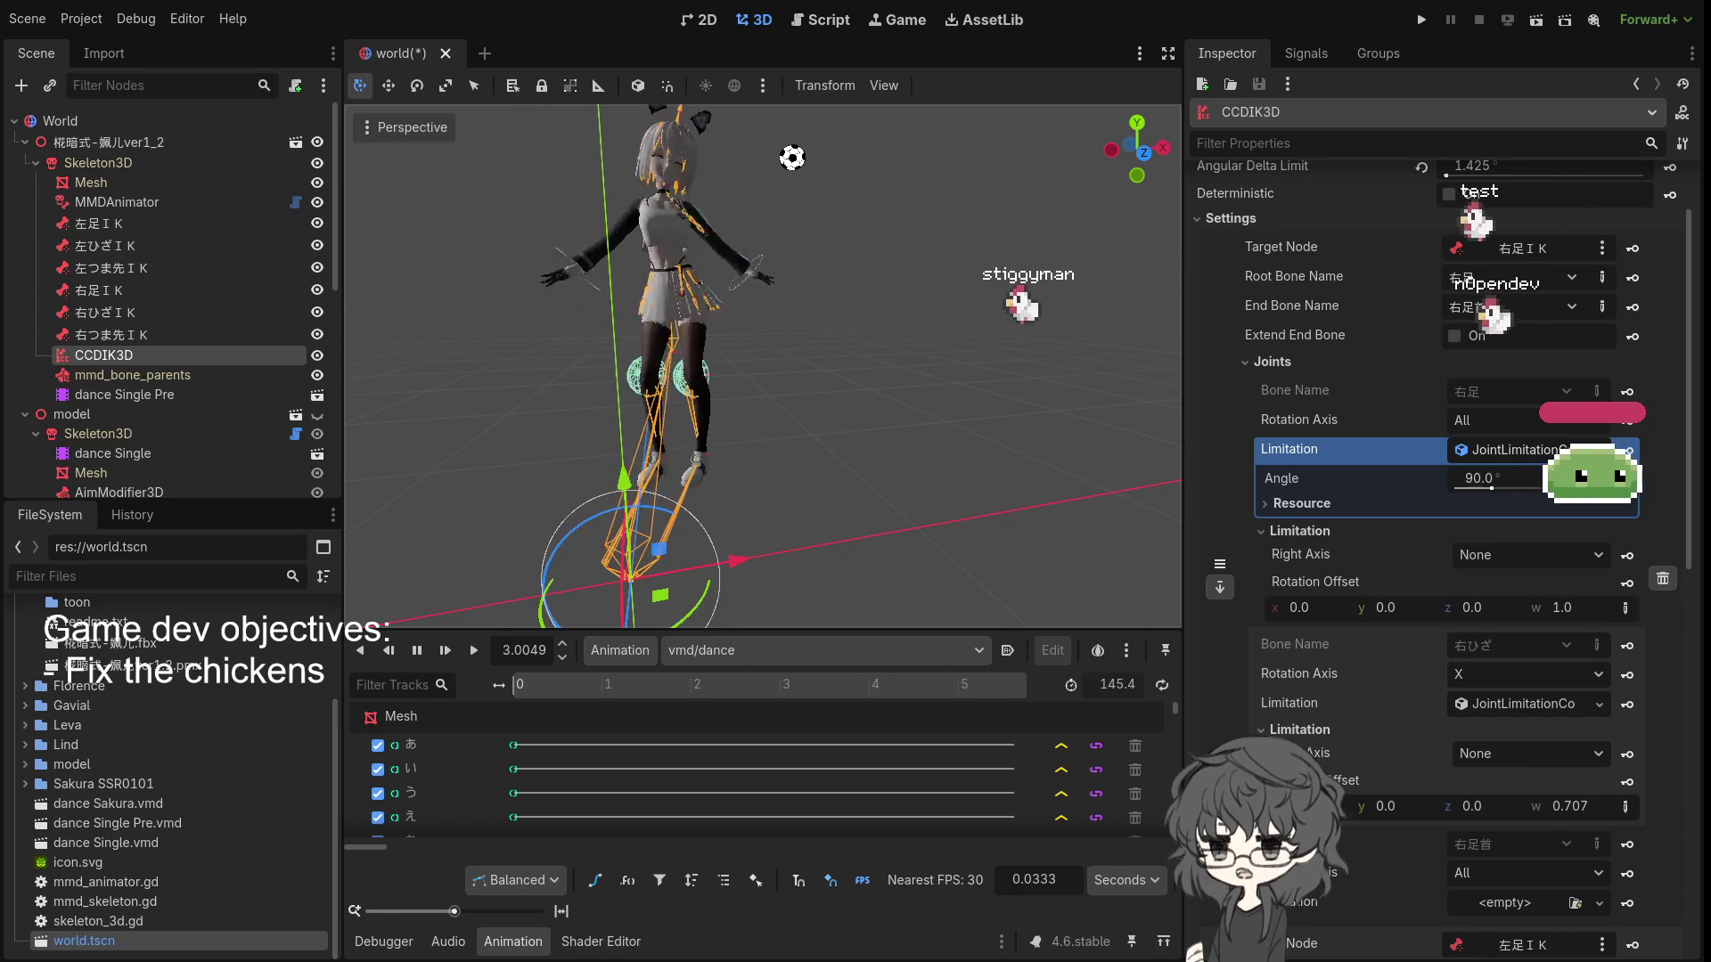
- Set the 右足 joint limitation angle to 114.59°
click(1506, 479)
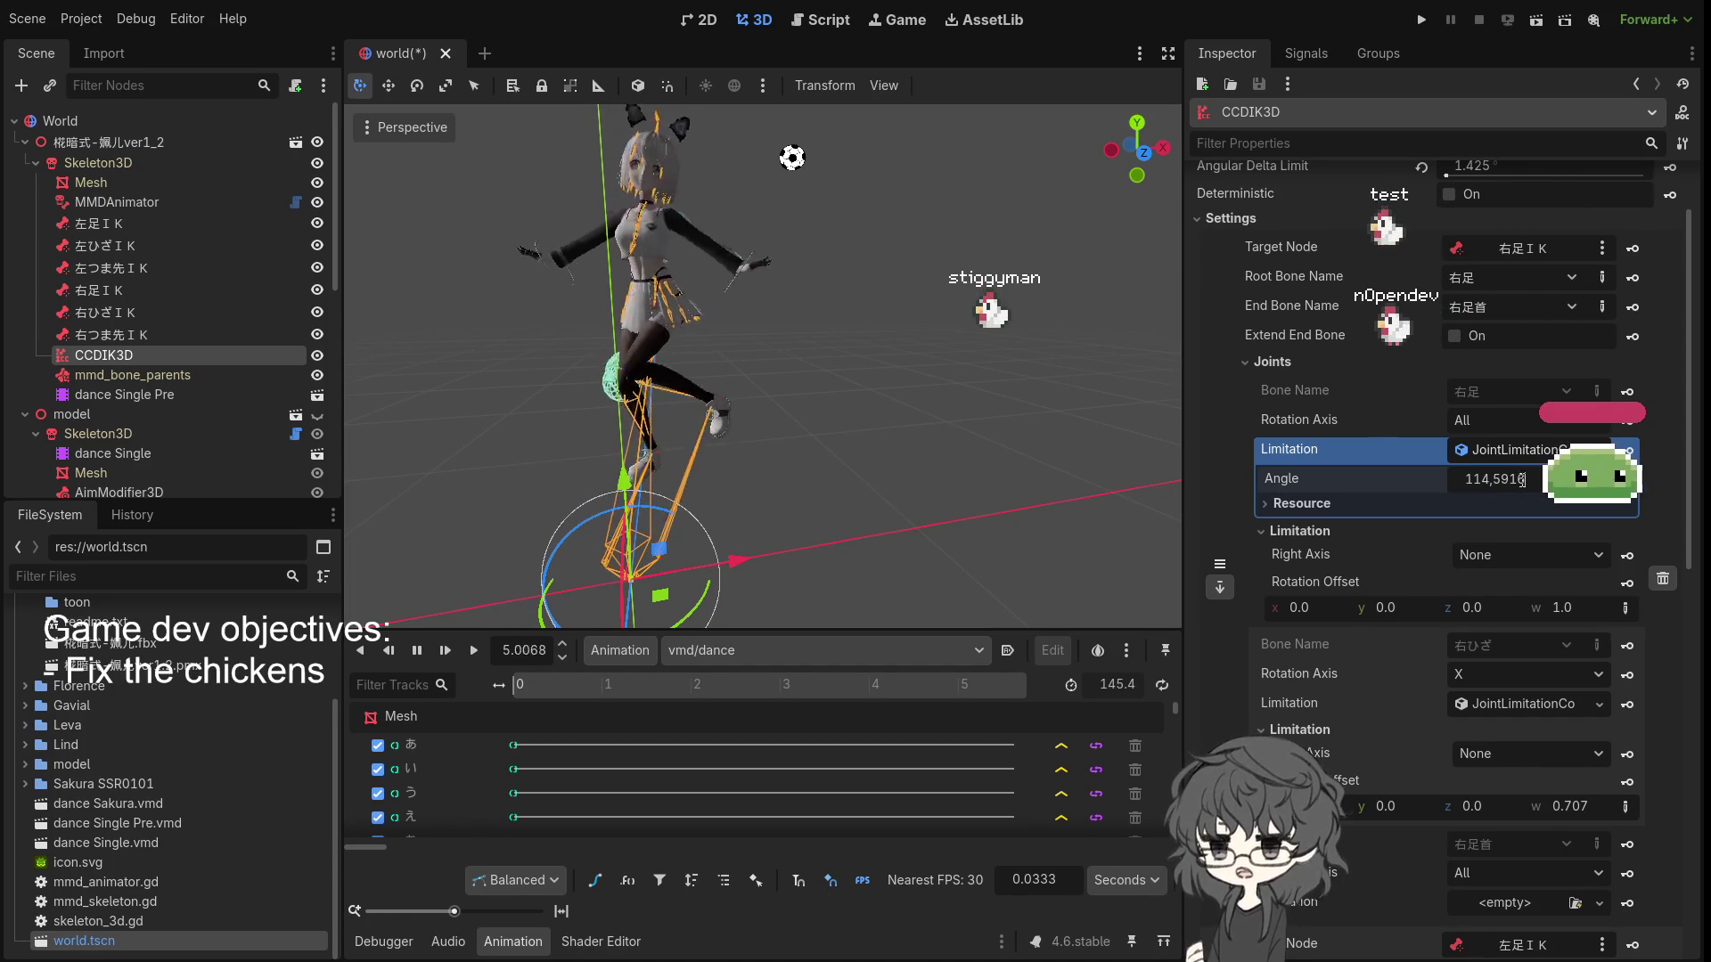
key(Left)
key(Left)
key(Left)
key(BackSpace)
text(.)
key(Return)
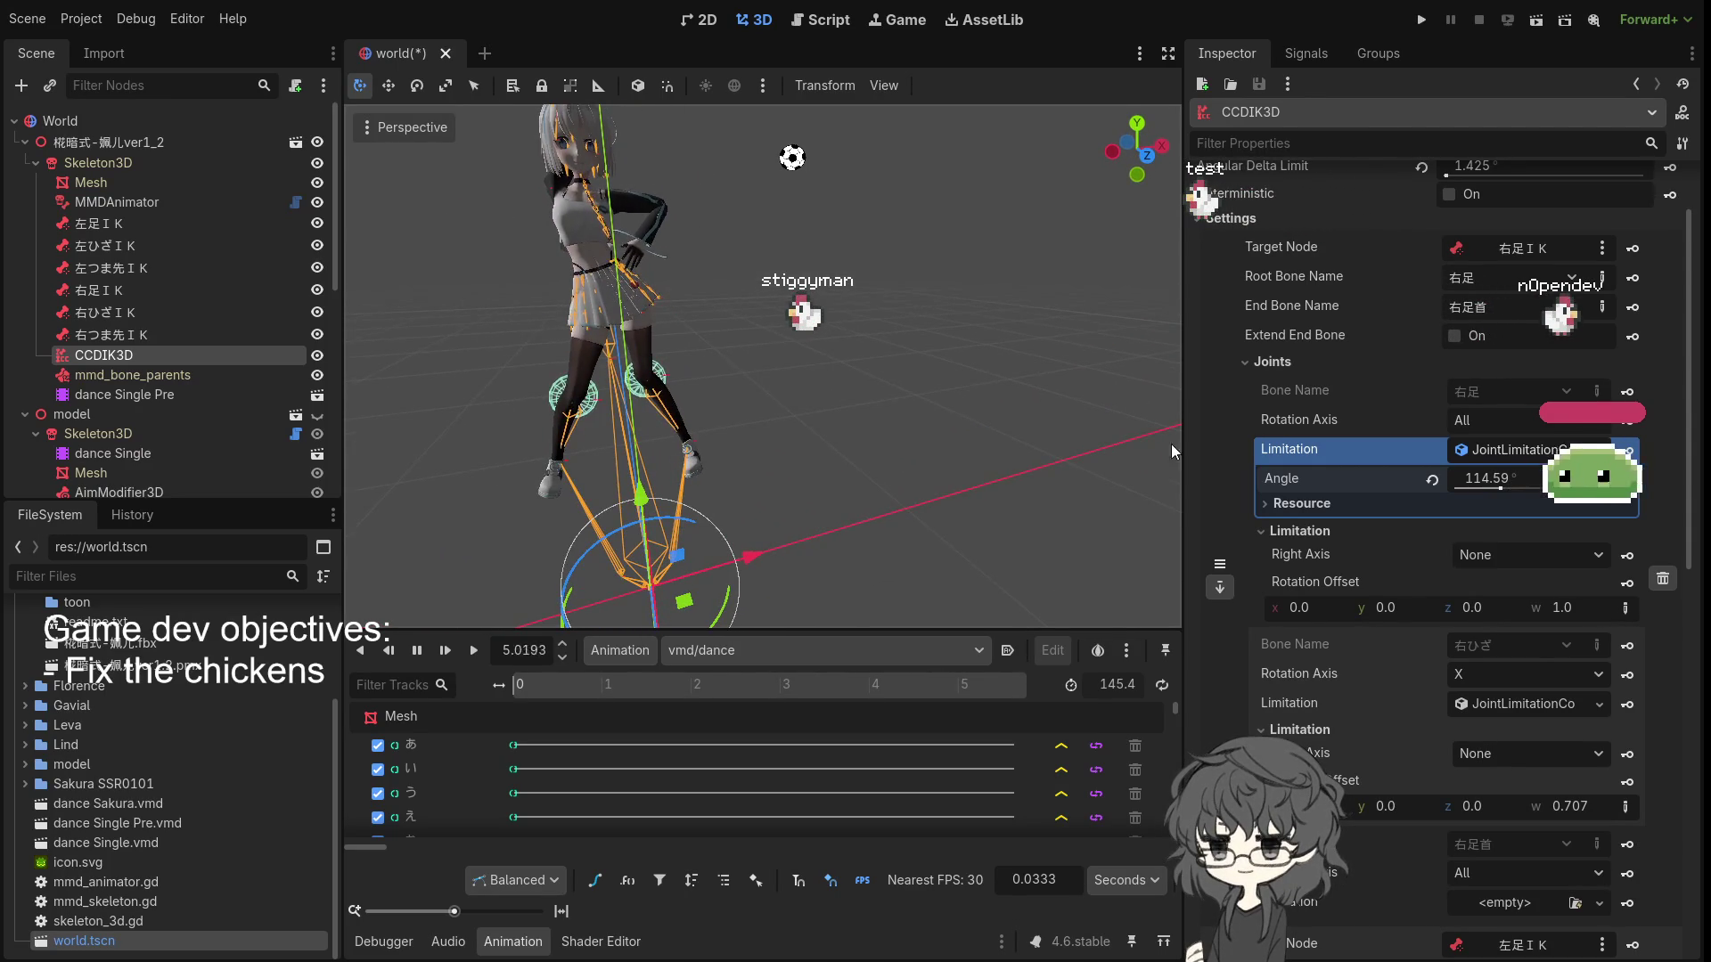
- Collapse and reopen the right-leg Joints list, then orbit in close on the legs
click(1272, 359)
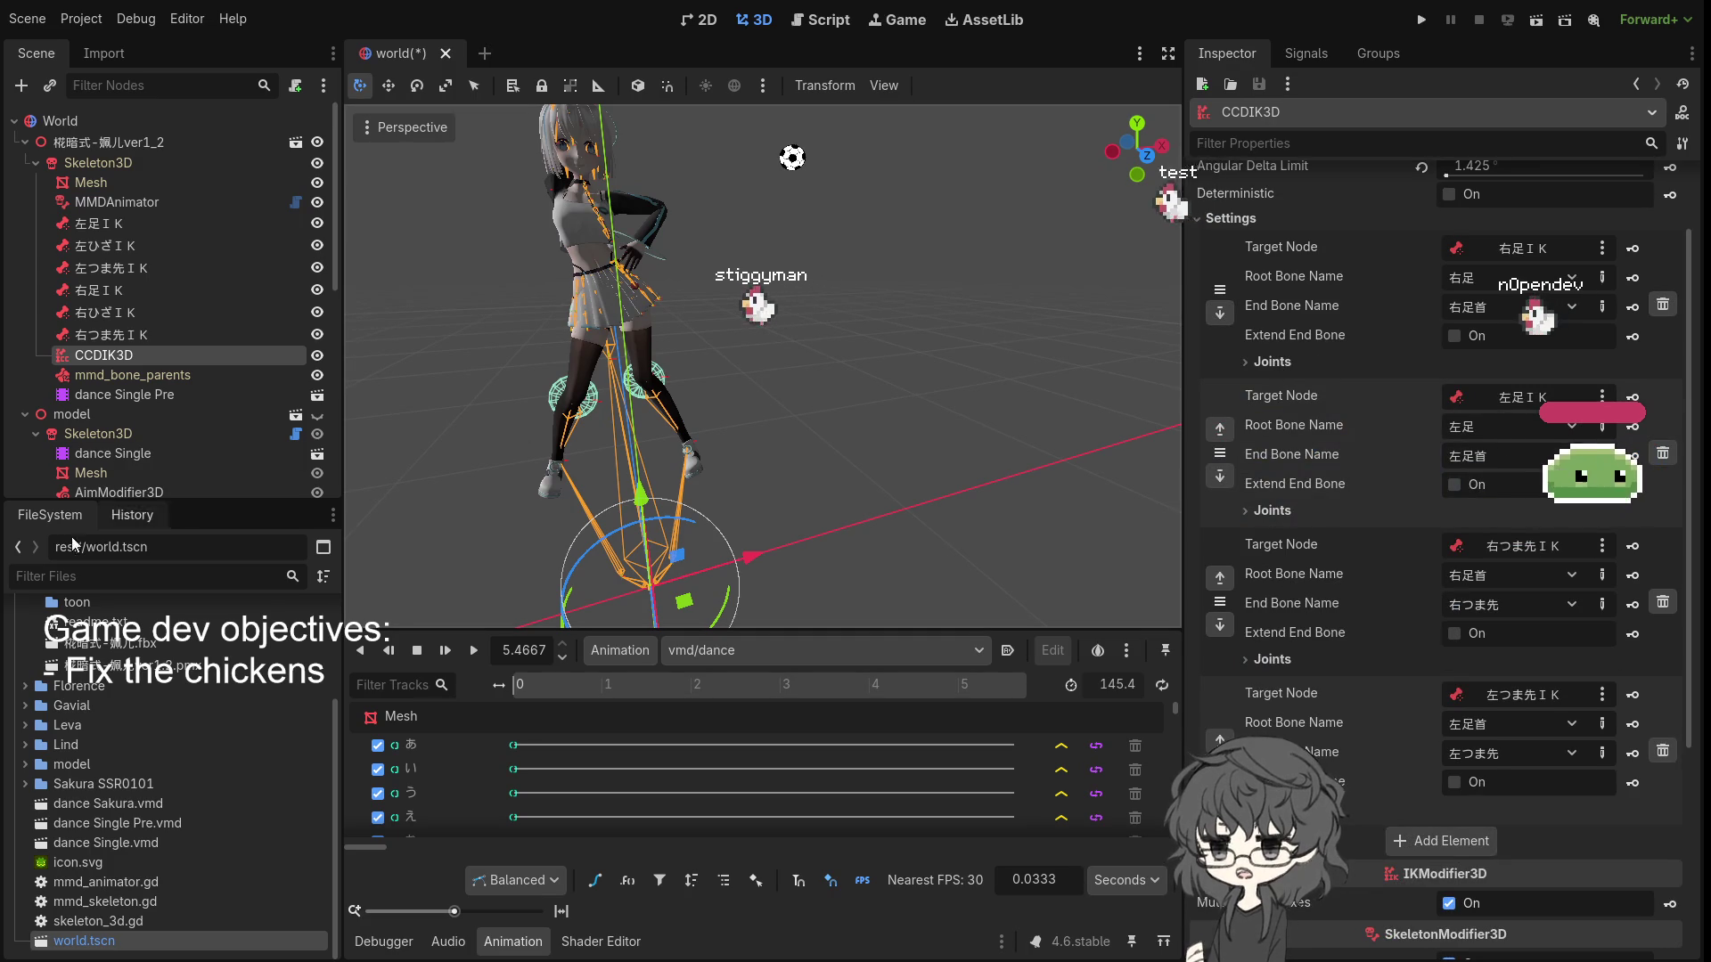
click(1265, 362)
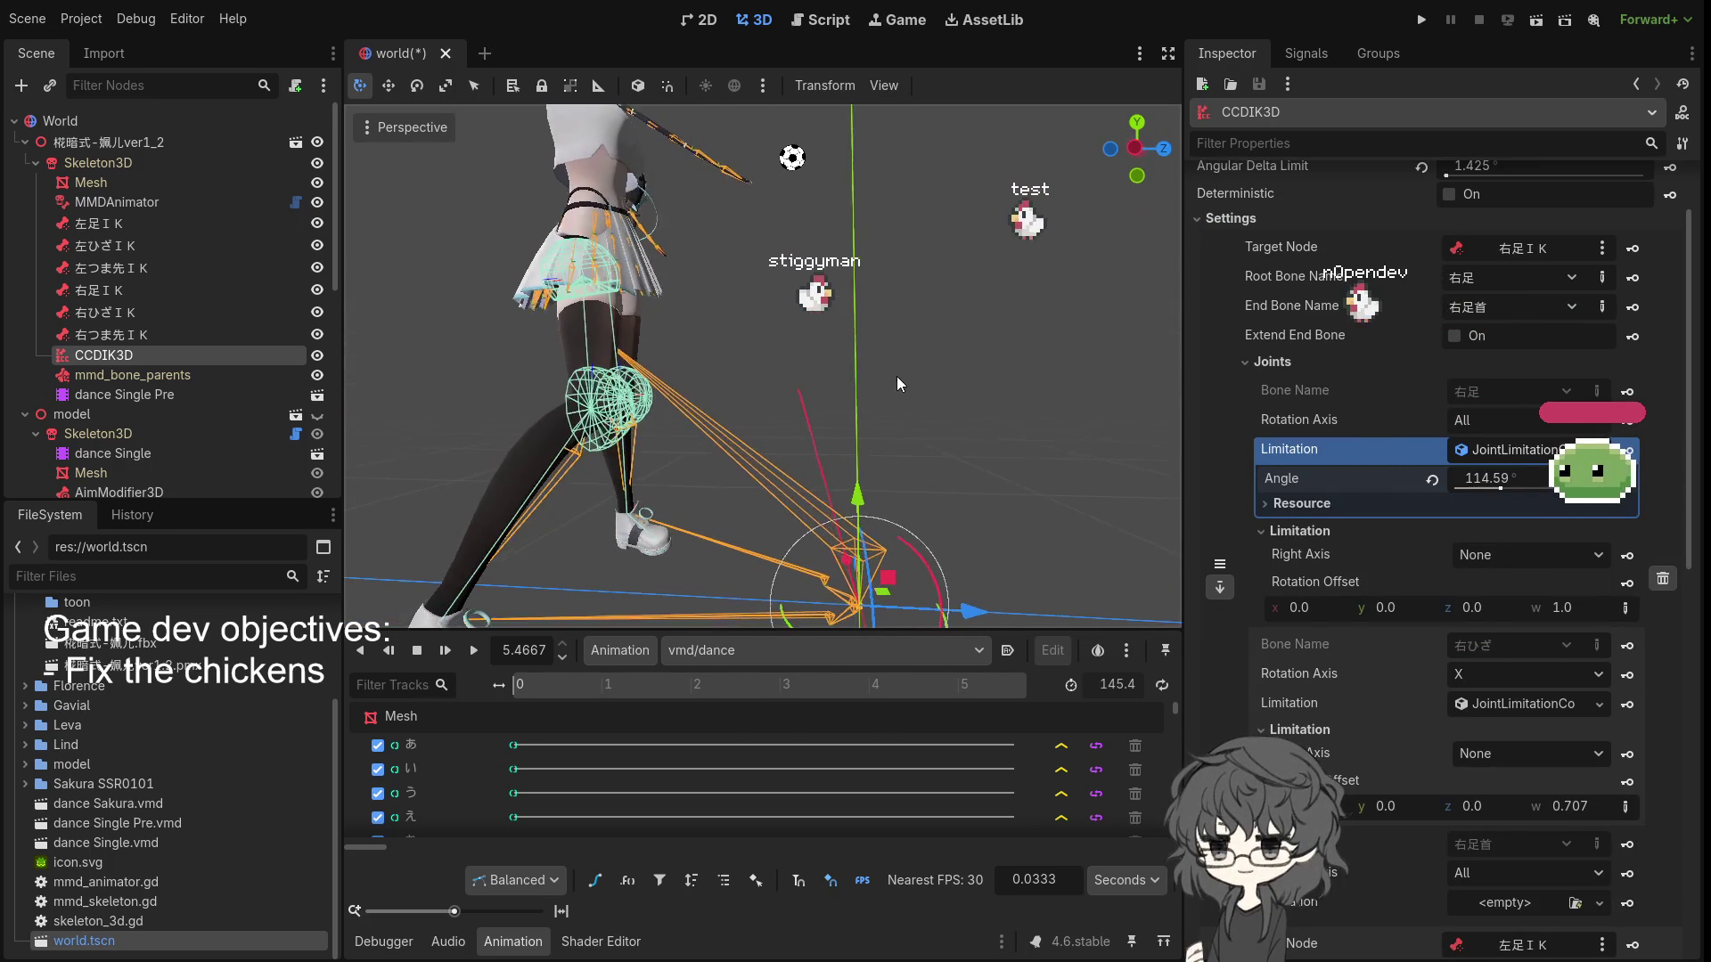
scroll(674, 328, up, 4)
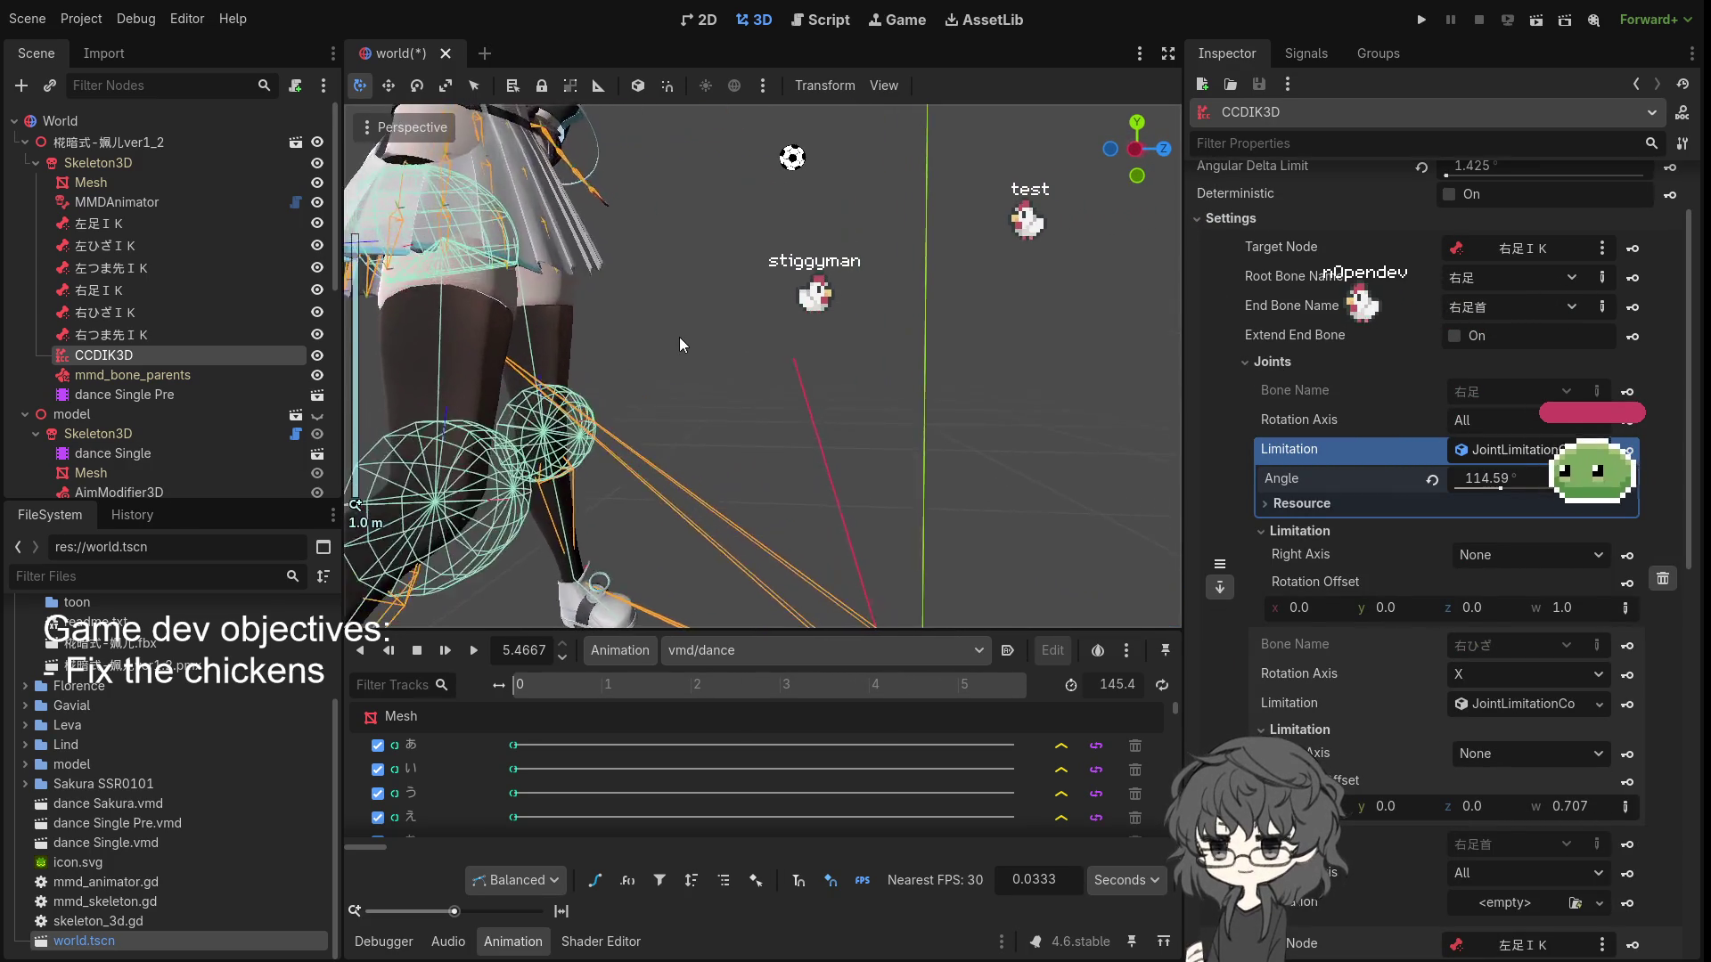
mouse_move(679, 343)
mouse_down()
mouse_move(750, 317)
mouse_move(778, 346)
mouse_up()
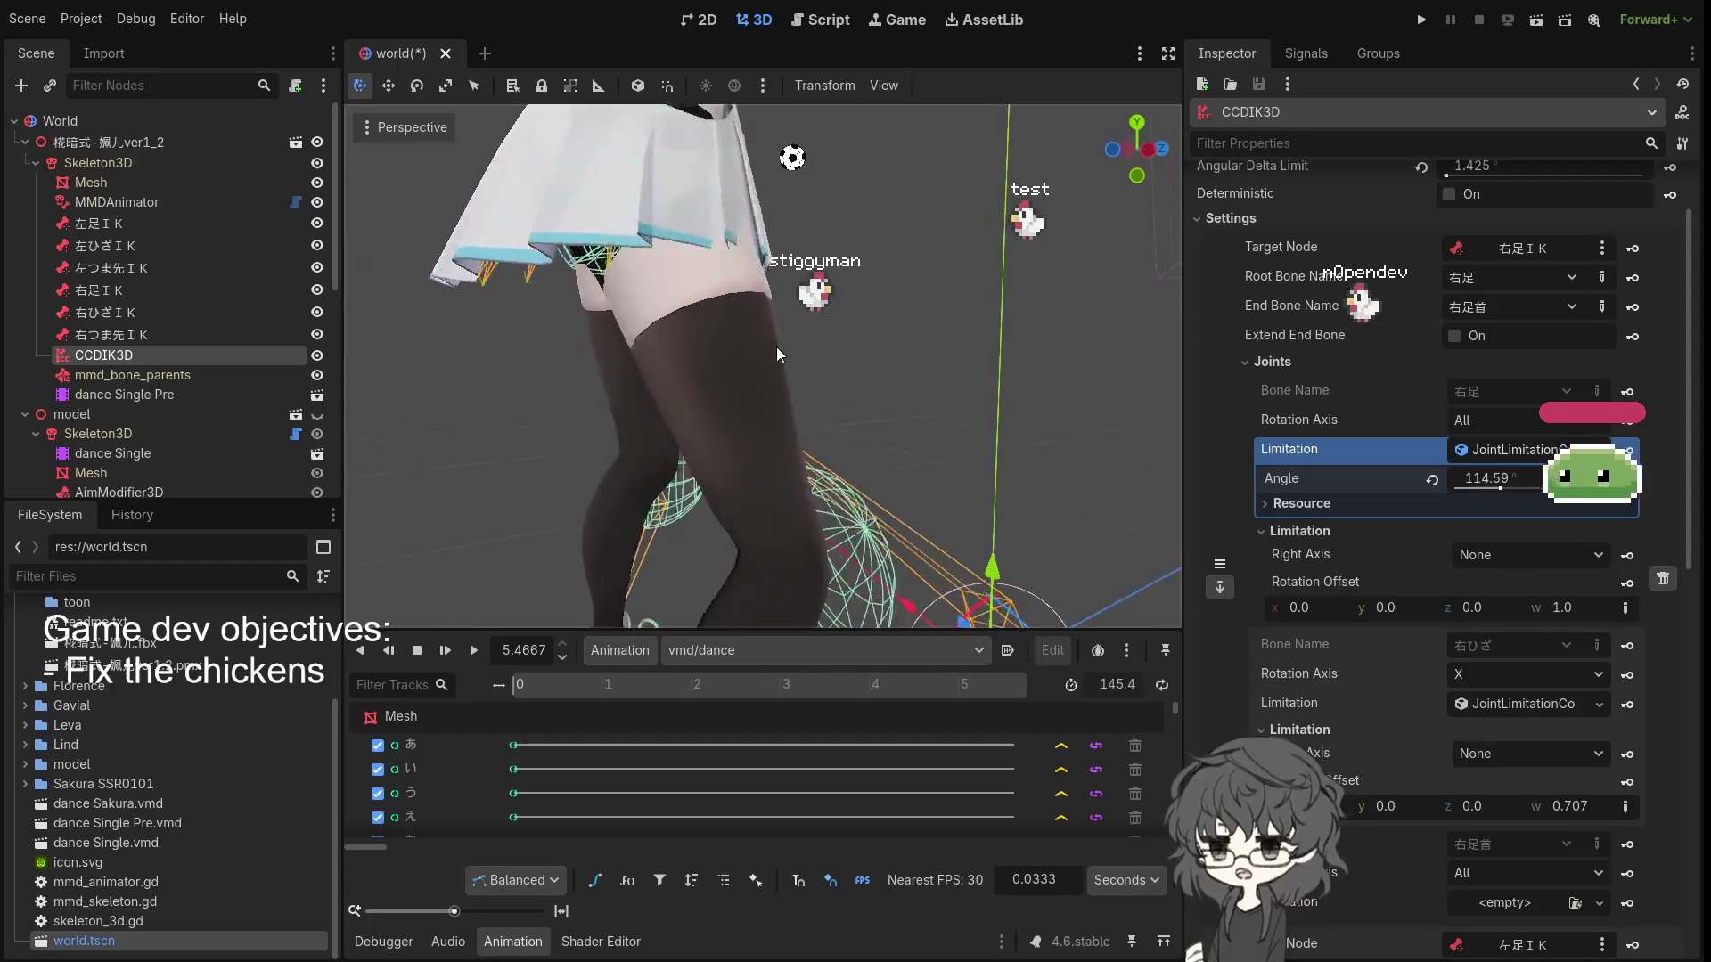
scroll(1357, 470, down, 6)
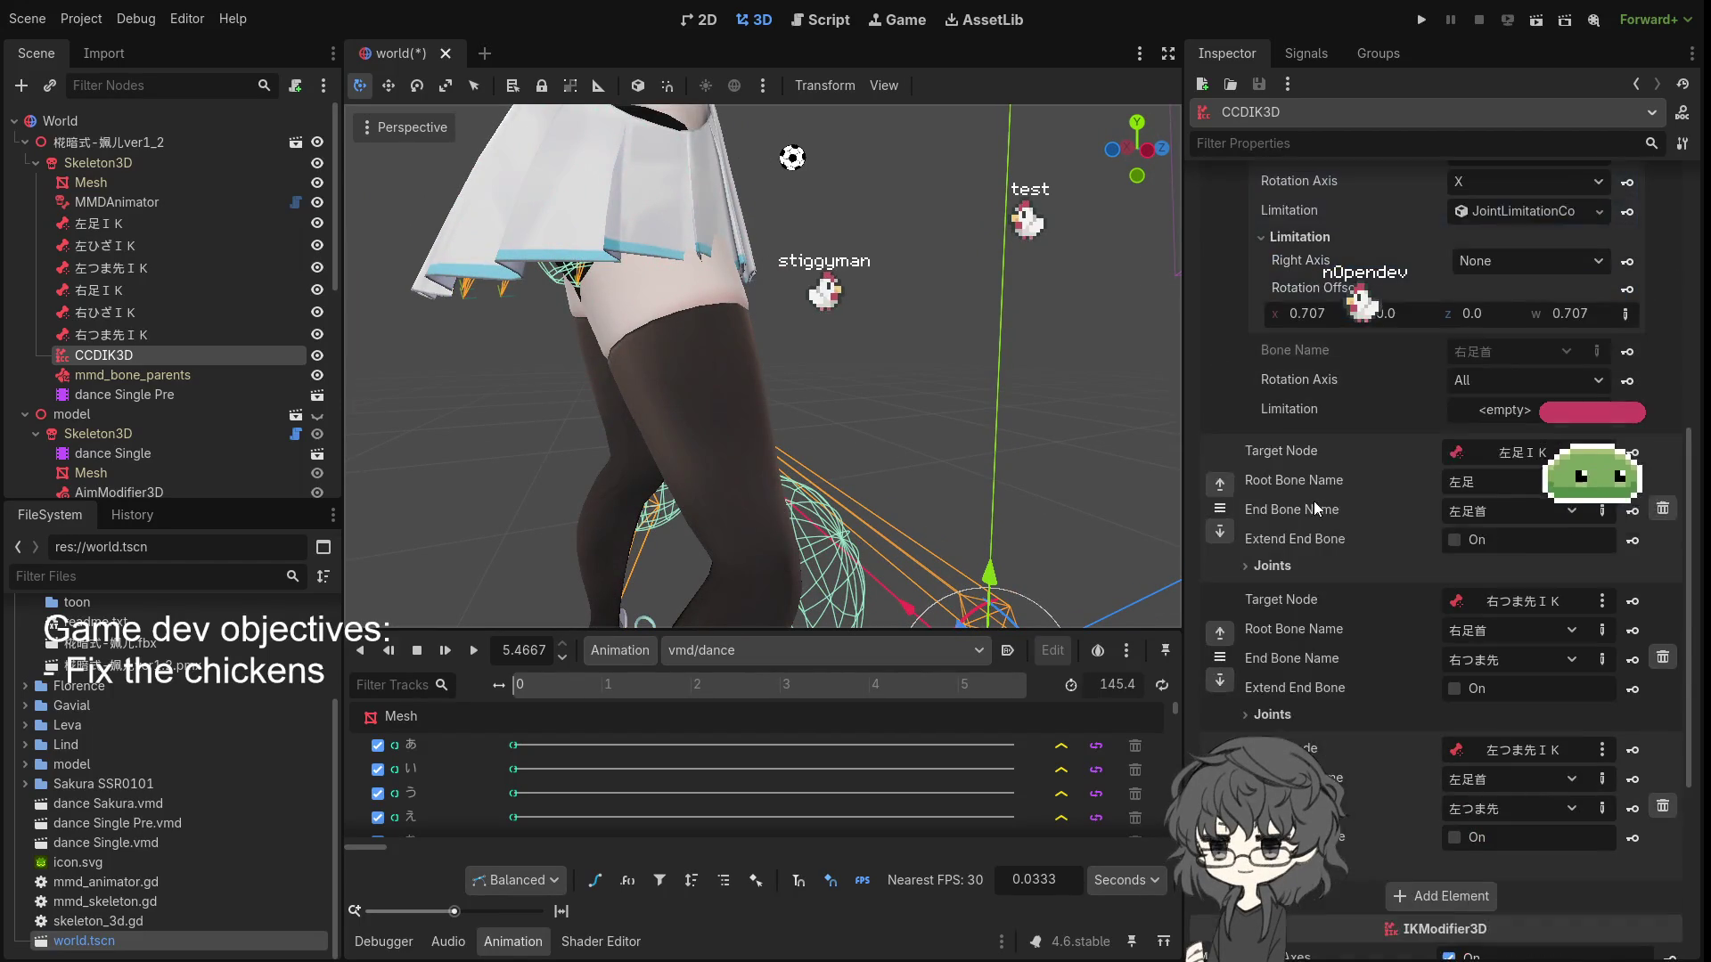
- Add a new JointLimitationCone3D to the left-leg 左足 joint and expand it to show its angle
click(1298, 561)
scroll(1484, 597, down, 3)
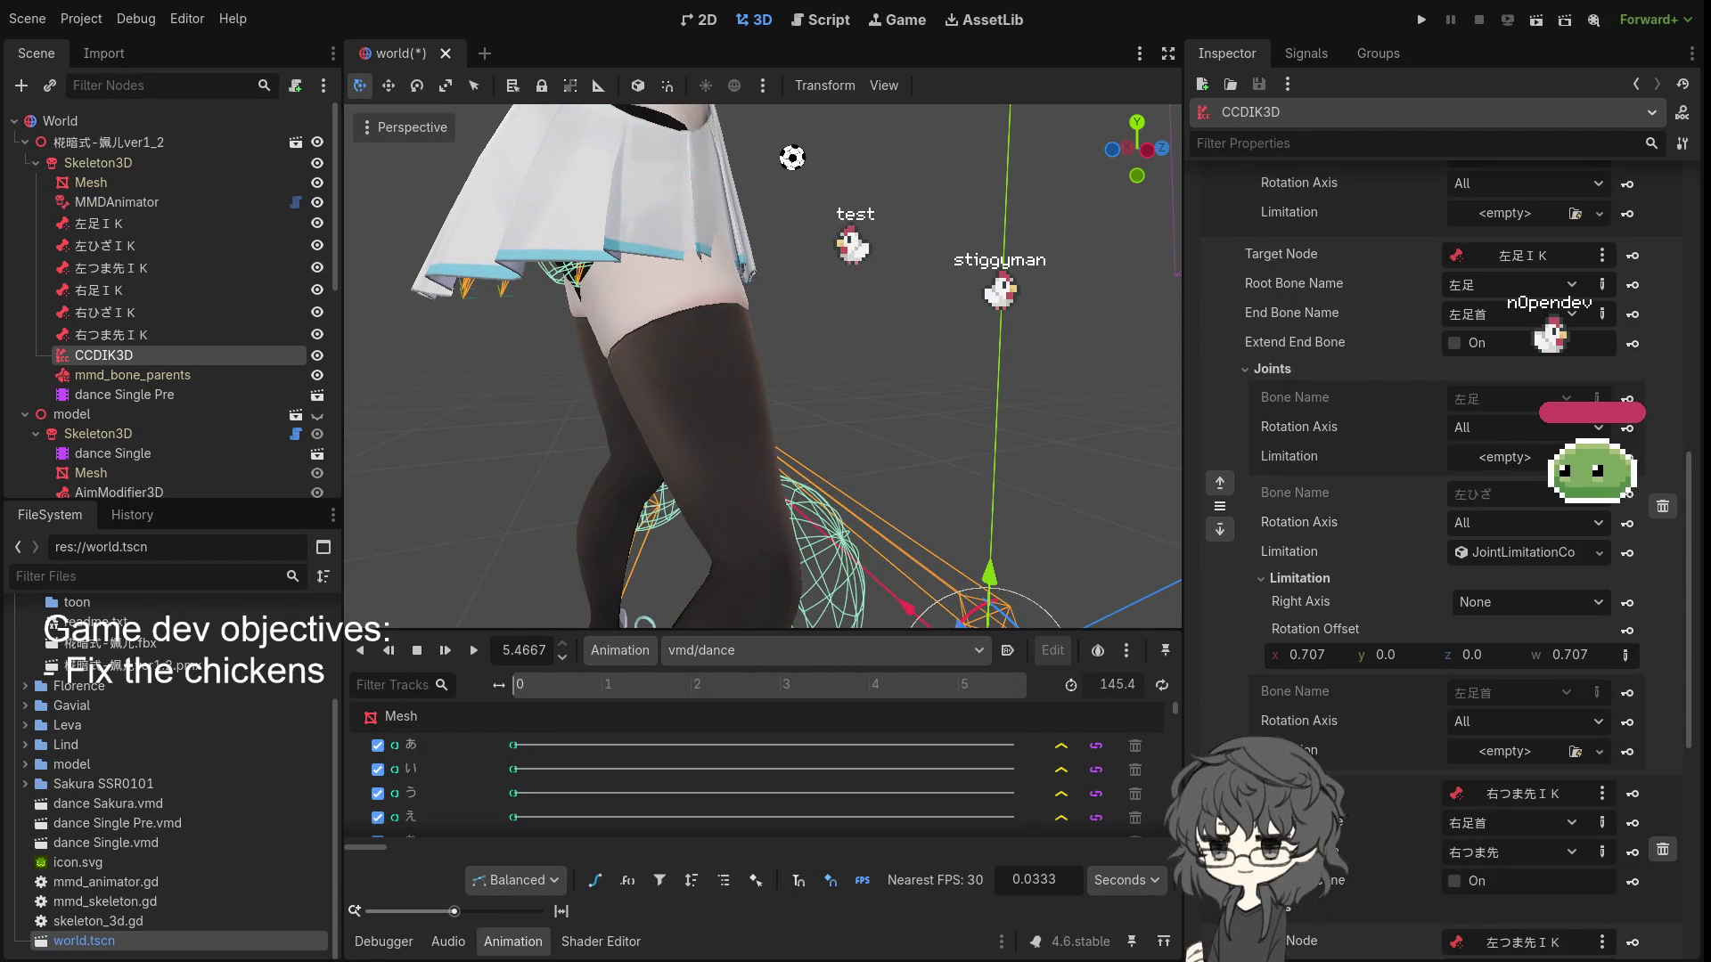
click(1527, 457)
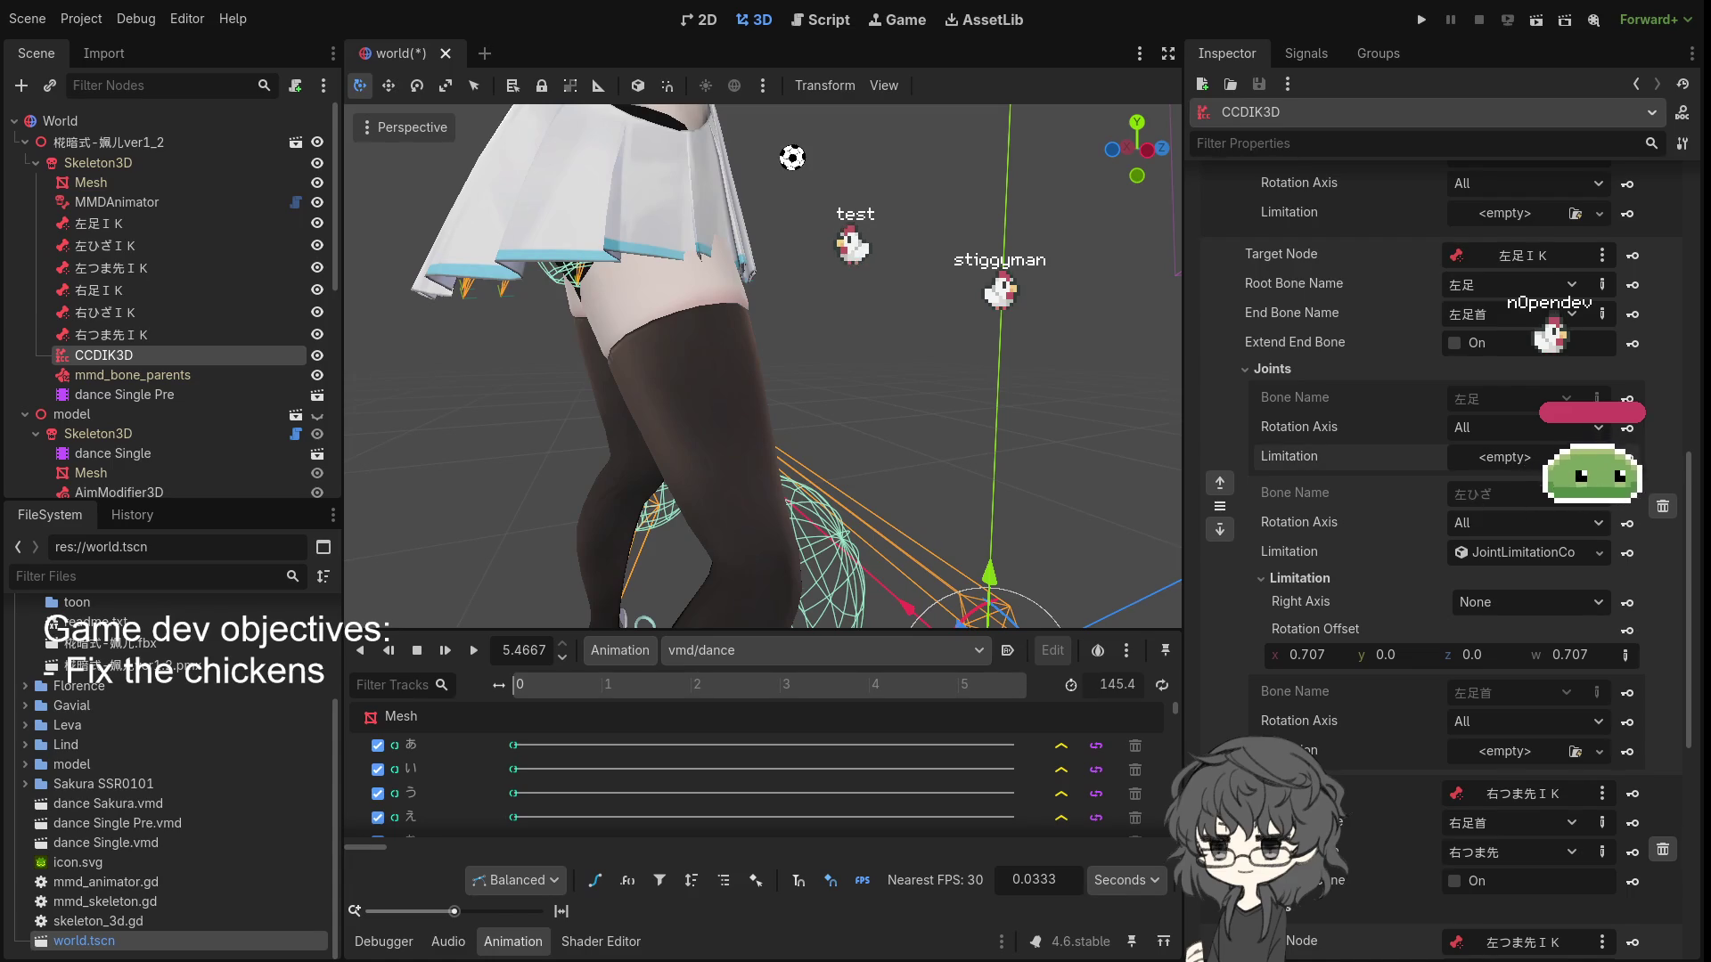
click(1506, 458)
click(1525, 495)
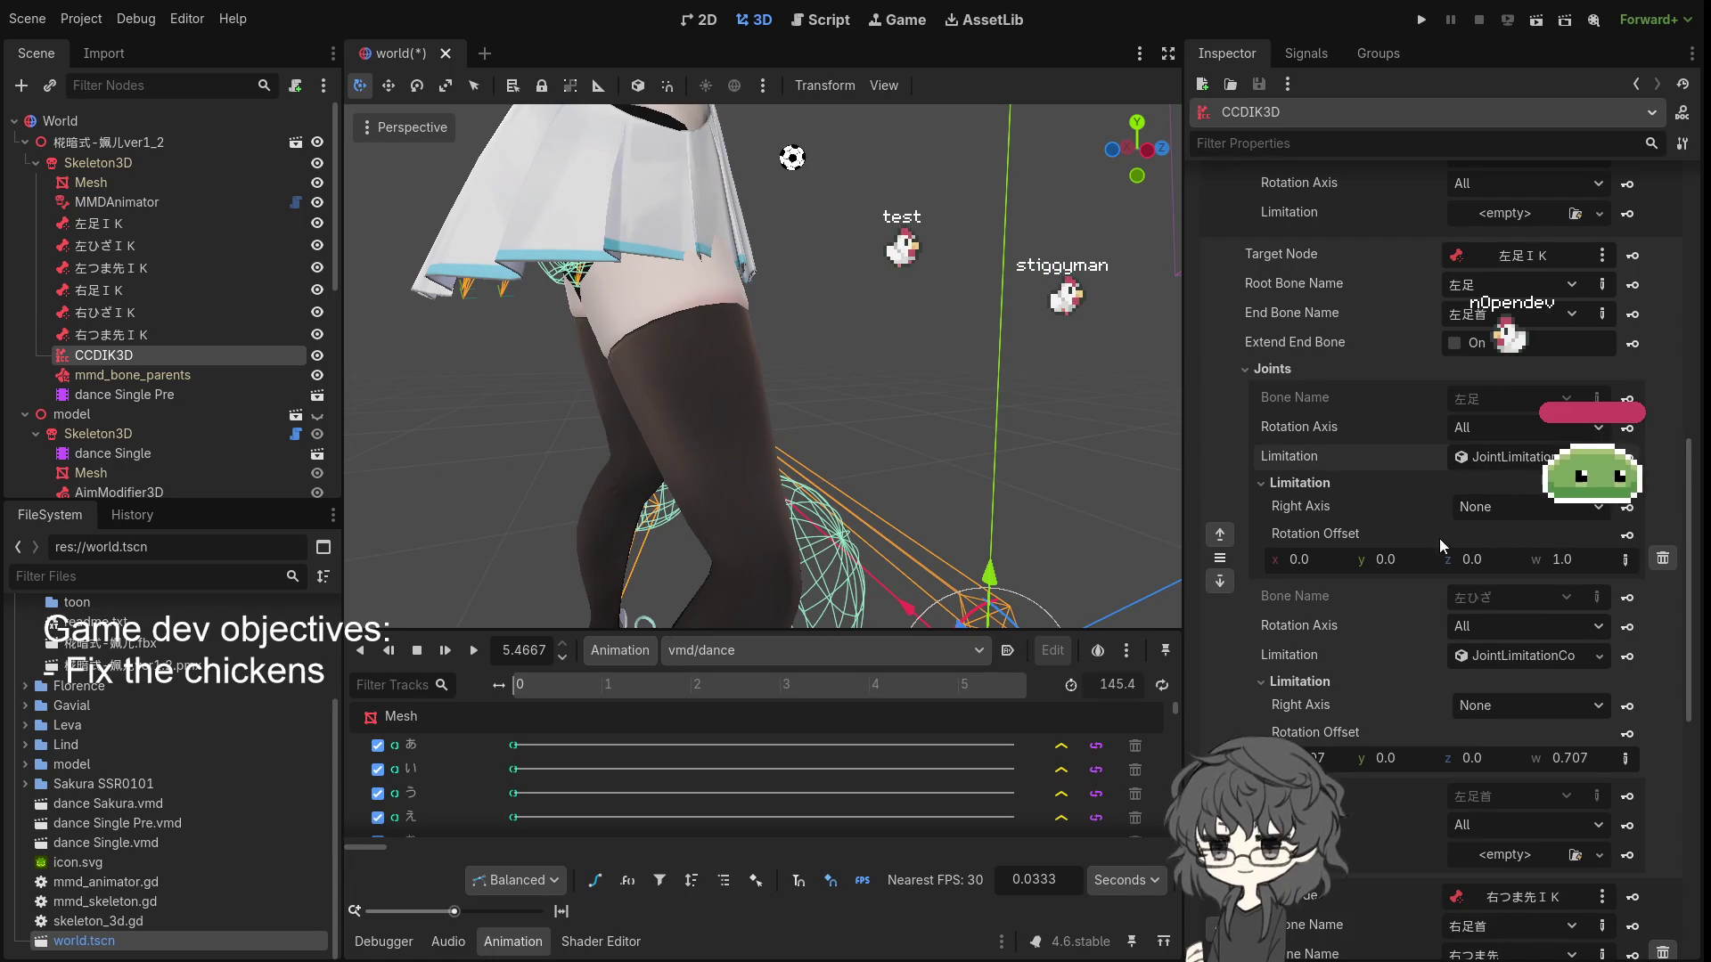
click(1511, 458)
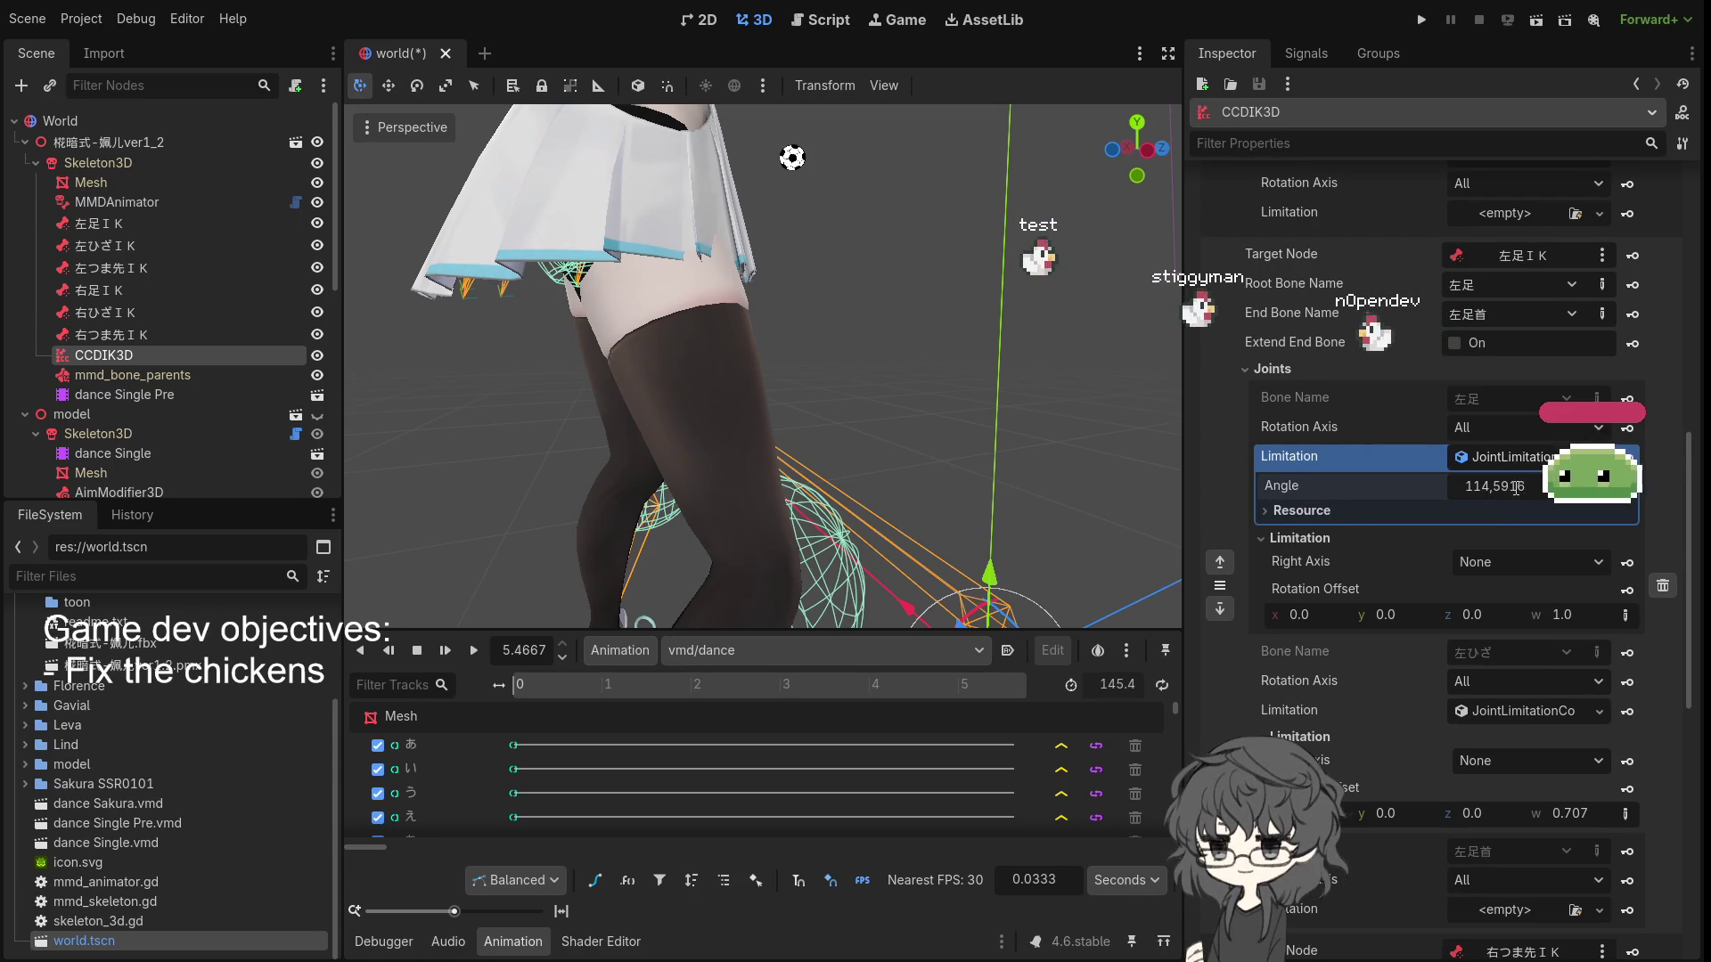
- Frame the view on the IK solver and replay the dance to check the legs
key(f)
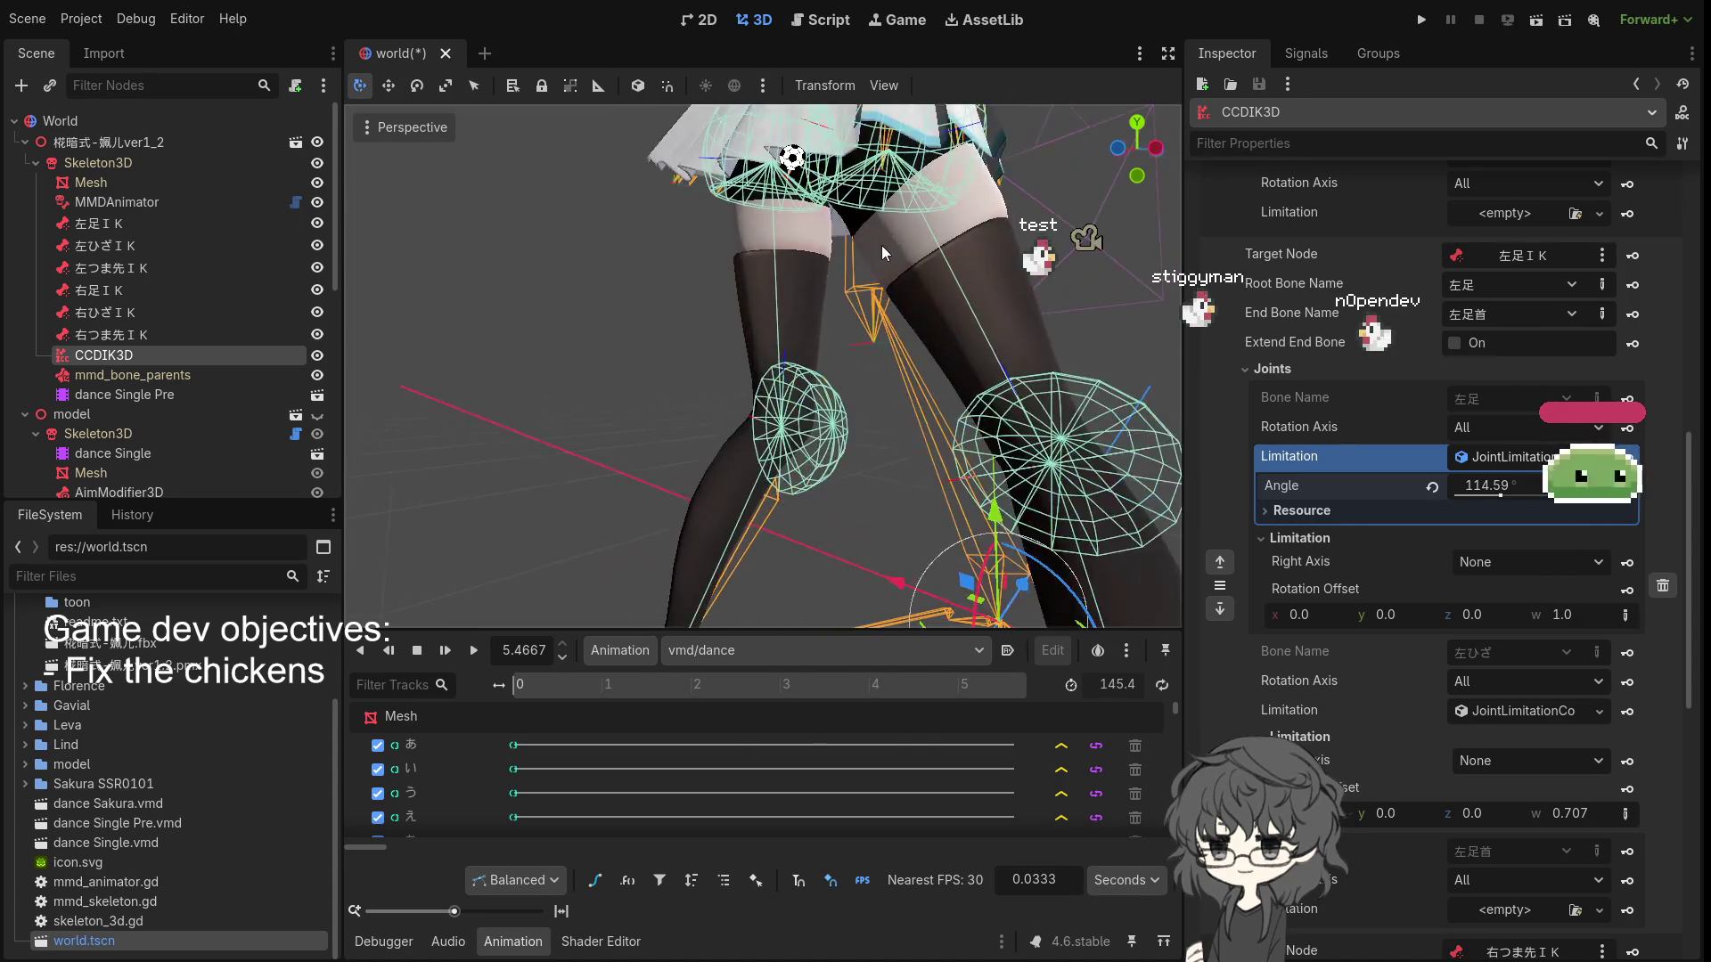
scroll(992, 310, down, 6)
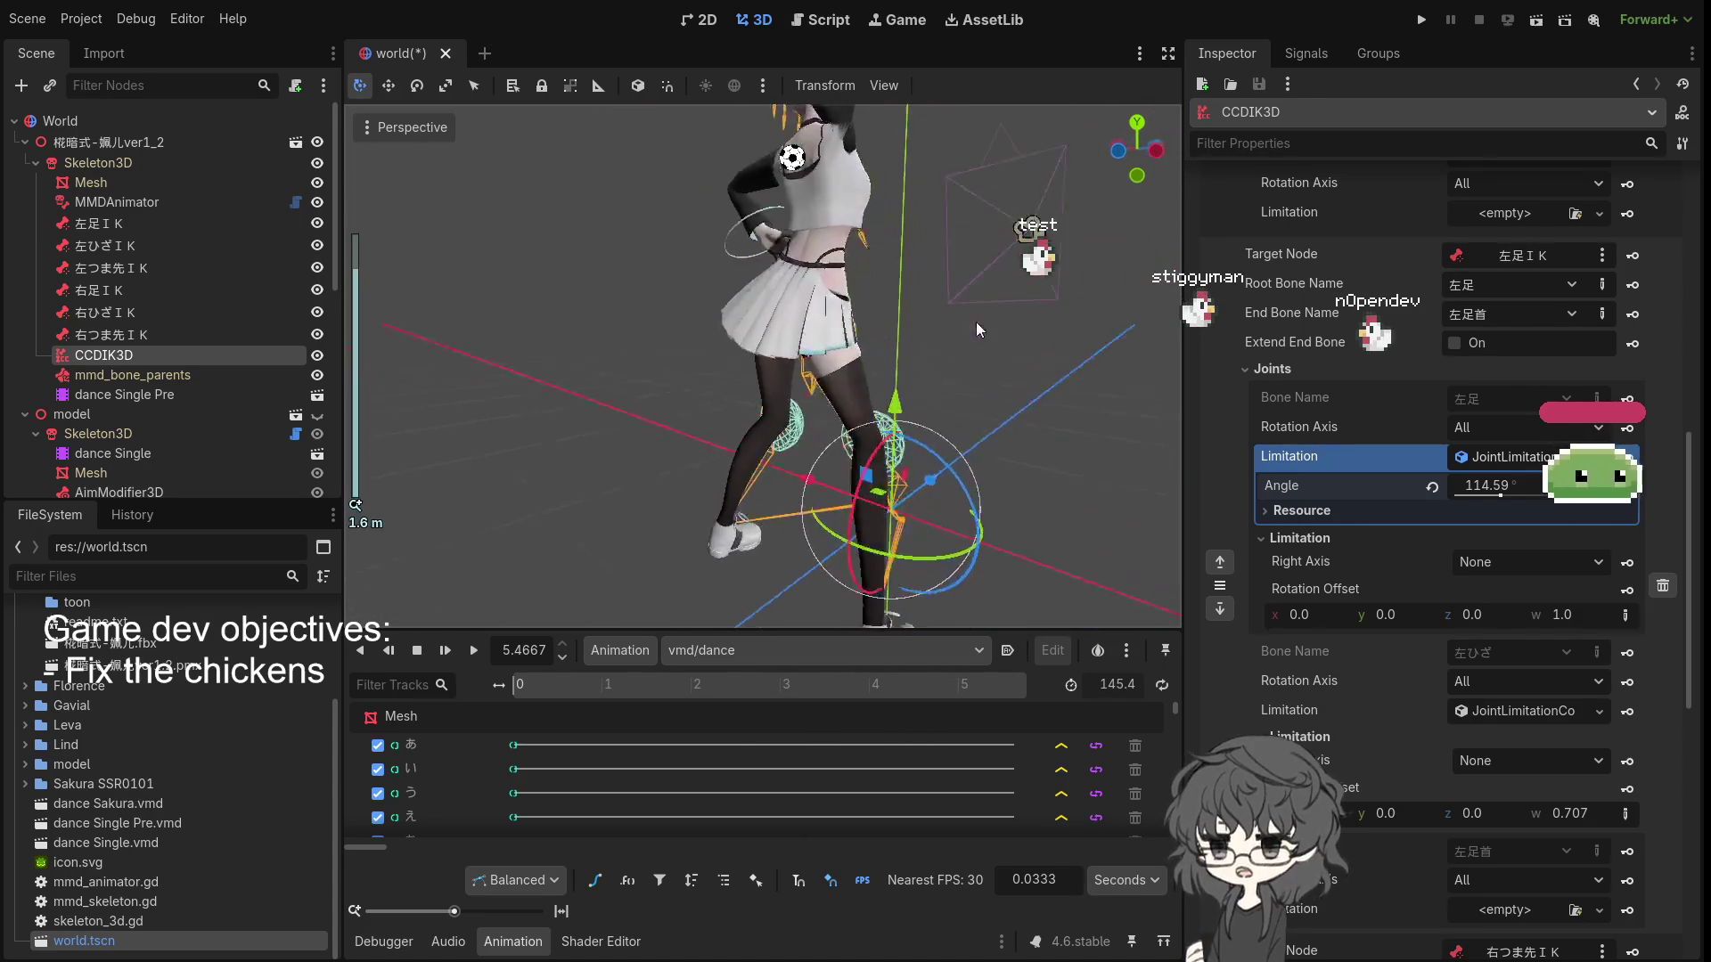
click(471, 651)
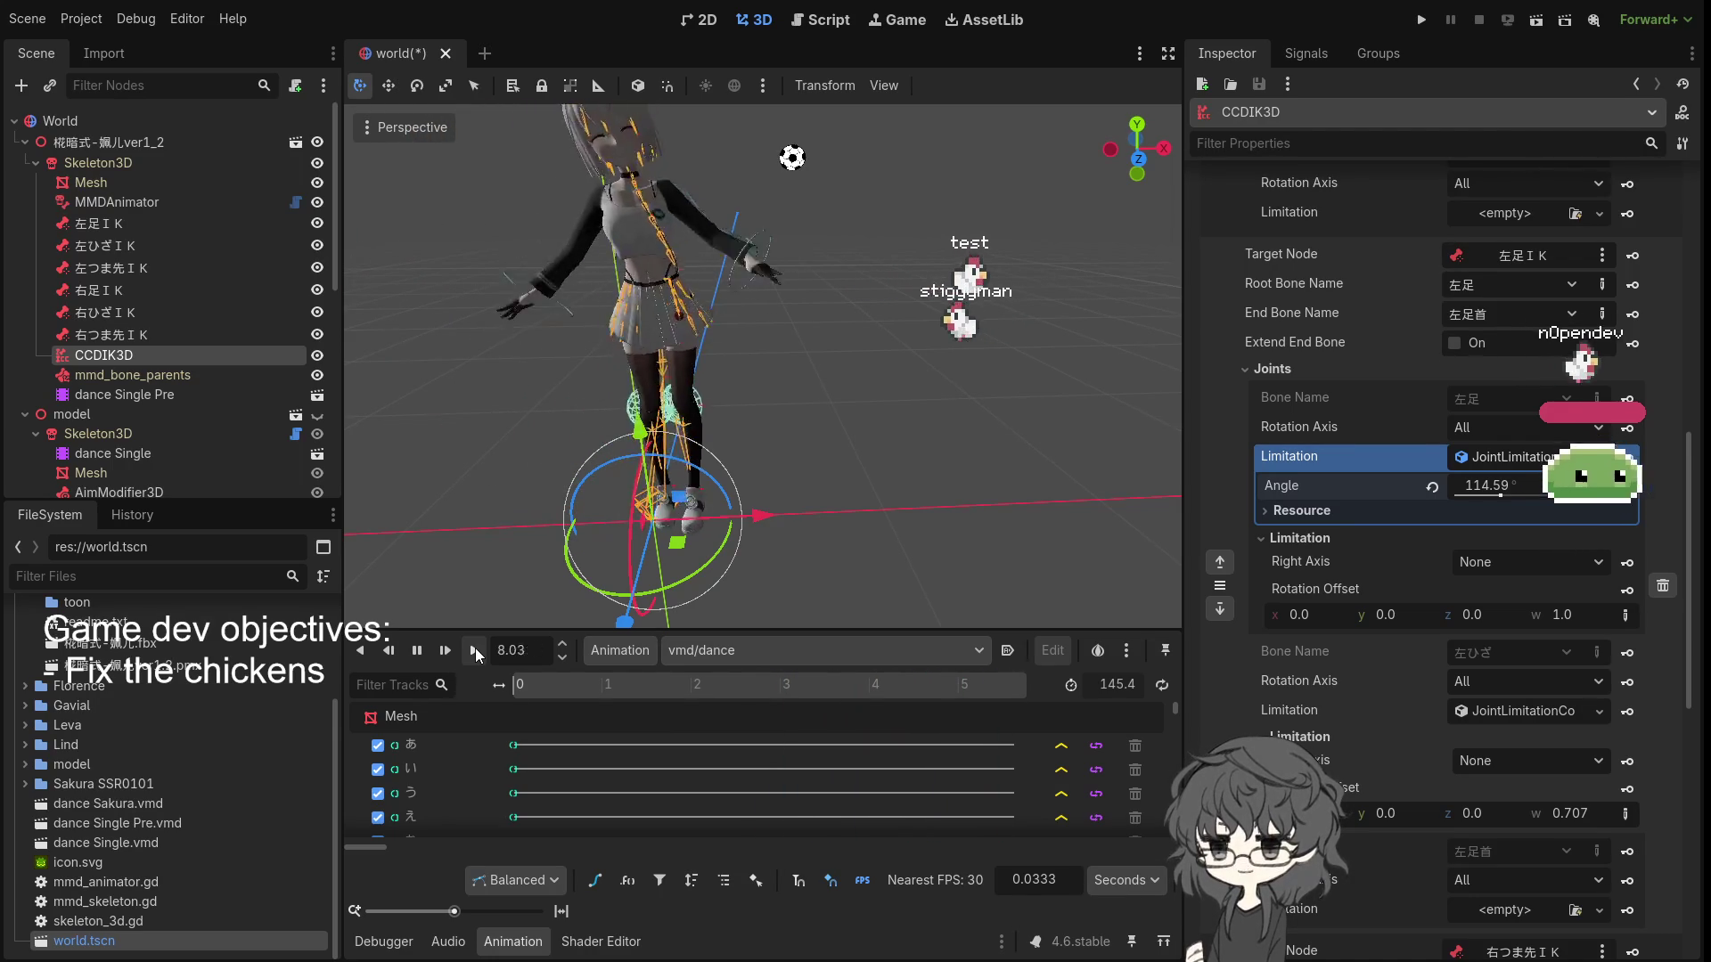
click(474, 649)
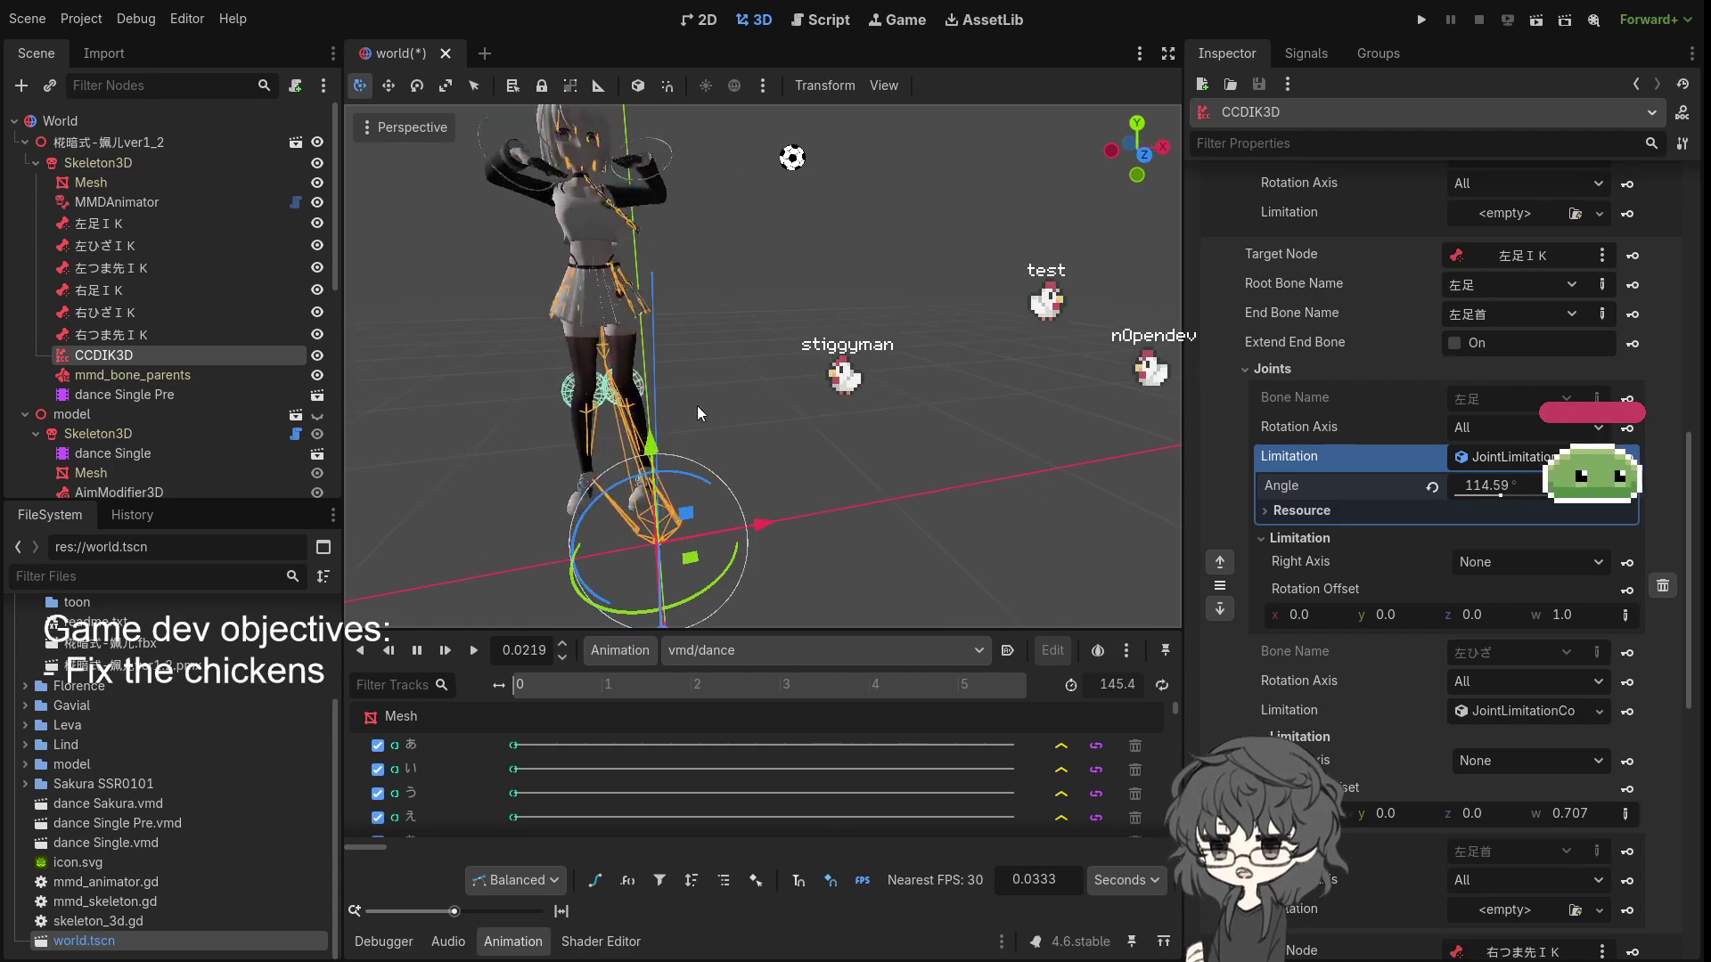
scroll(1206, 361, up, 3)
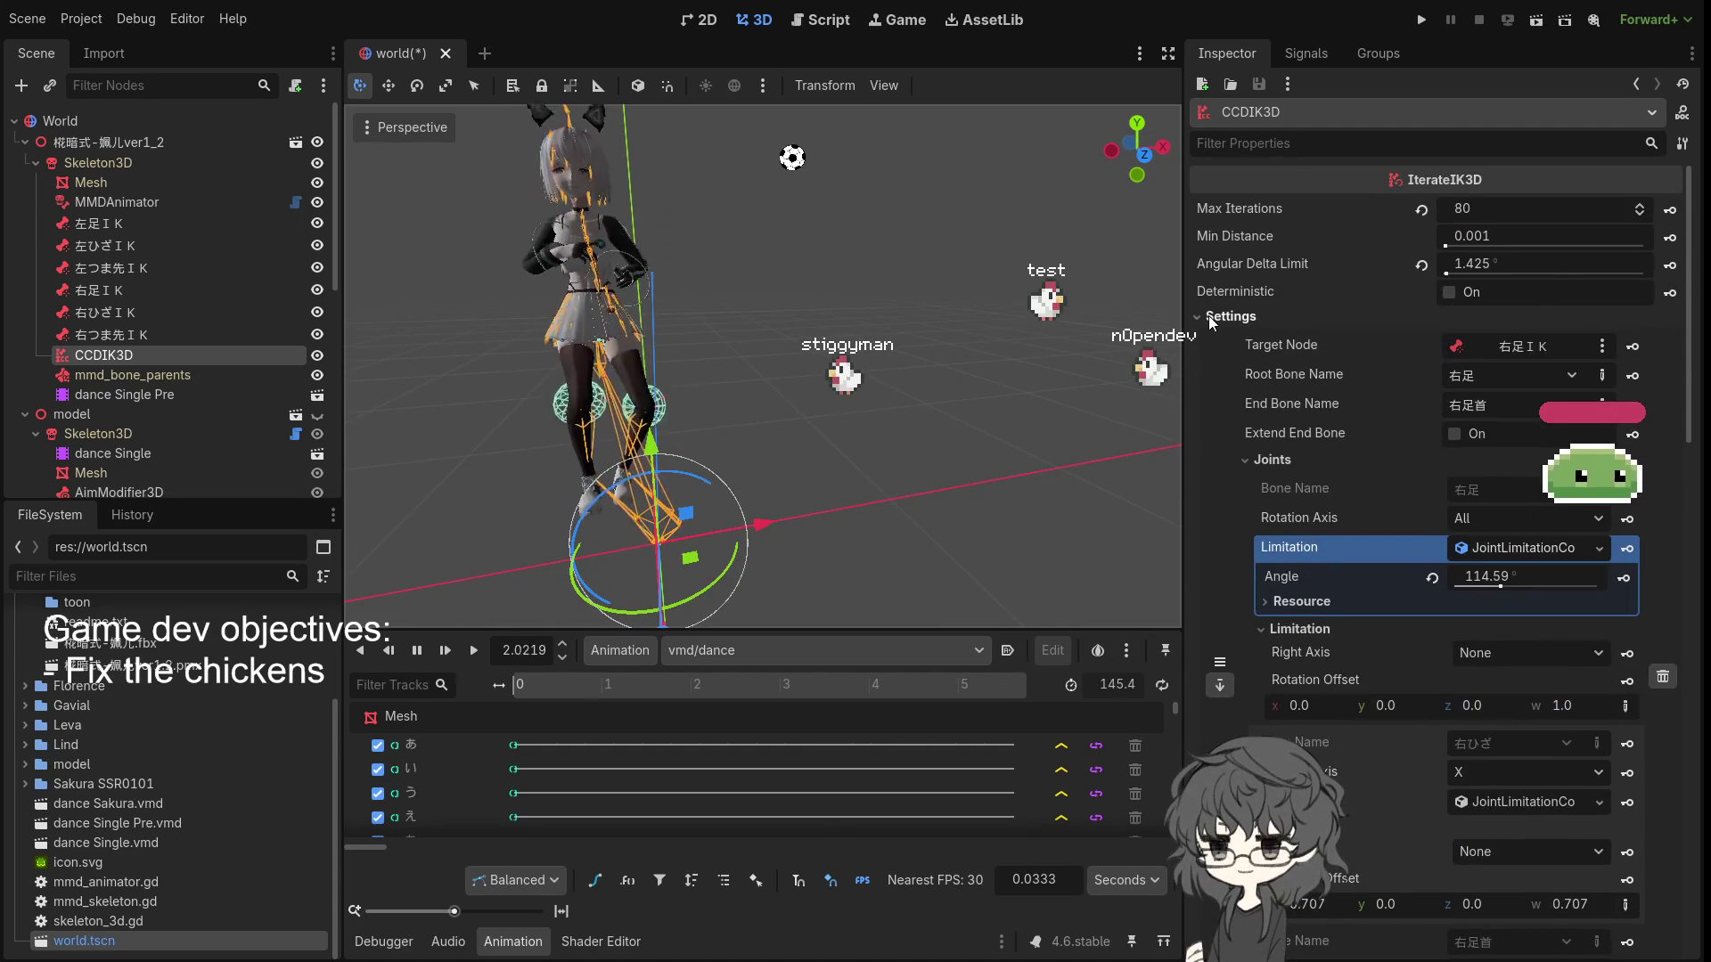
- Collapse the IK chain settings and set CCDIK3D Max Iterations to 40
click(1217, 315)
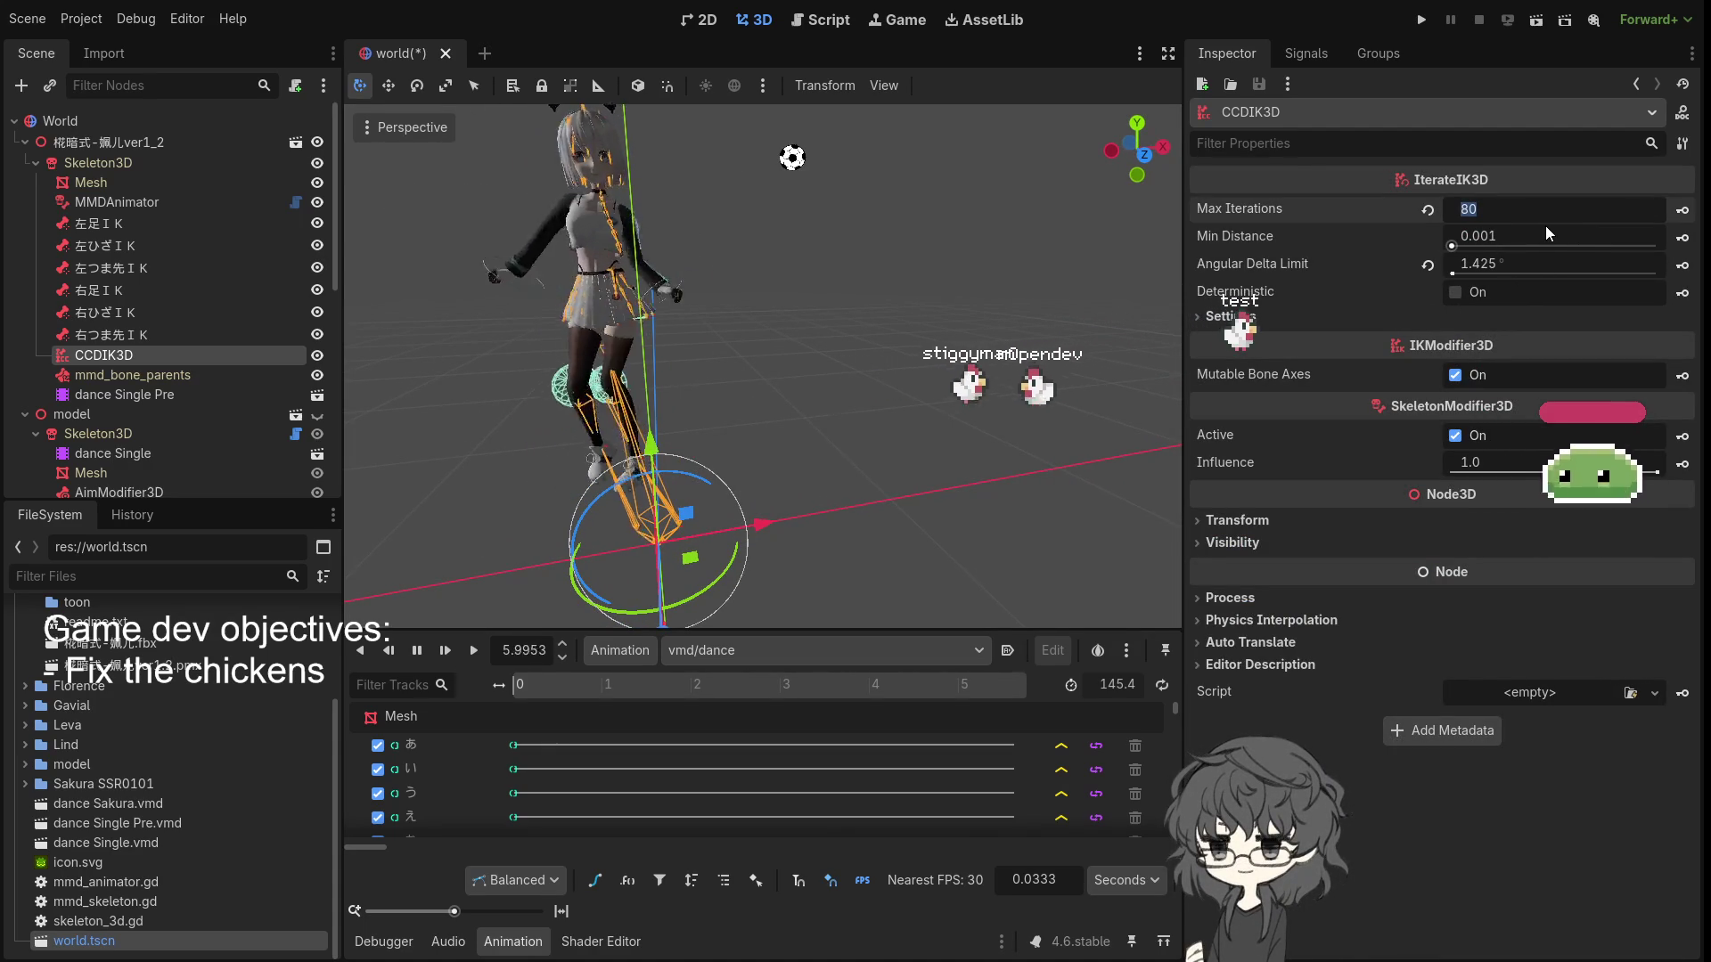
text(4)
key(Return)
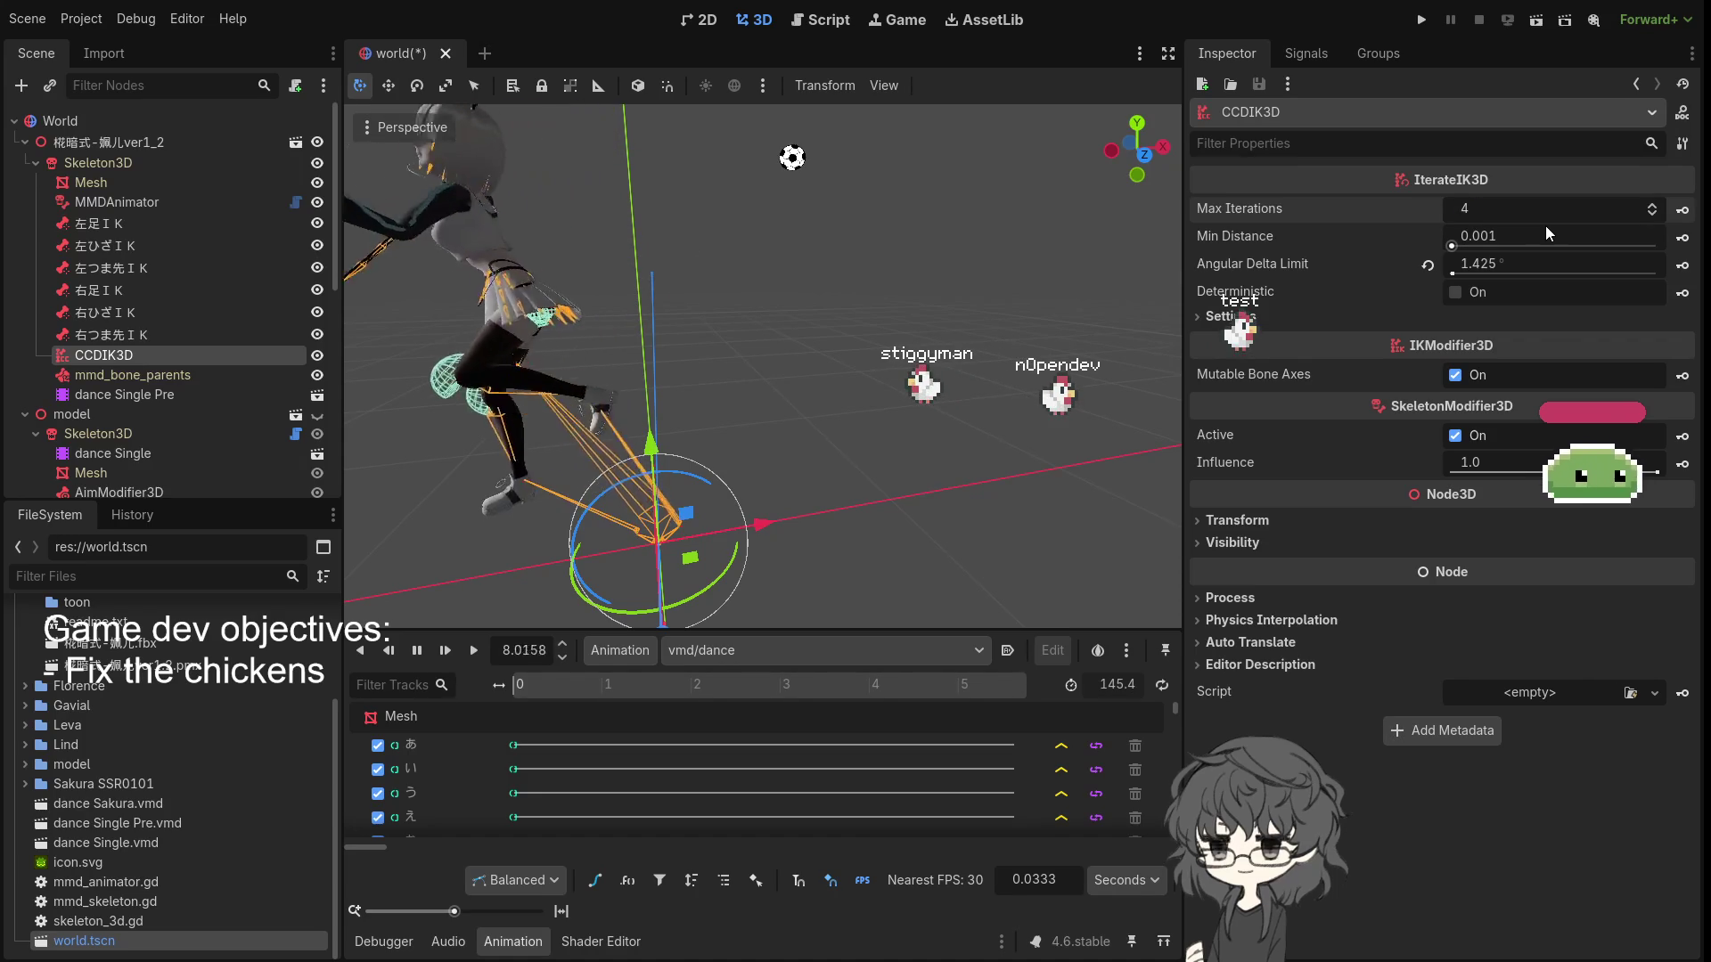
click(1495, 204)
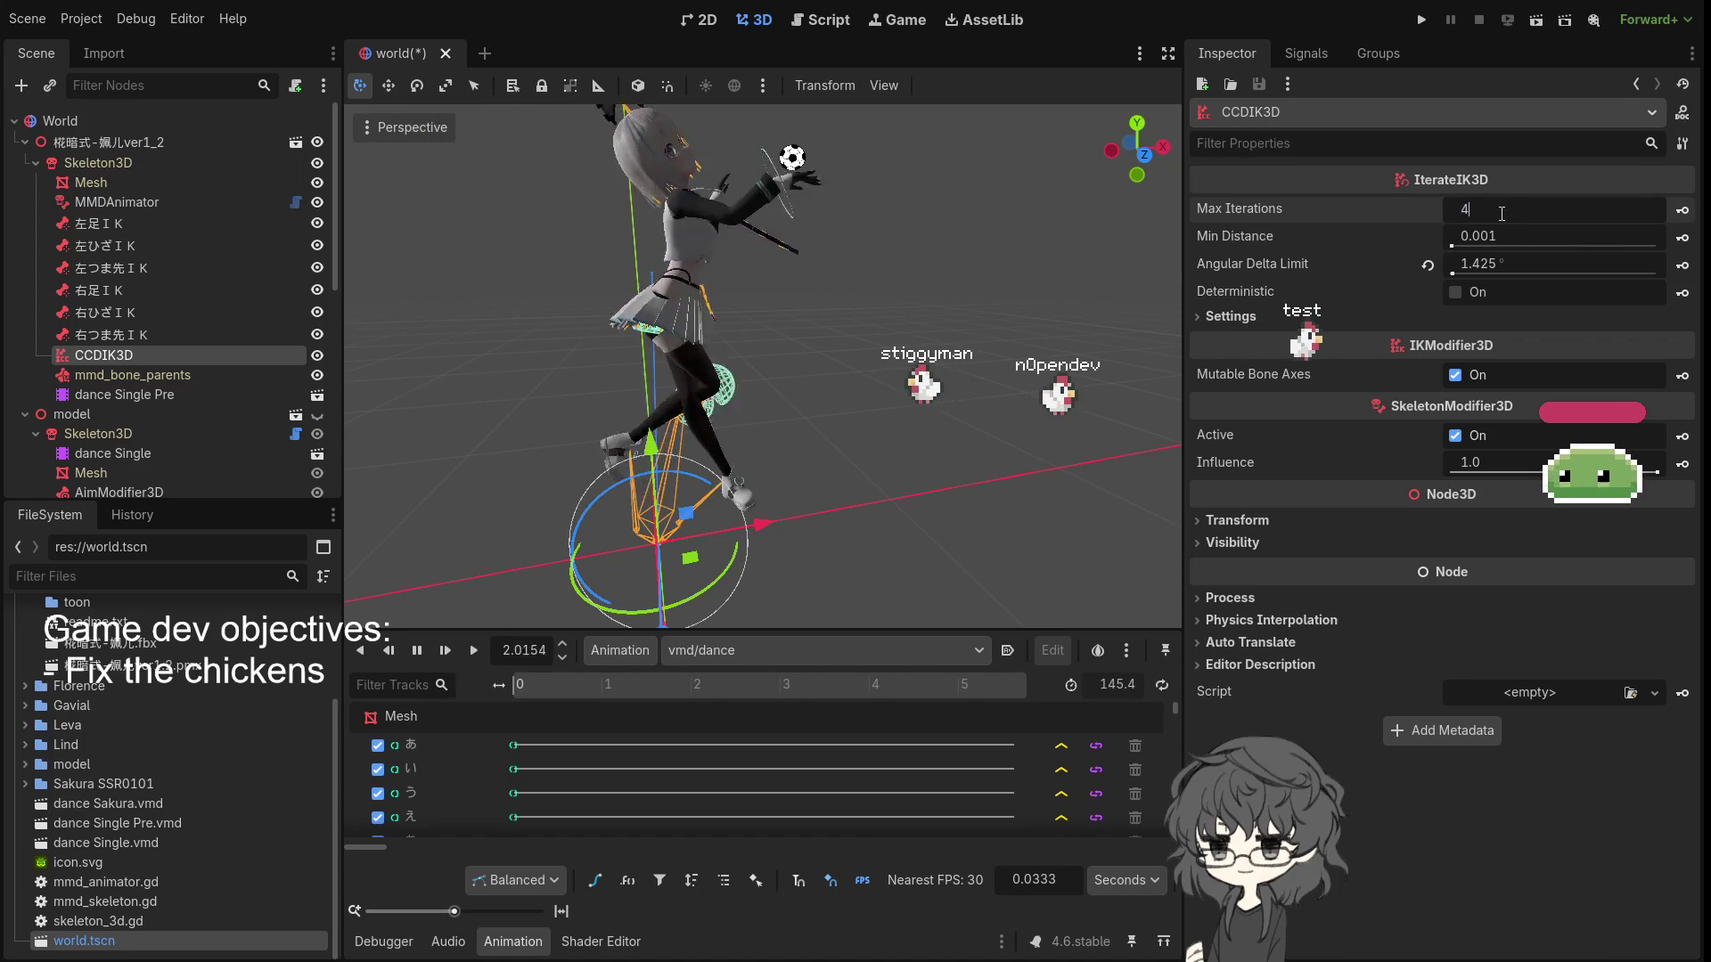
text(0)
key(Return)
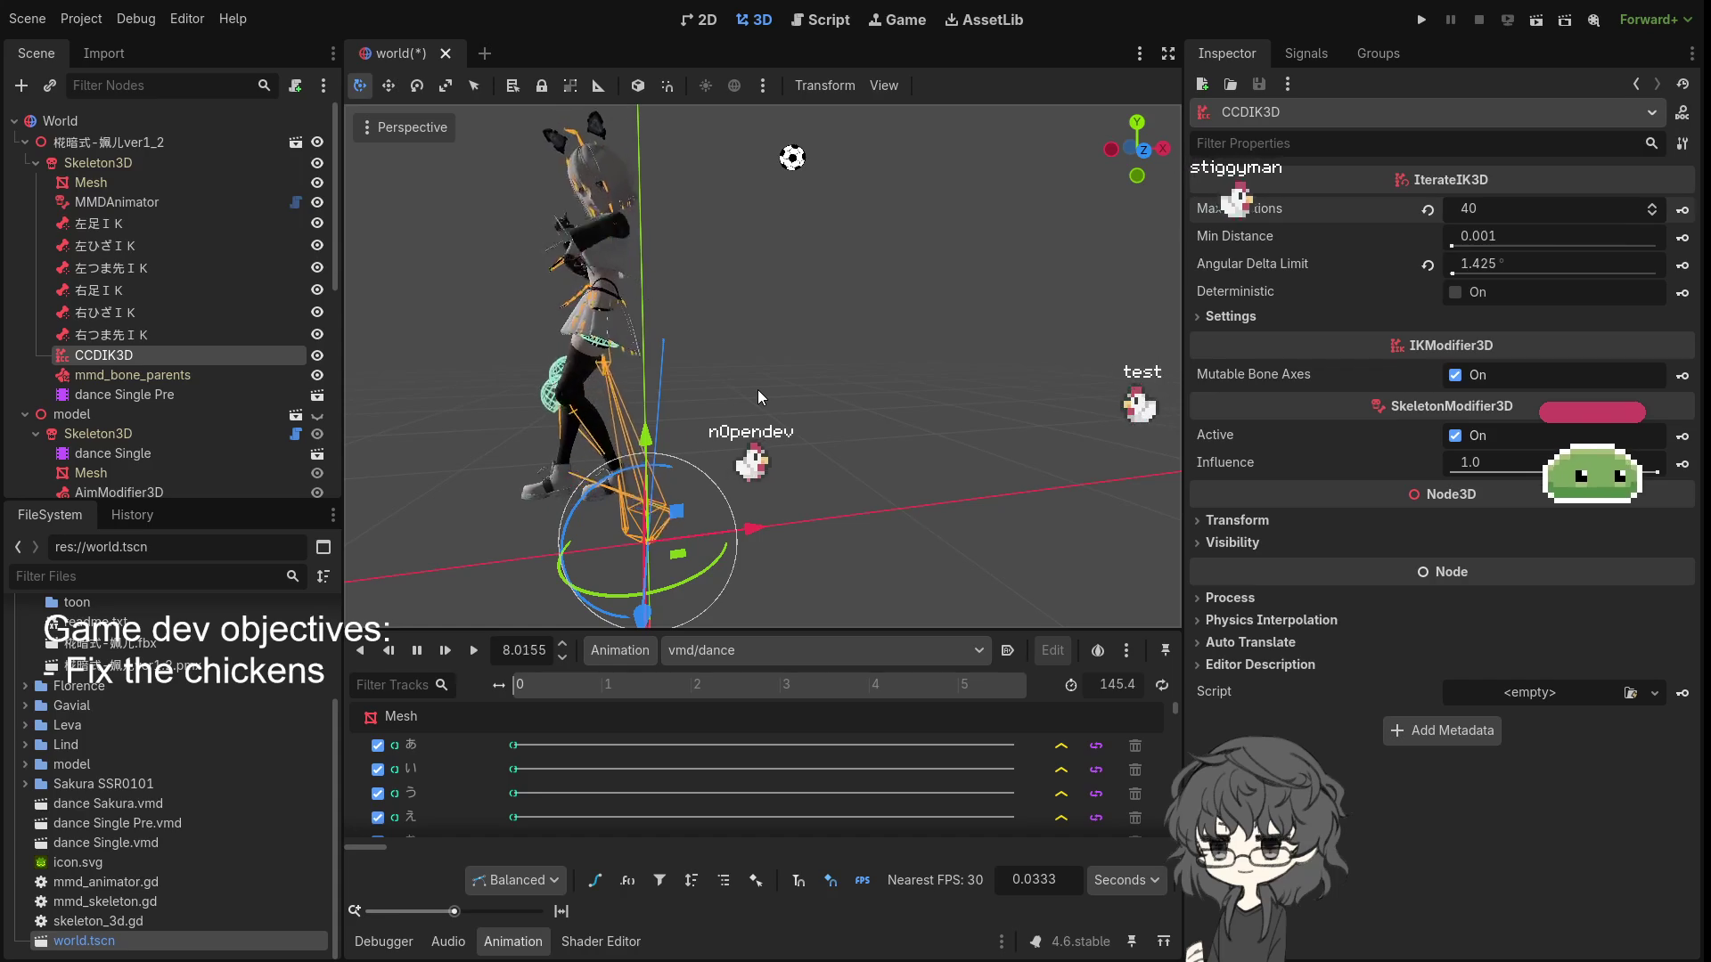
scroll(704, 376, up, 5)
mouse_move(704, 376)
mouse_down()
mouse_move(908, 382)
mouse_move(651, 392)
mouse_up()
scroll(793, 388, down, 5)
scroll(779, 383, up, 3)
mouse_move(779, 383)
mouse_down()
mouse_move(854, 393)
mouse_move(575, 408)
mouse_up()
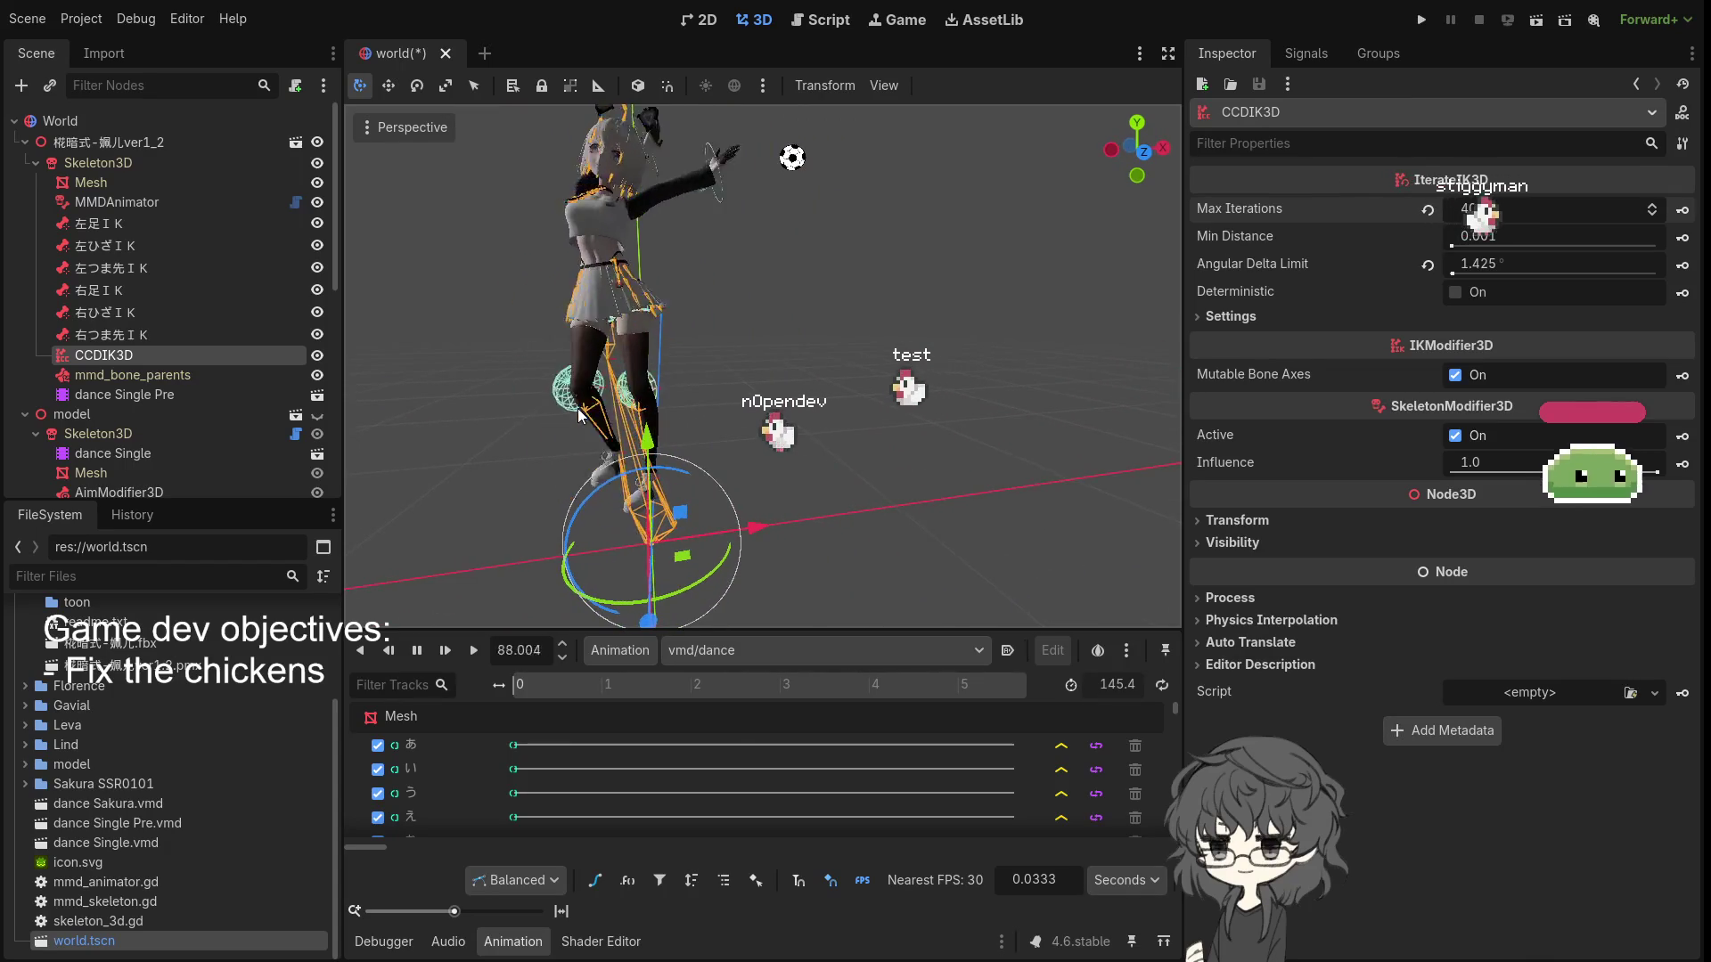
key(shift+d)
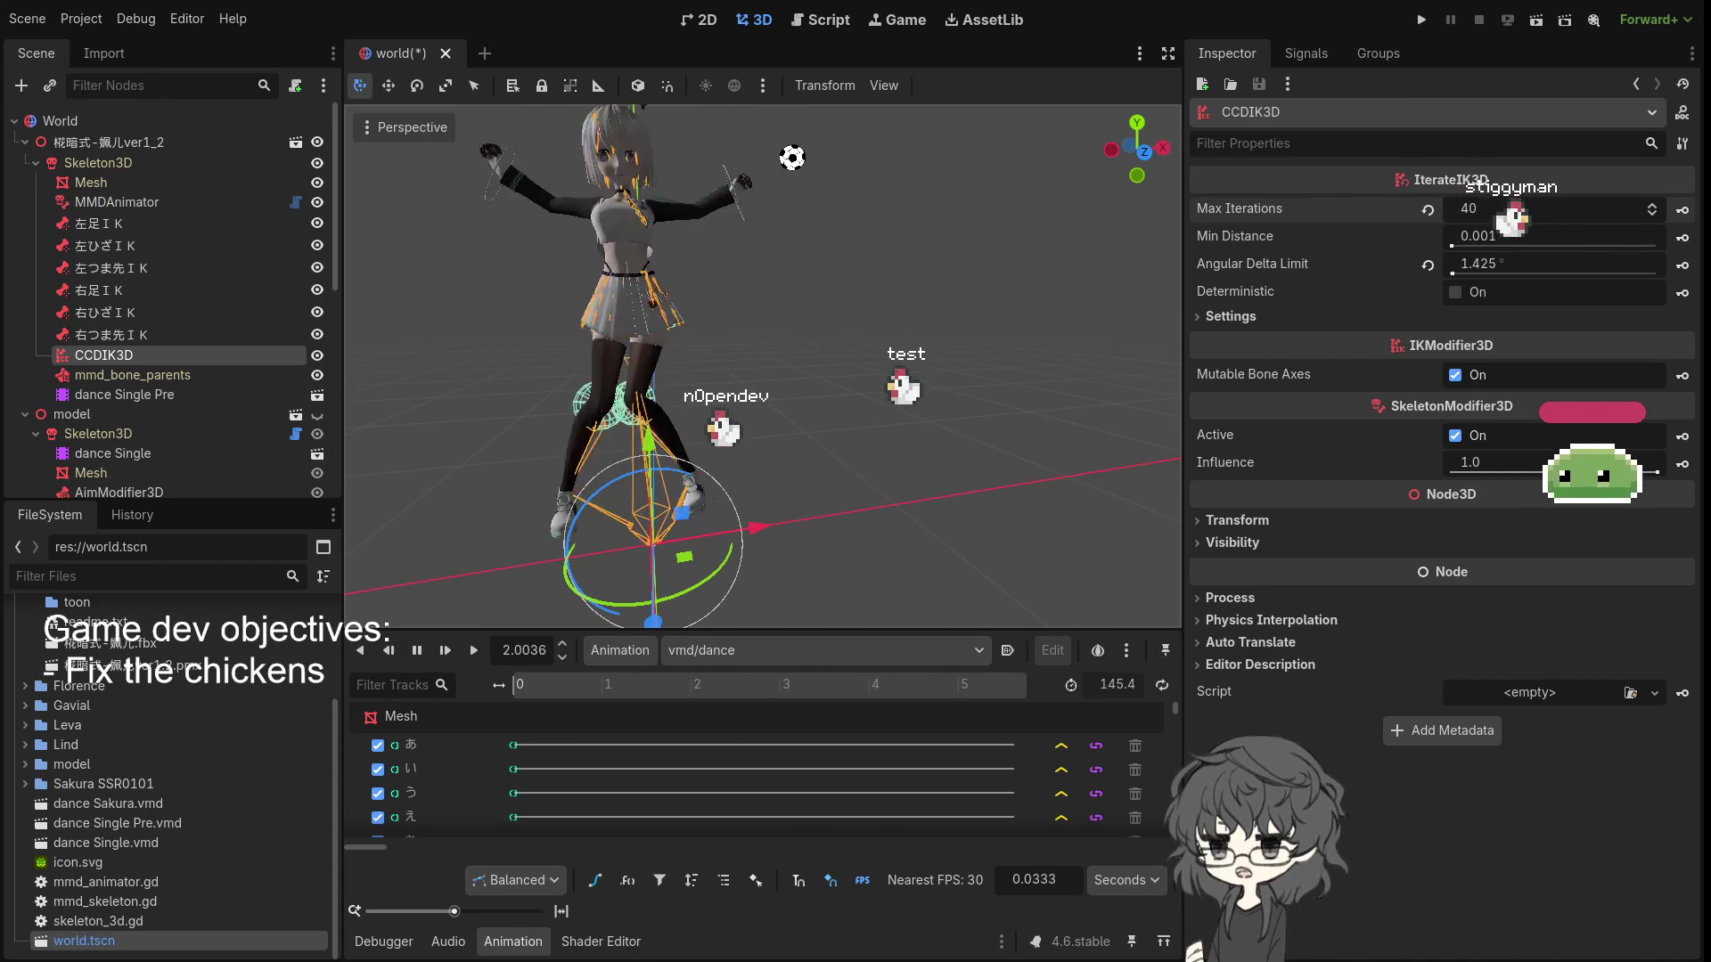
click(653, 488)
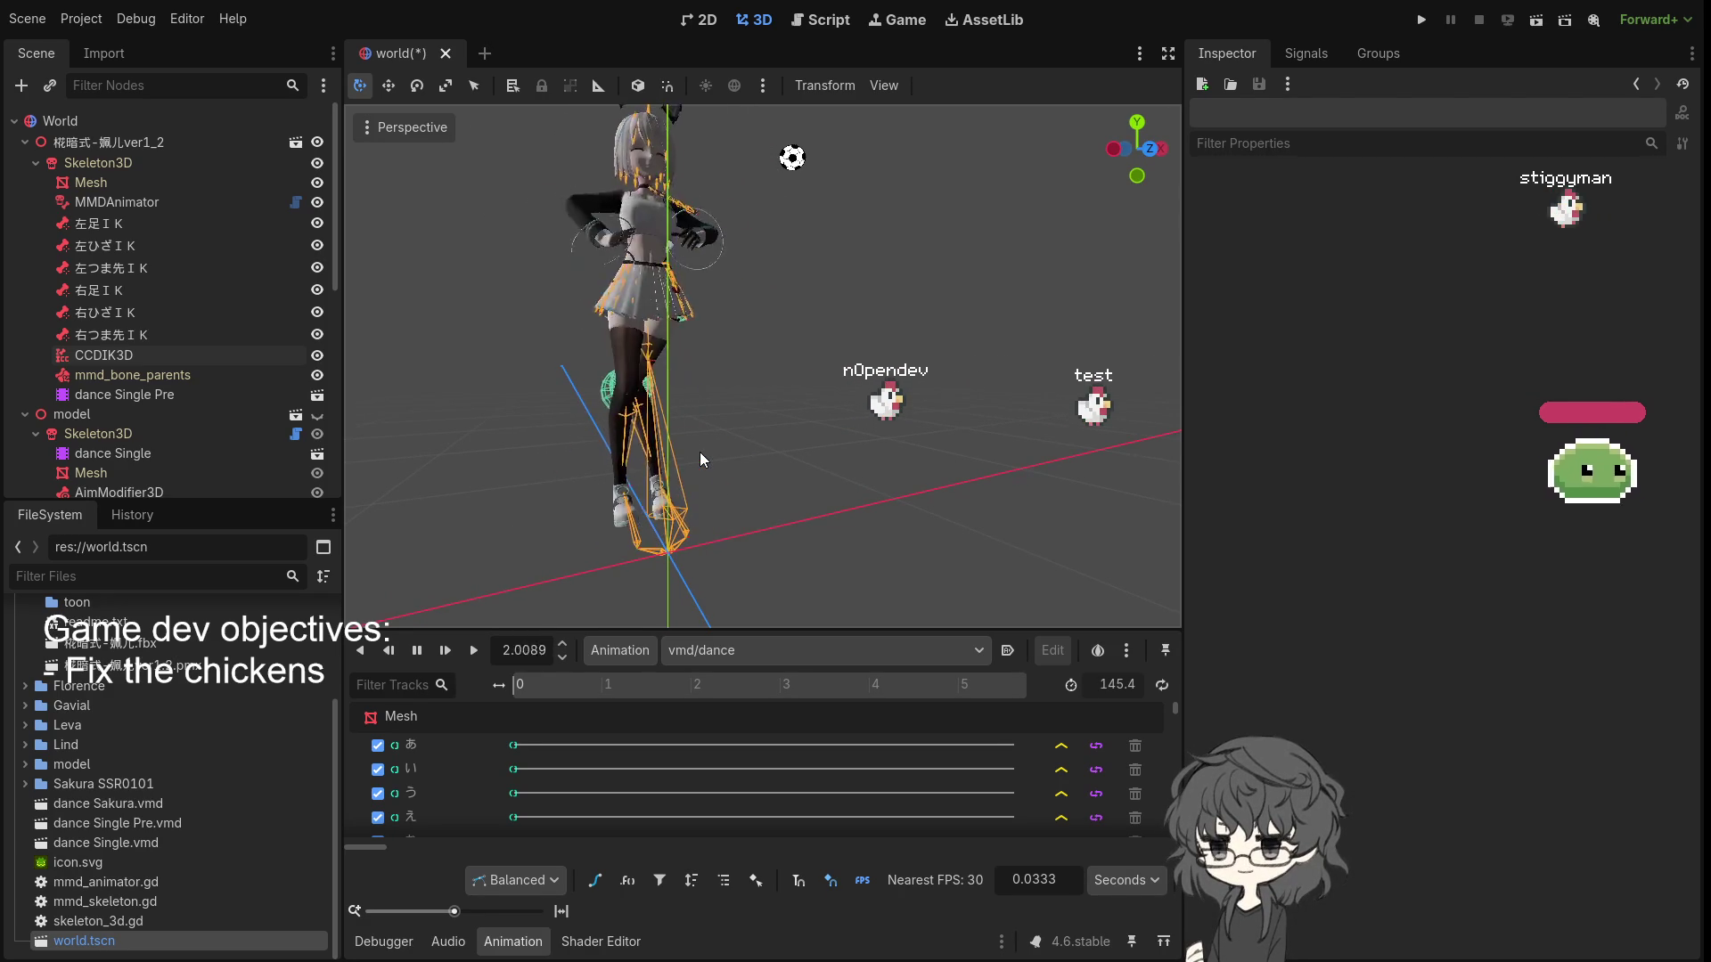
mouse_move(713, 442)
mouse_down()
mouse_move(847, 437)
mouse_move(955, 458)
mouse_move(585, 436)
mouse_move(686, 410)
mouse_move(770, 447)
mouse_move(656, 474)
mouse_up()
scroll(634, 441, up, 5)
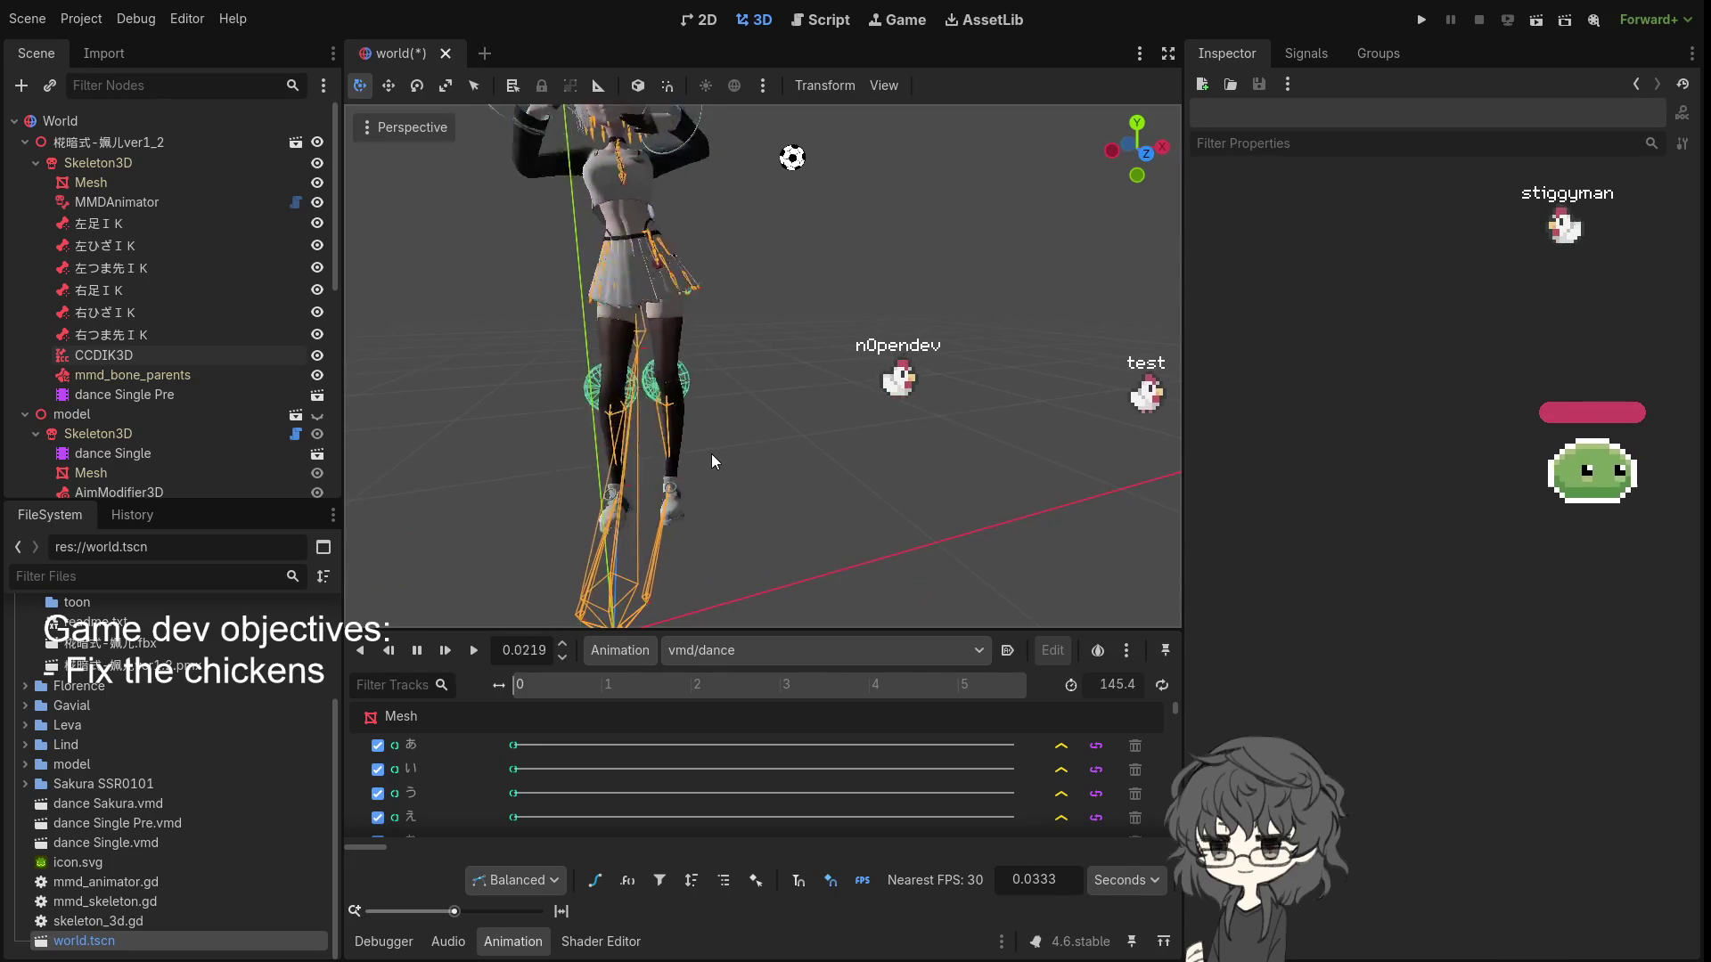
click(154, 375)
click(125, 356)
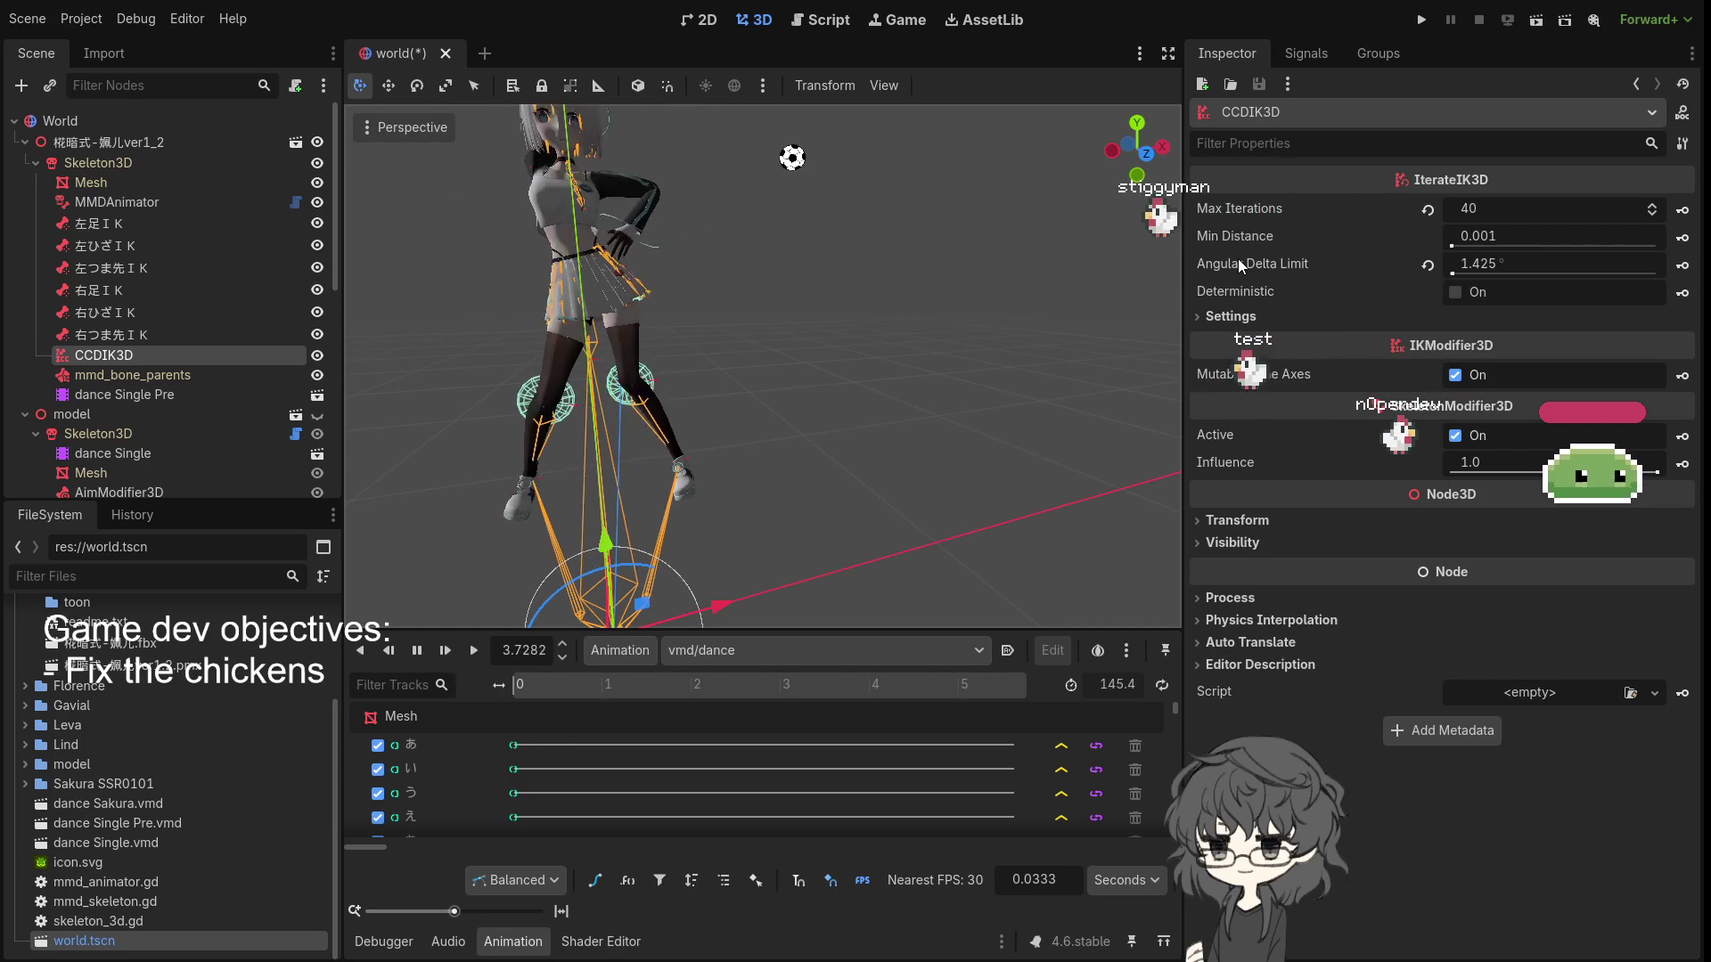
- Set the Angular Delta Limit to 2° and play the dance animation
click(1494, 263)
text(2)
key(Return)
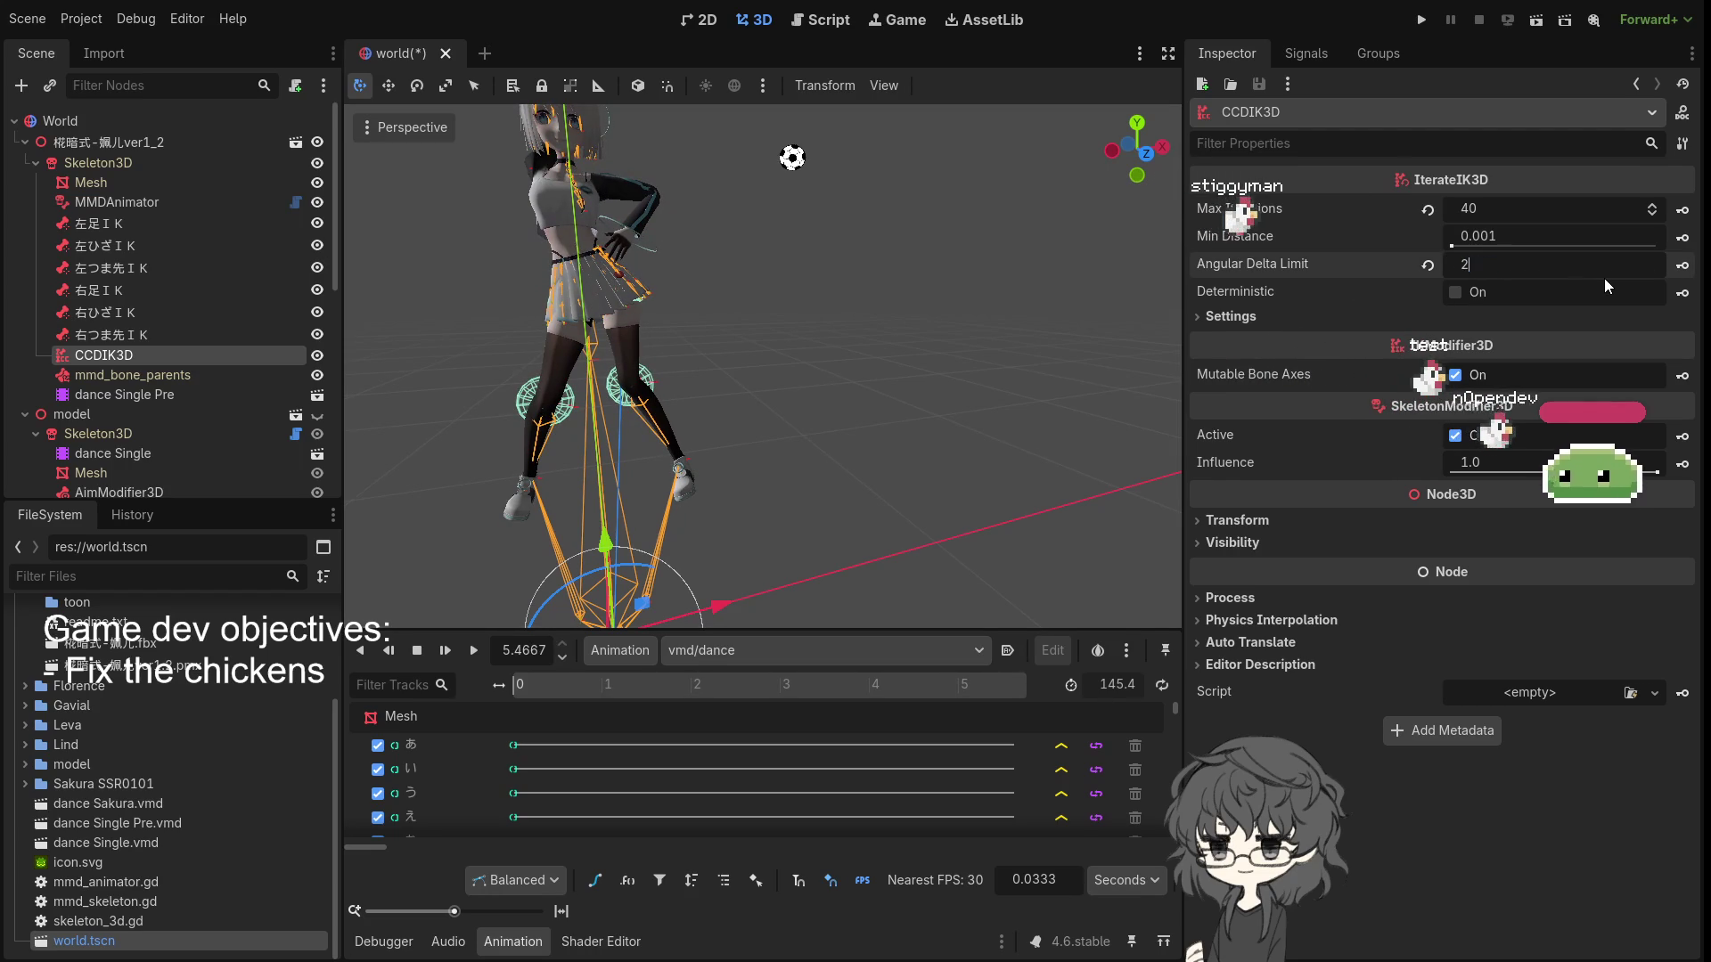
click(472, 653)
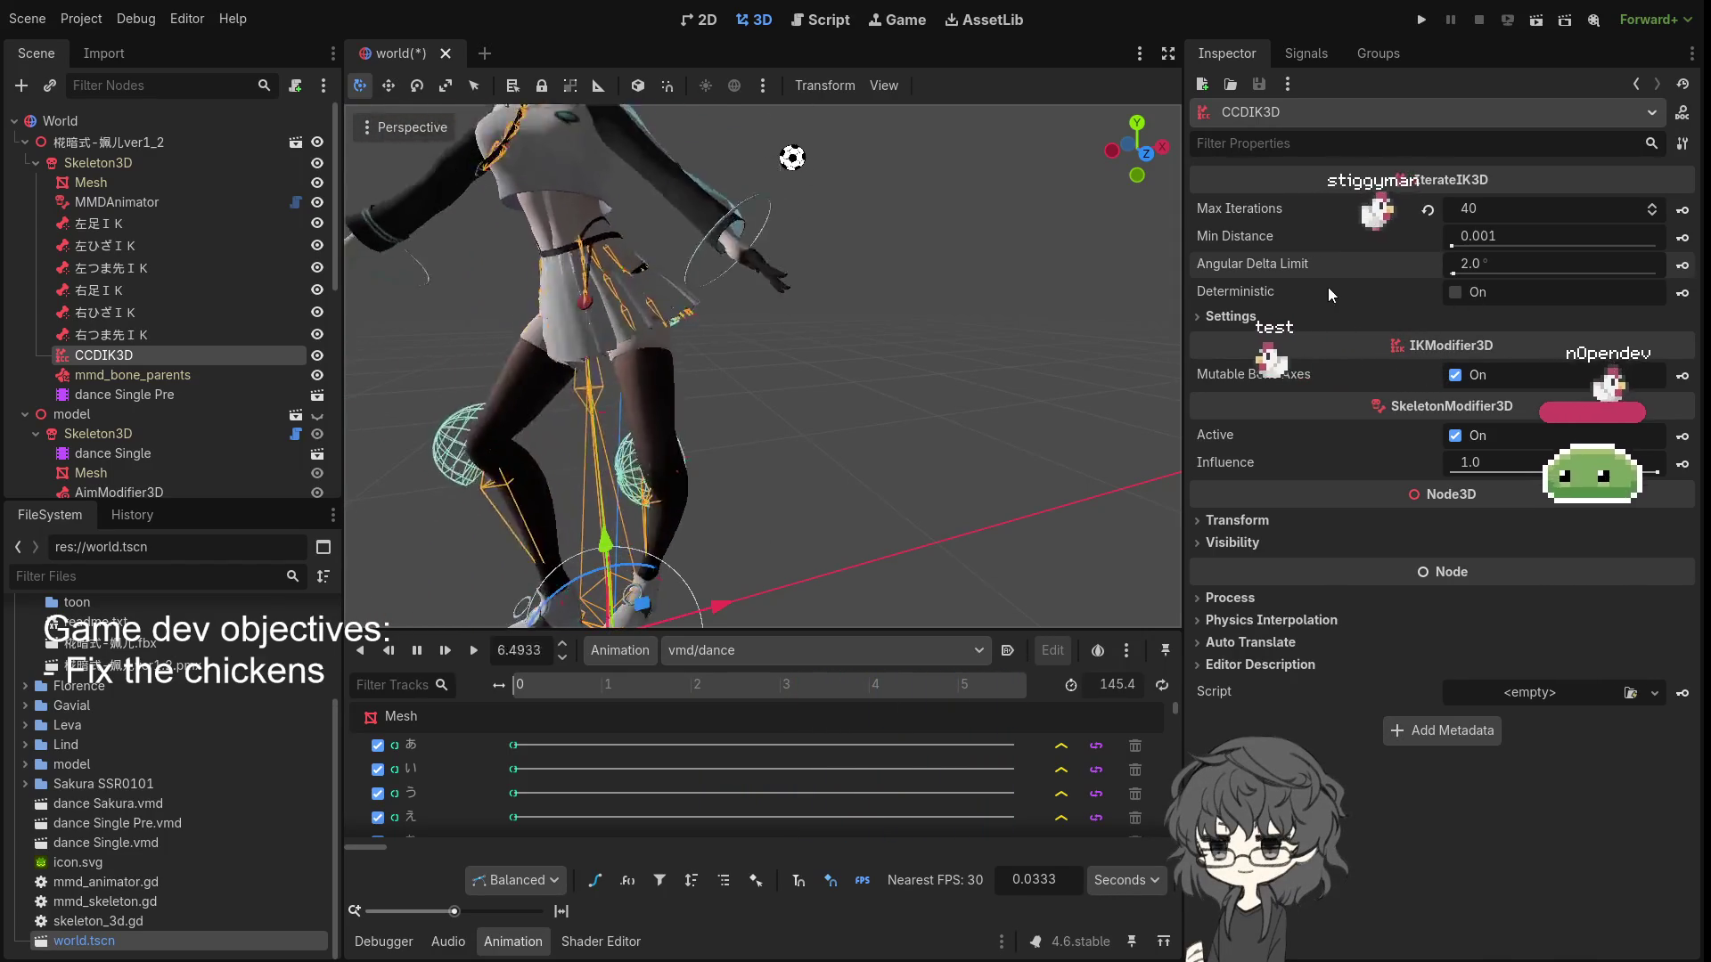
- Lower the Angular Delta Limit to 1°, then stop and rewind the animation to time 0
click(1473, 268)
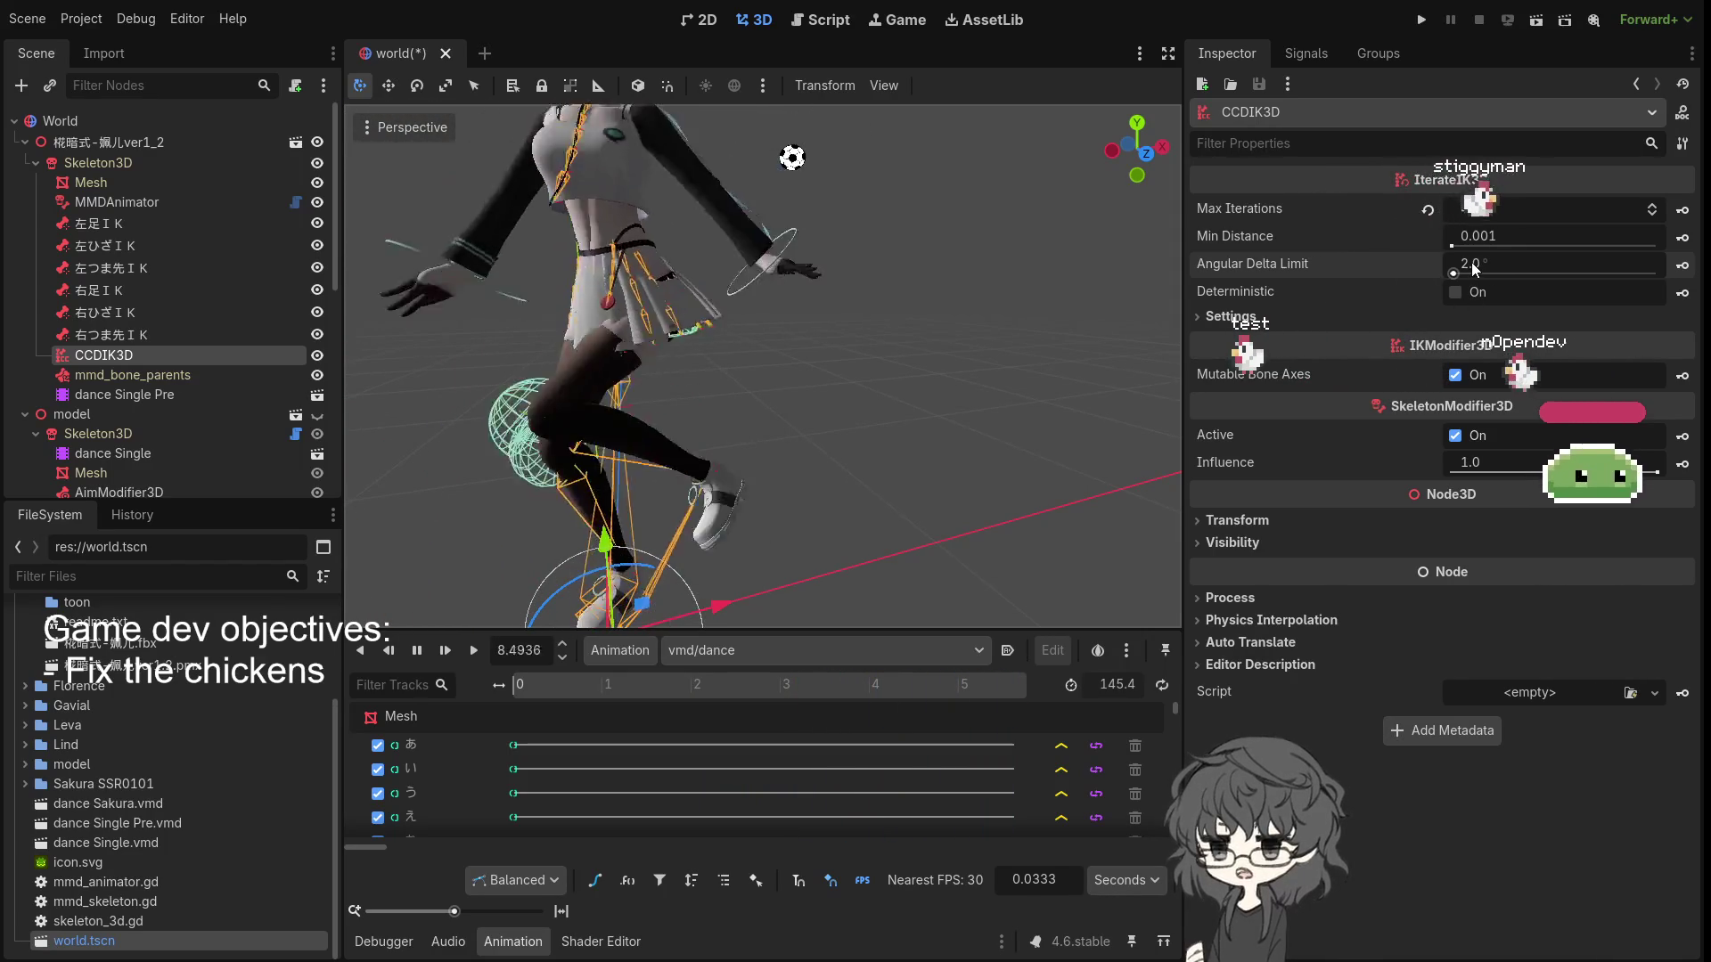
text(1)
key(Return)
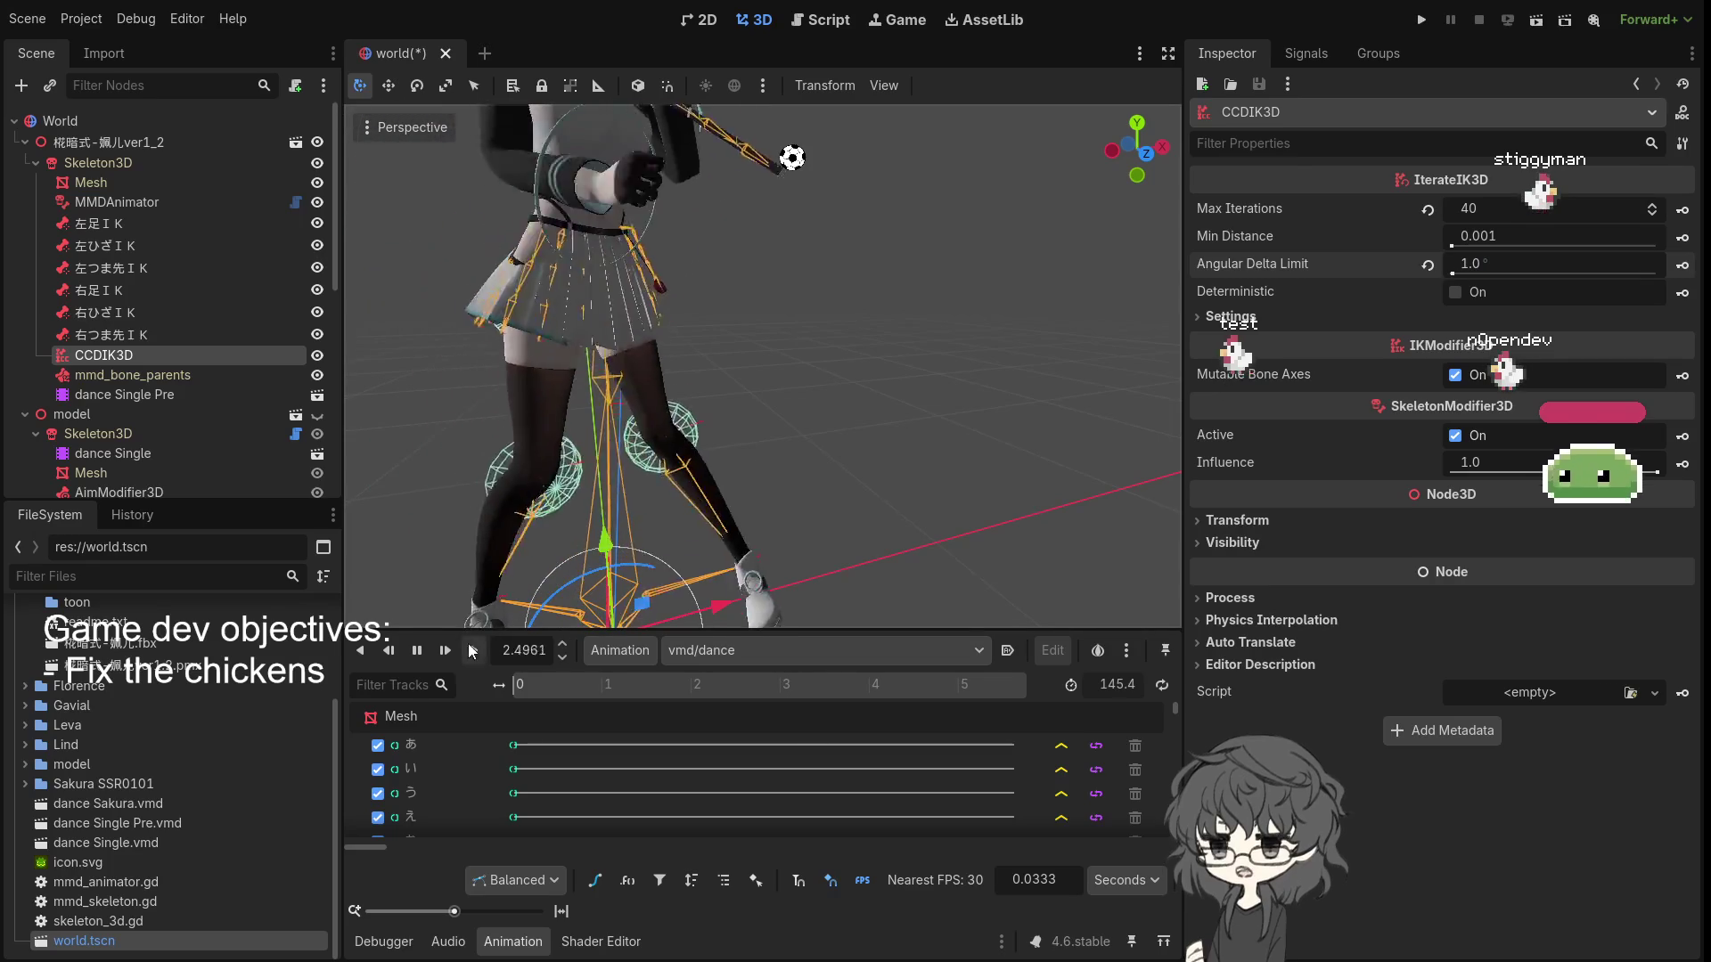
click(420, 659)
click(420, 660)
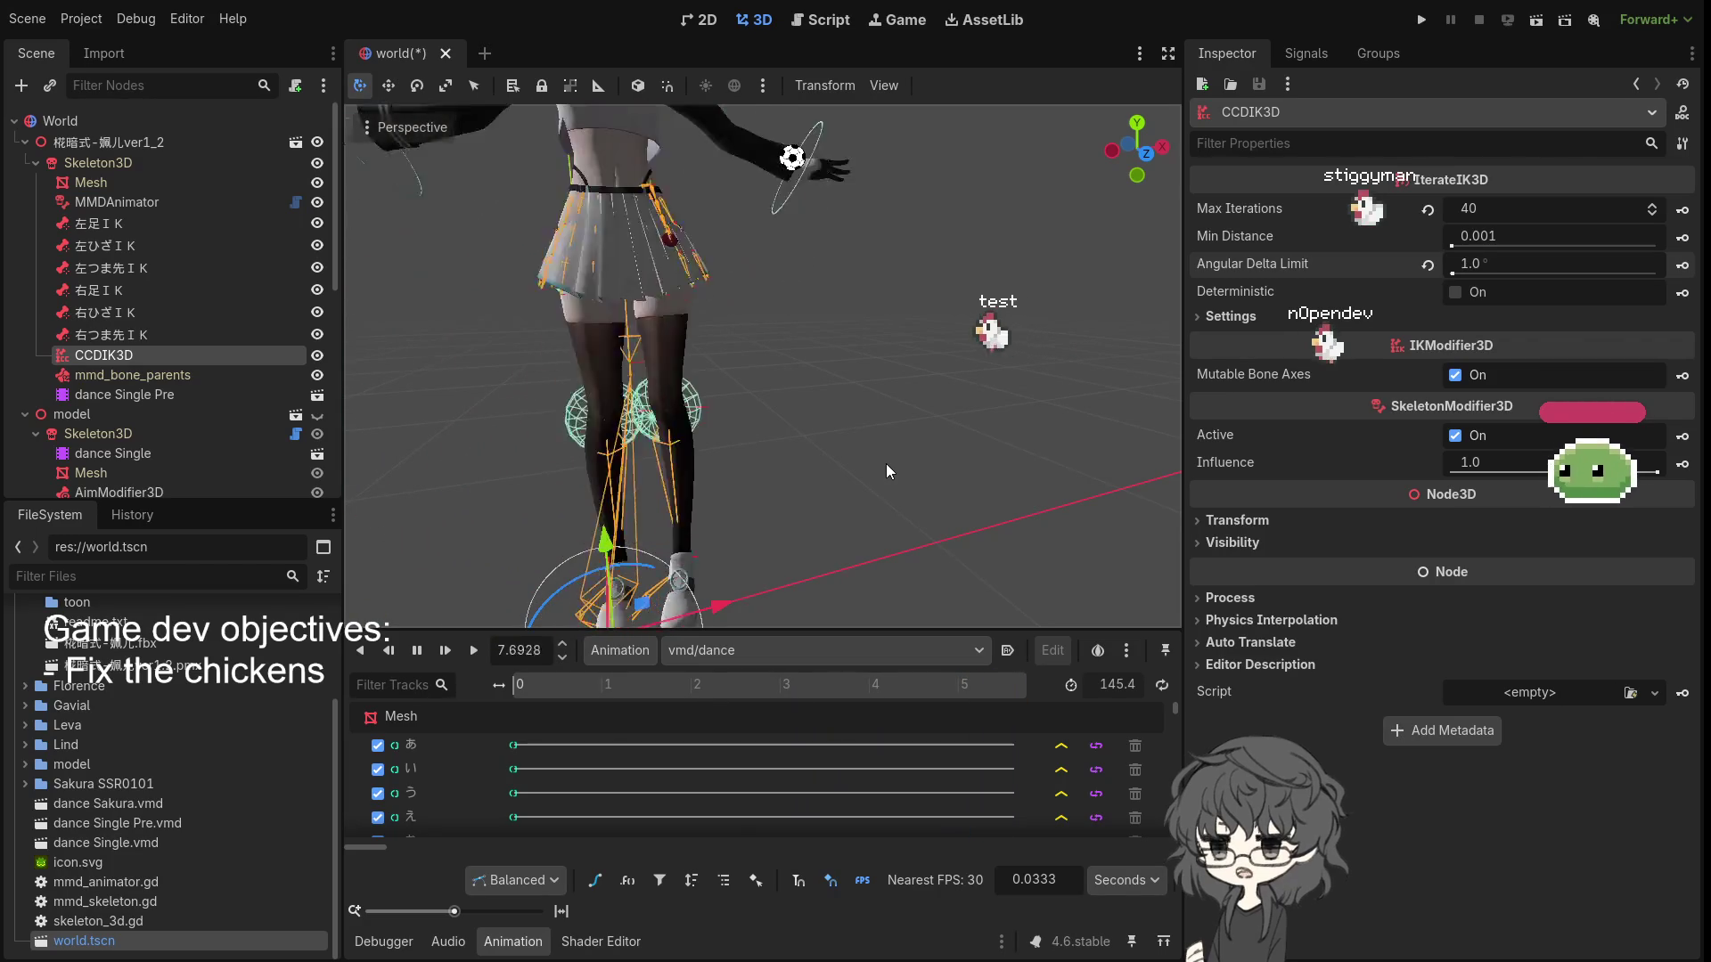
- Orbit and zoom around the model to view the legs from the side
drag(743, 487, 563, 458)
scroll(695, 469, down, 2)
scroll(694, 469, up, 3)
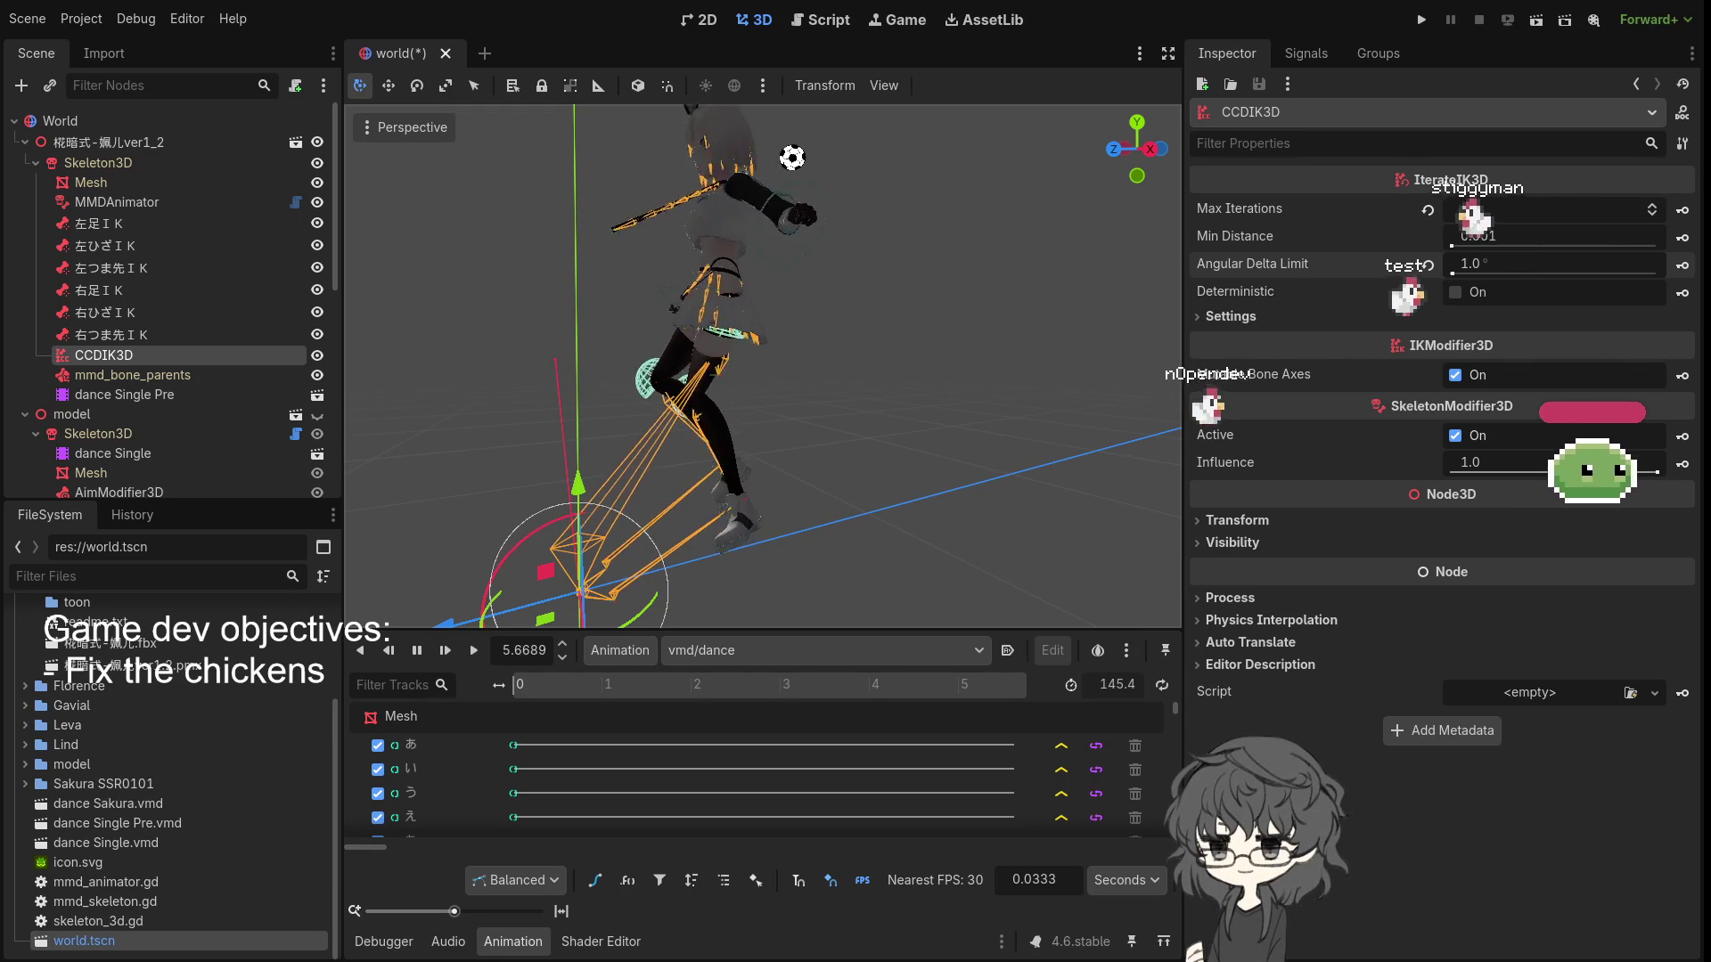
scroll(894, 445, up, 5)
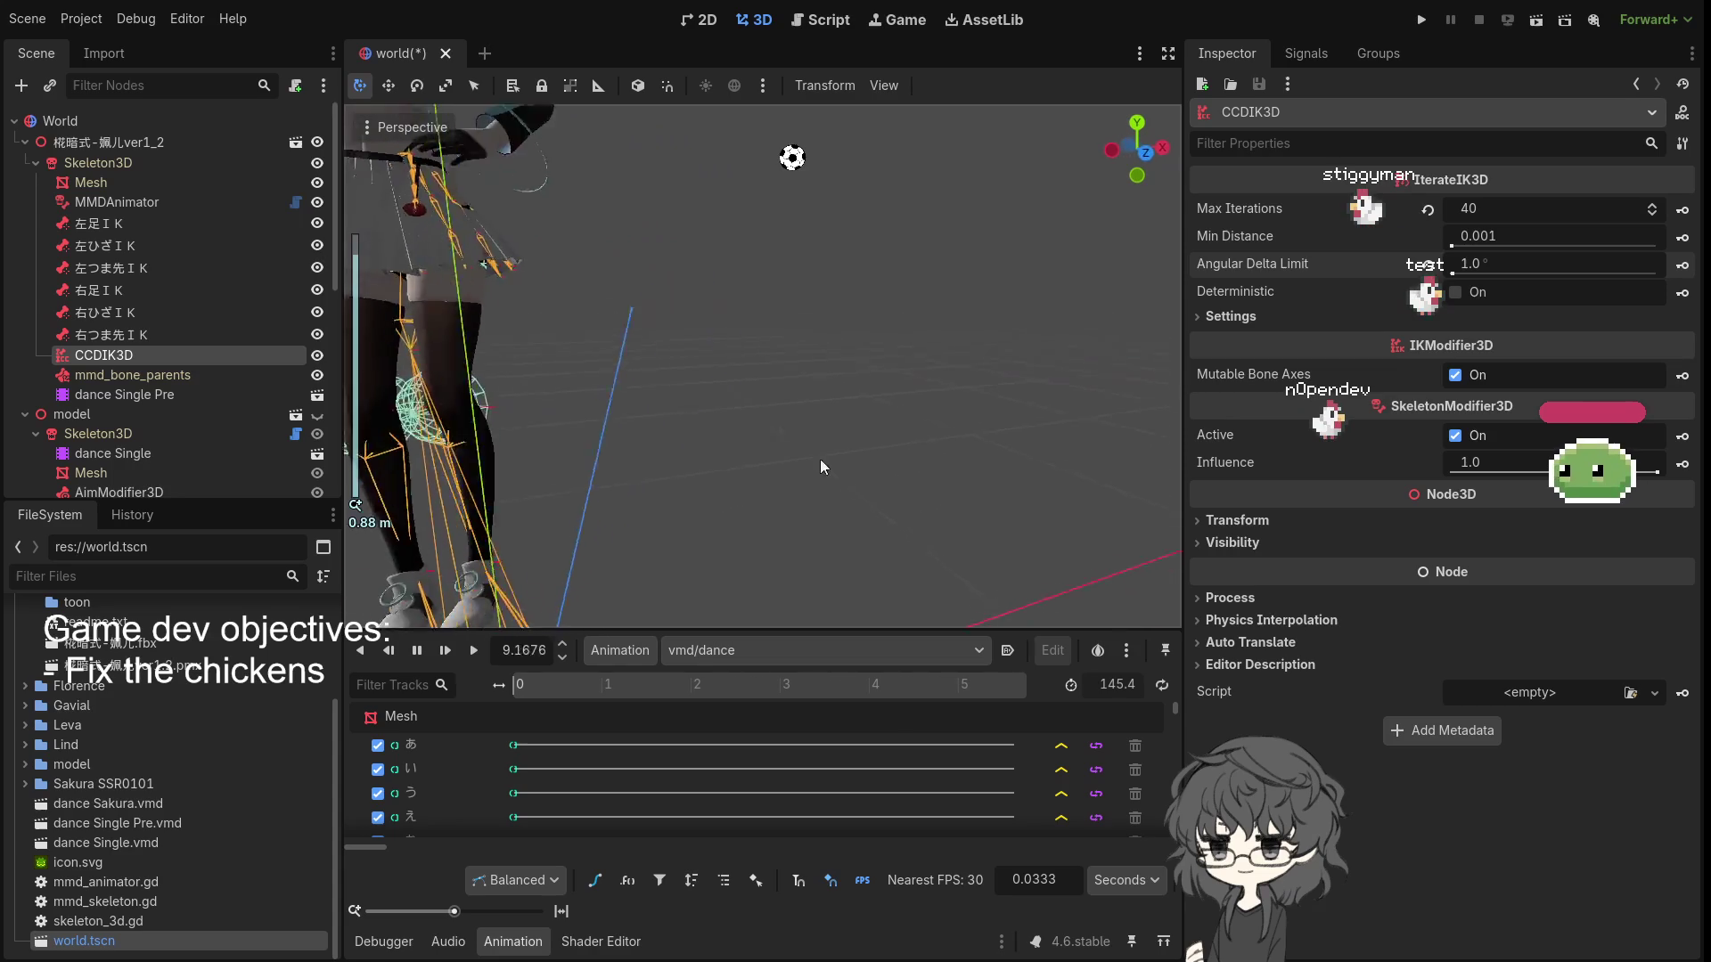
scroll(629, 446, down, 4)
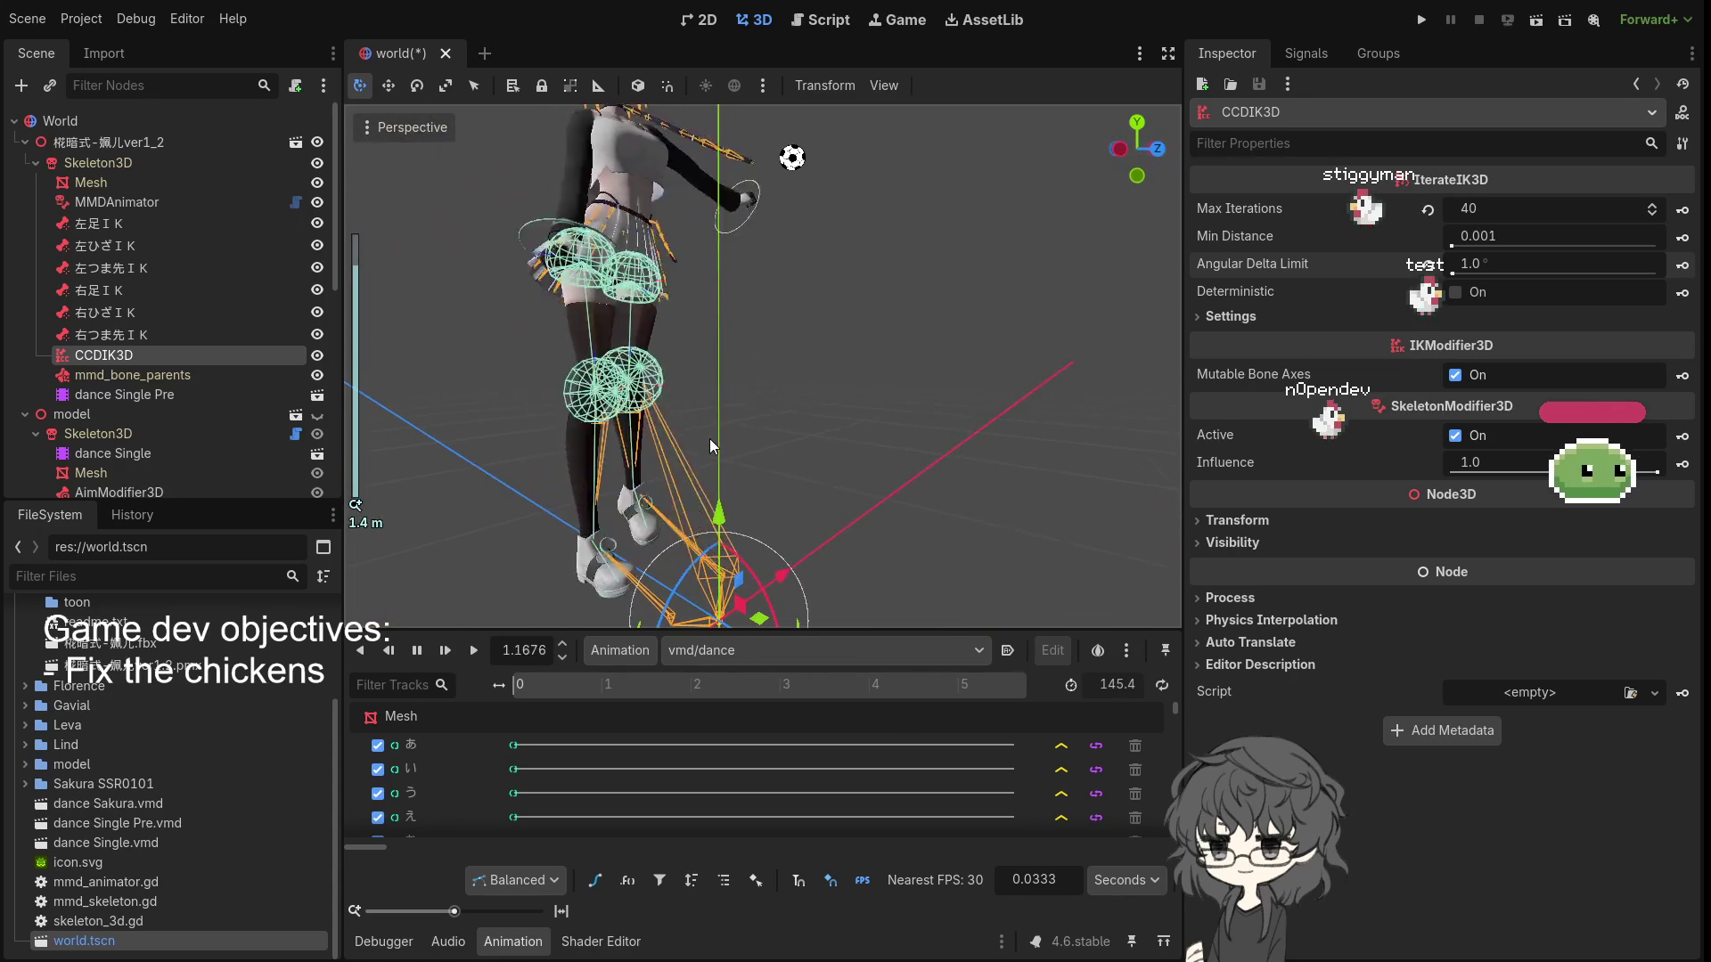
drag(709, 438, 506, 442)
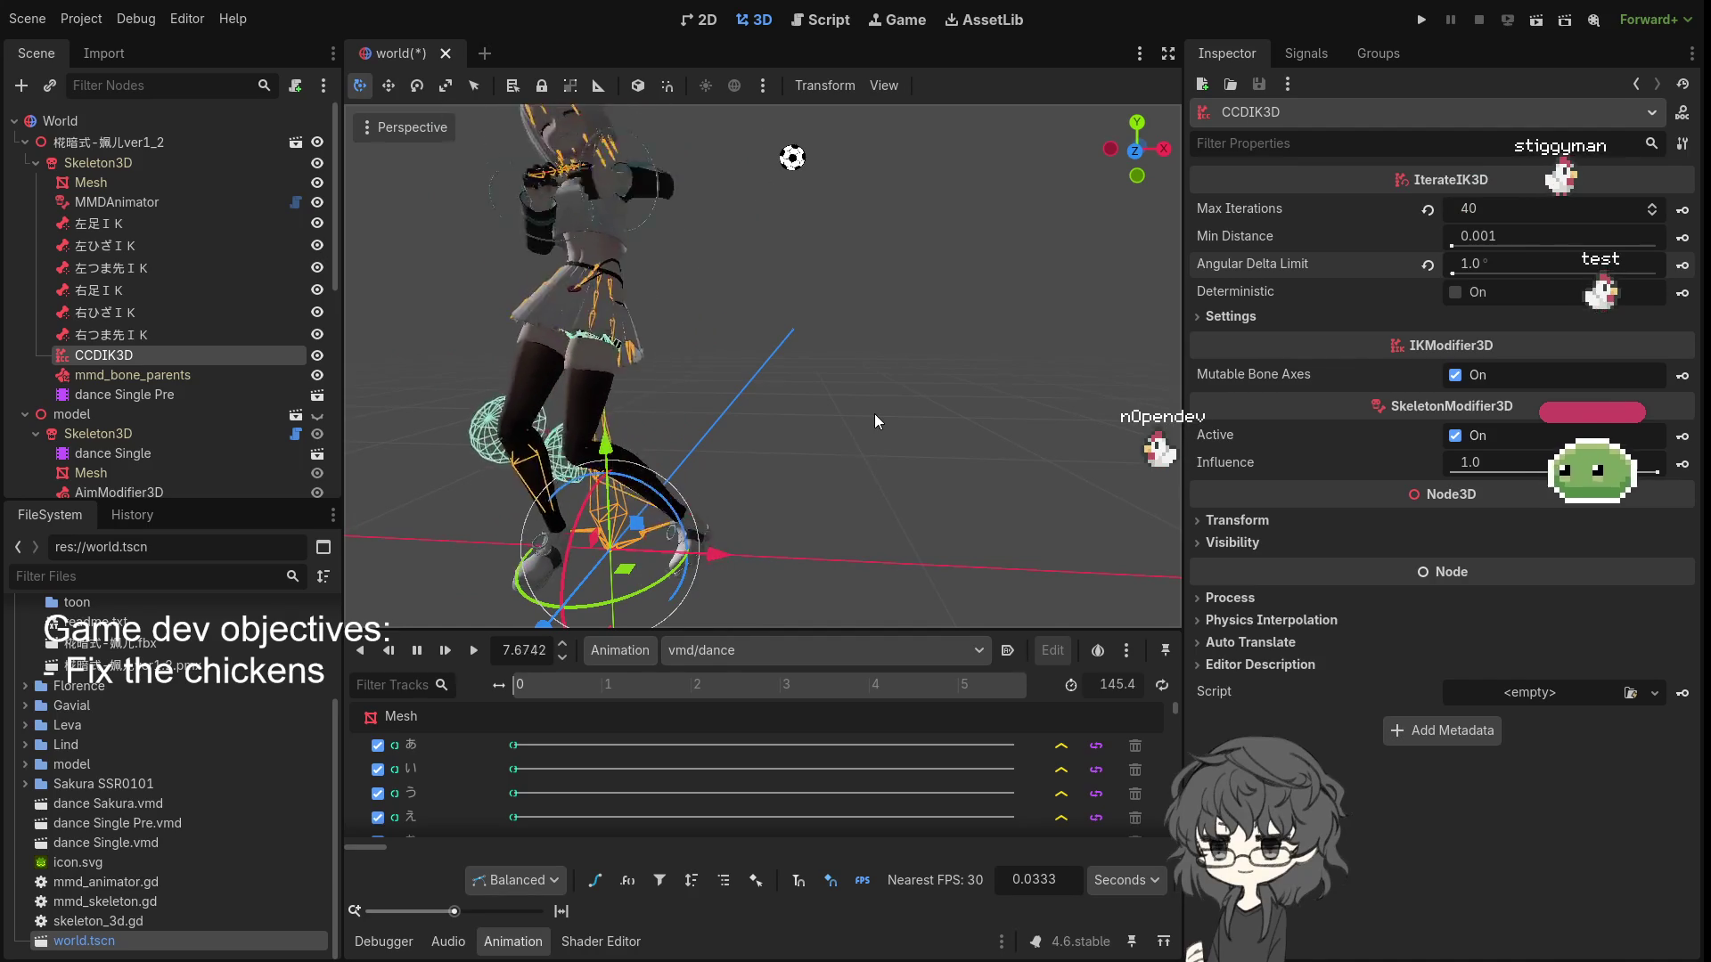
mouse_move(874, 414)
mouse_down()
mouse_move(805, 414)
mouse_move(714, 462)
mouse_up()
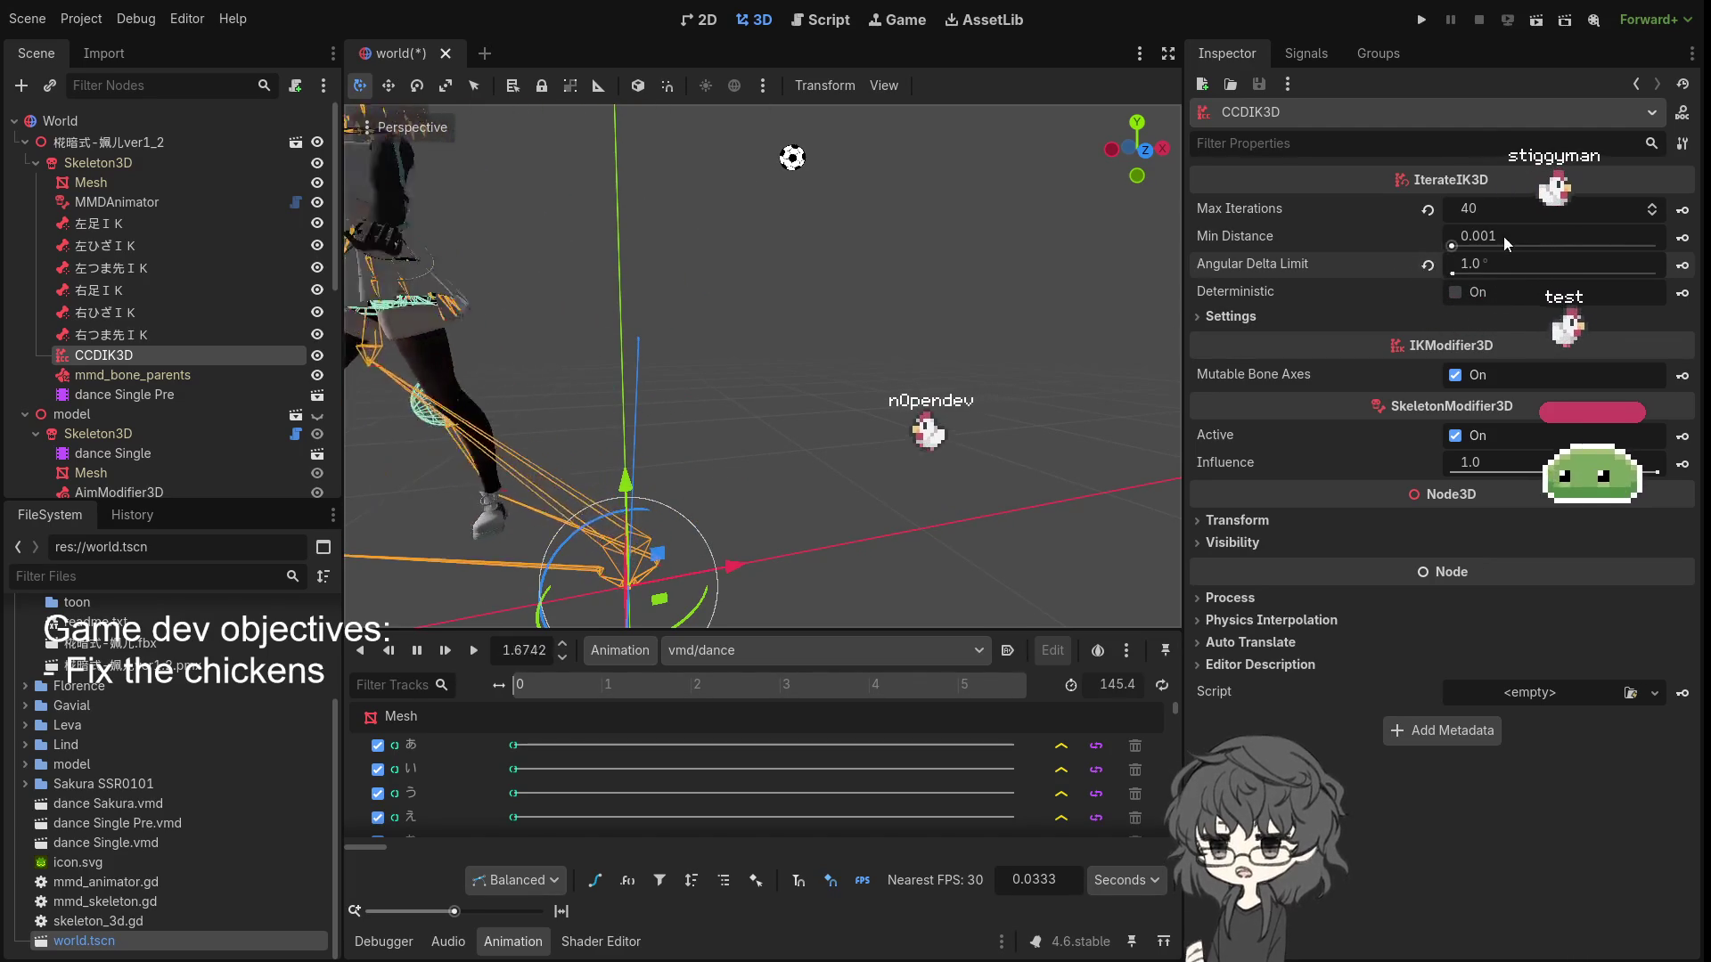
click(1513, 263)
- Set the Angular Delta Limit to 0.5° and orbit to check the model's legs
text(0.15)
key(Return)
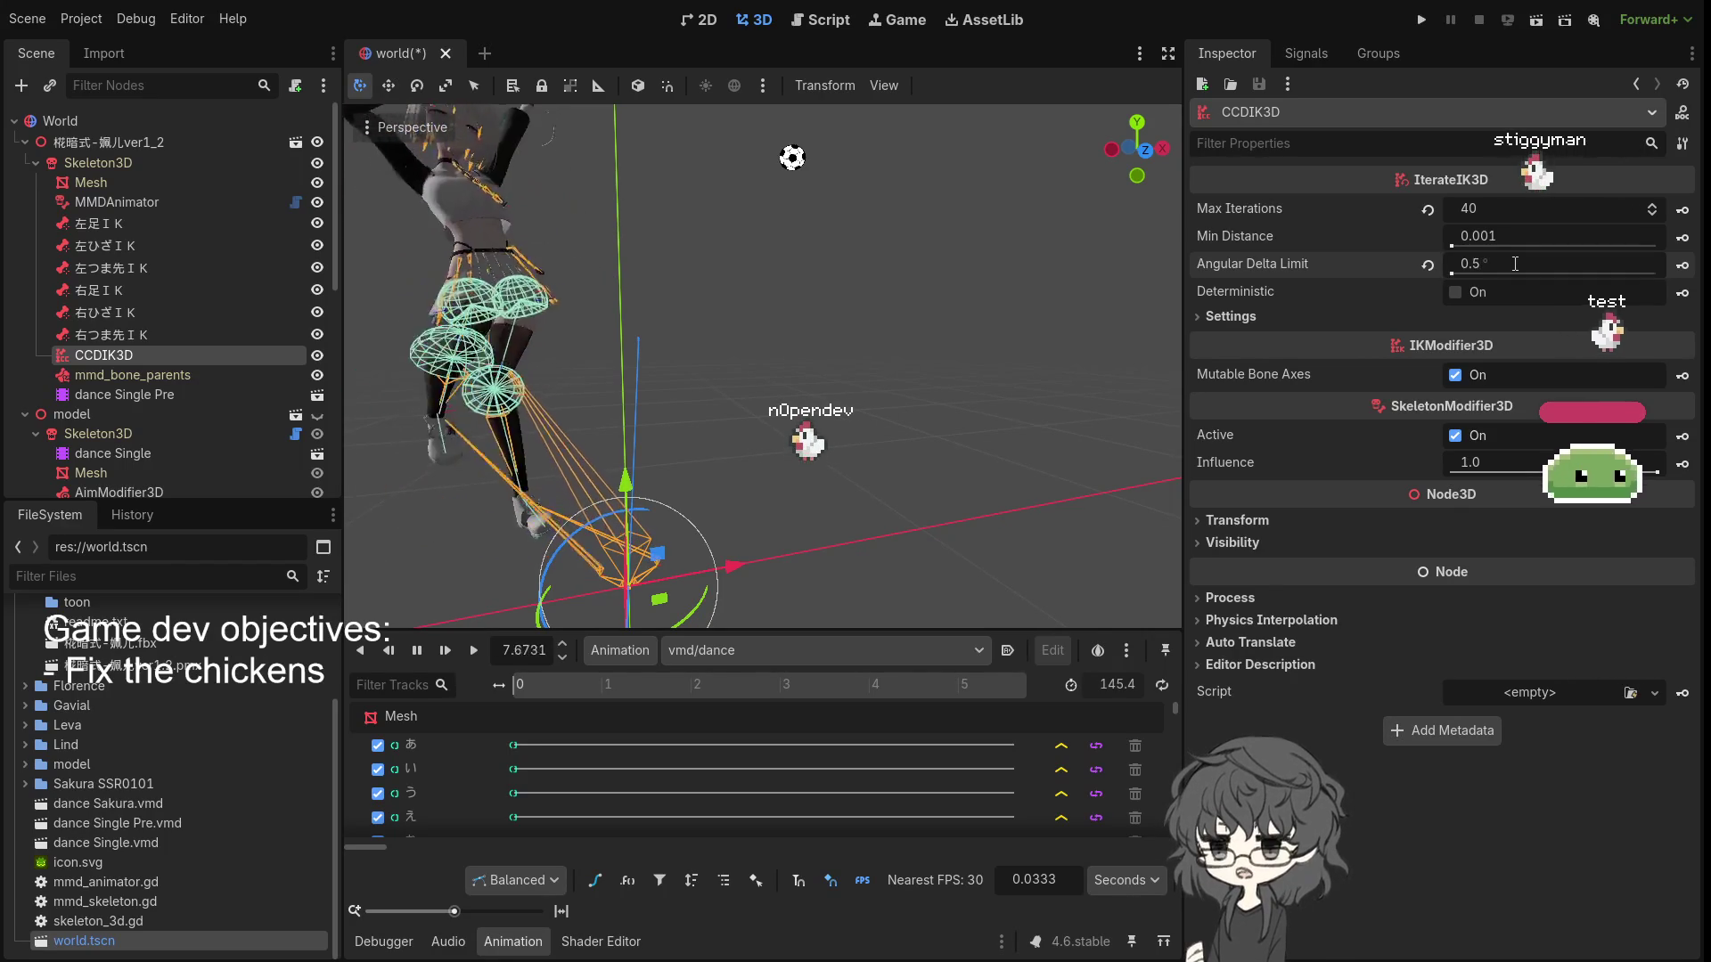
mouse_move(607, 394)
mouse_down()
mouse_move(681, 396)
mouse_move(613, 397)
mouse_up()
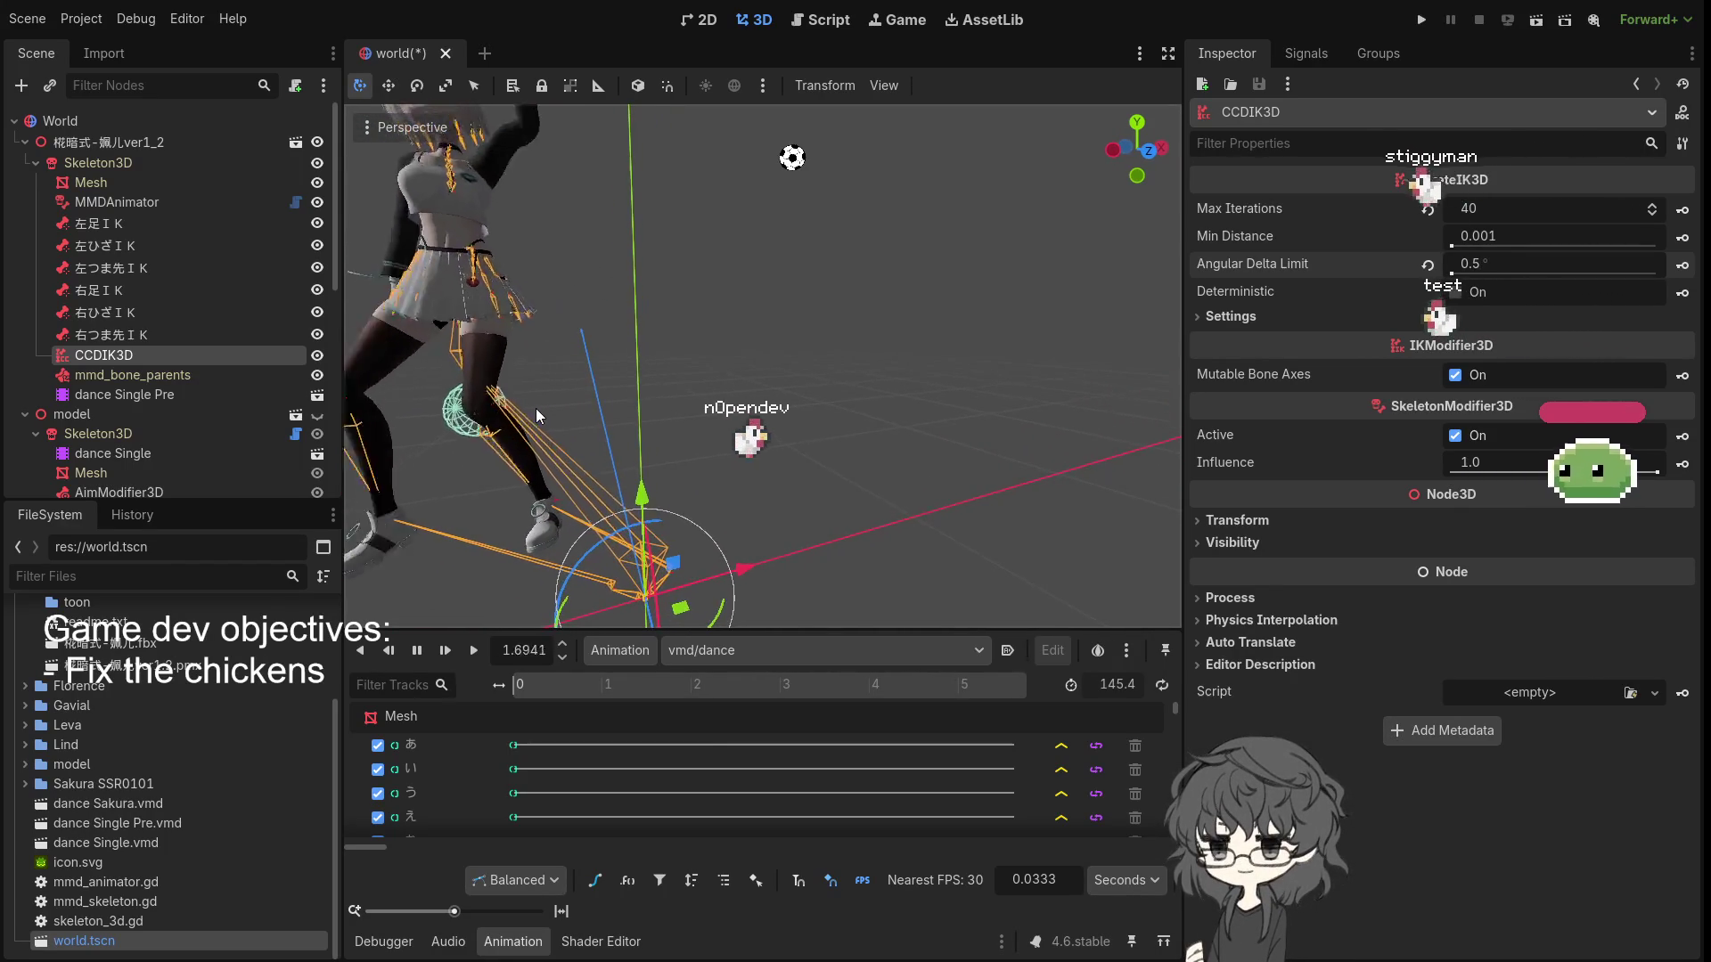
scroll(537, 415, down, 2)
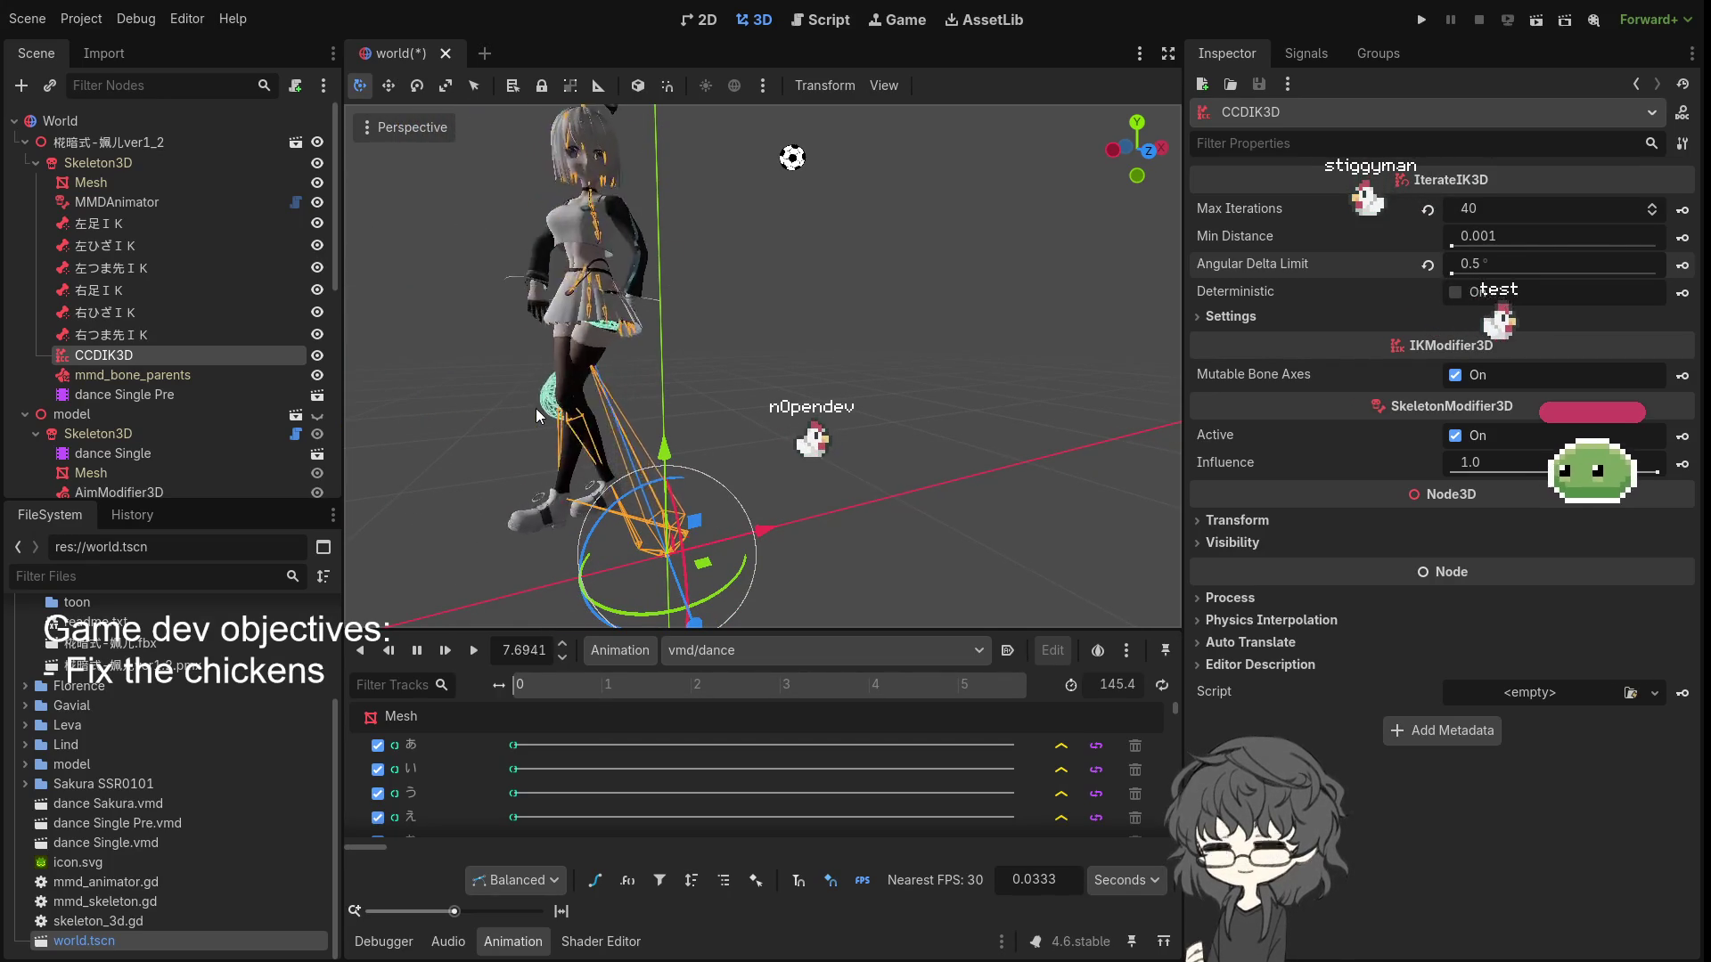
mouse_move(581, 411)
mouse_down()
mouse_move(815, 428)
mouse_move(969, 406)
mouse_move(677, 419)
mouse_up()
- Raise Max Iterations to 80 and turn the view around the model
click(1506, 208)
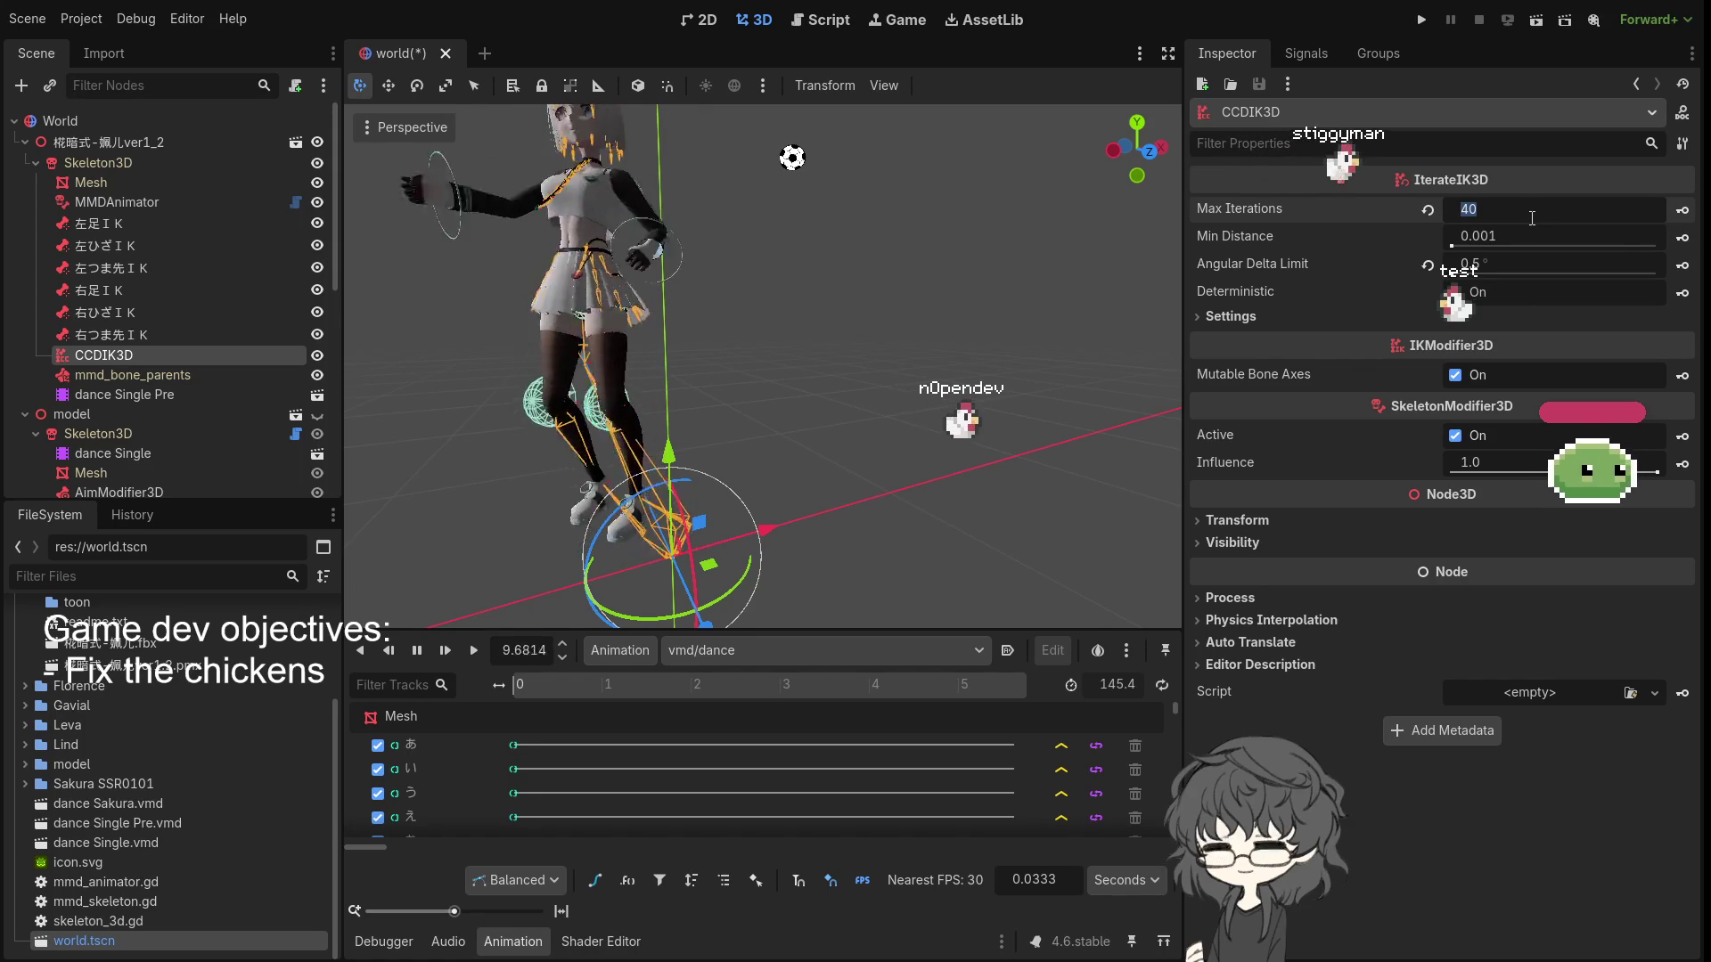
text(80)
key(Return)
drag(618, 440, 750, 440)
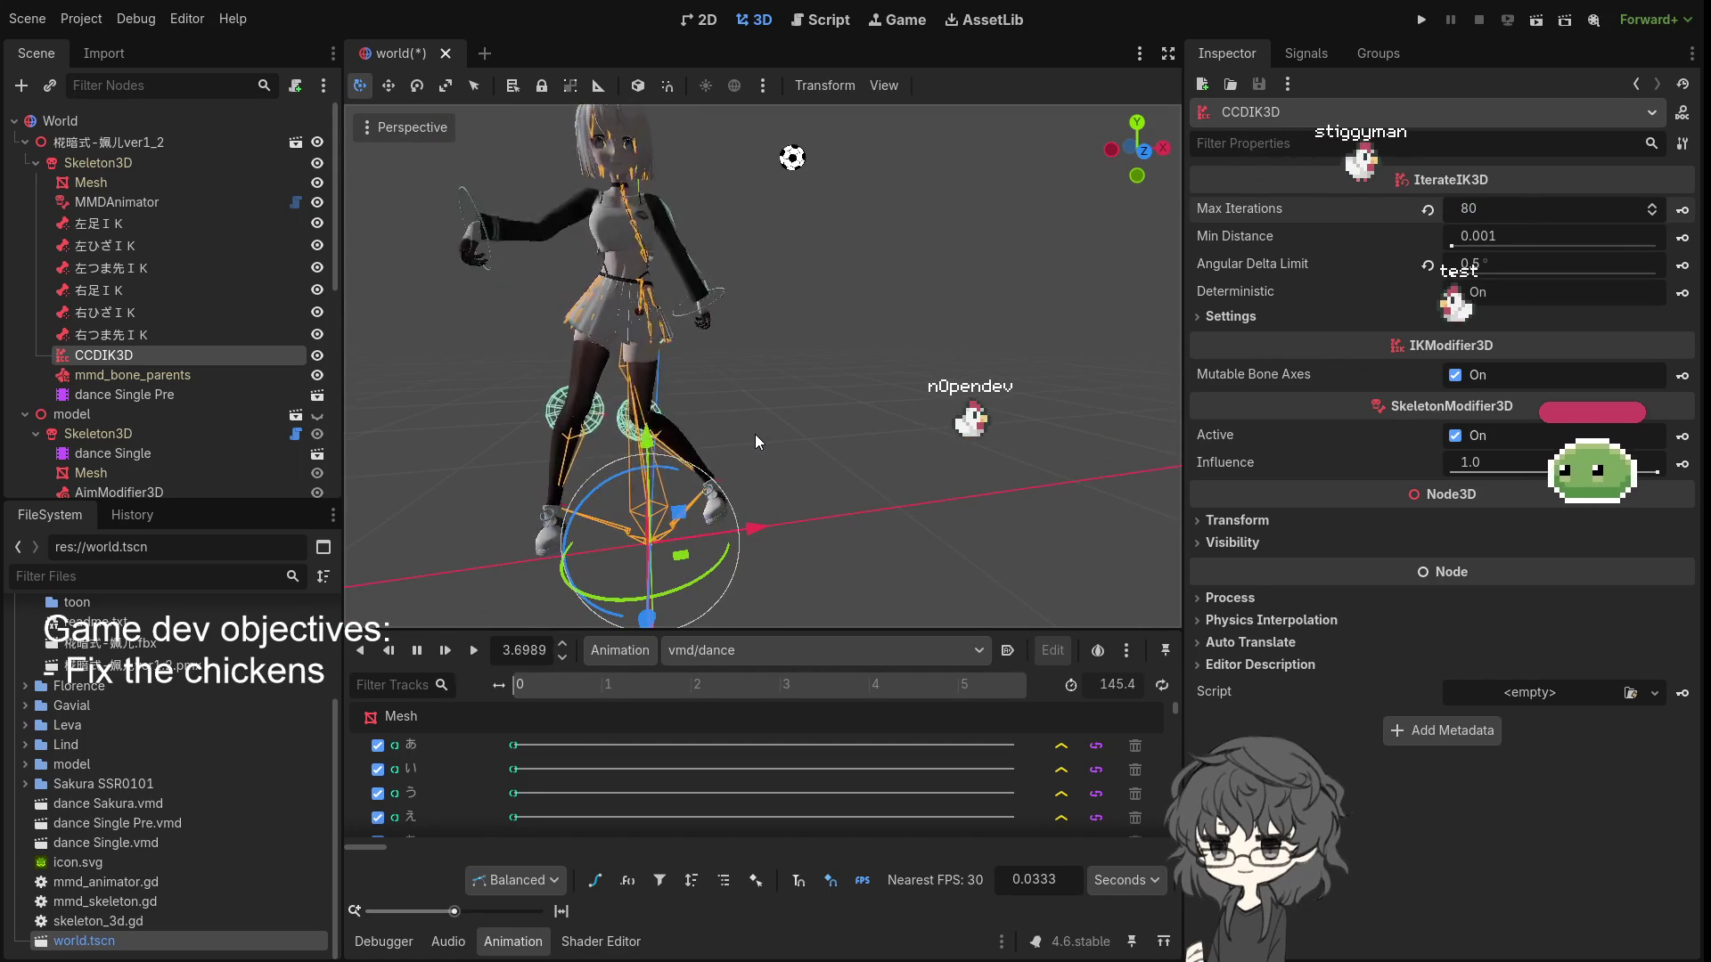
scroll(629, 483, up, 5)
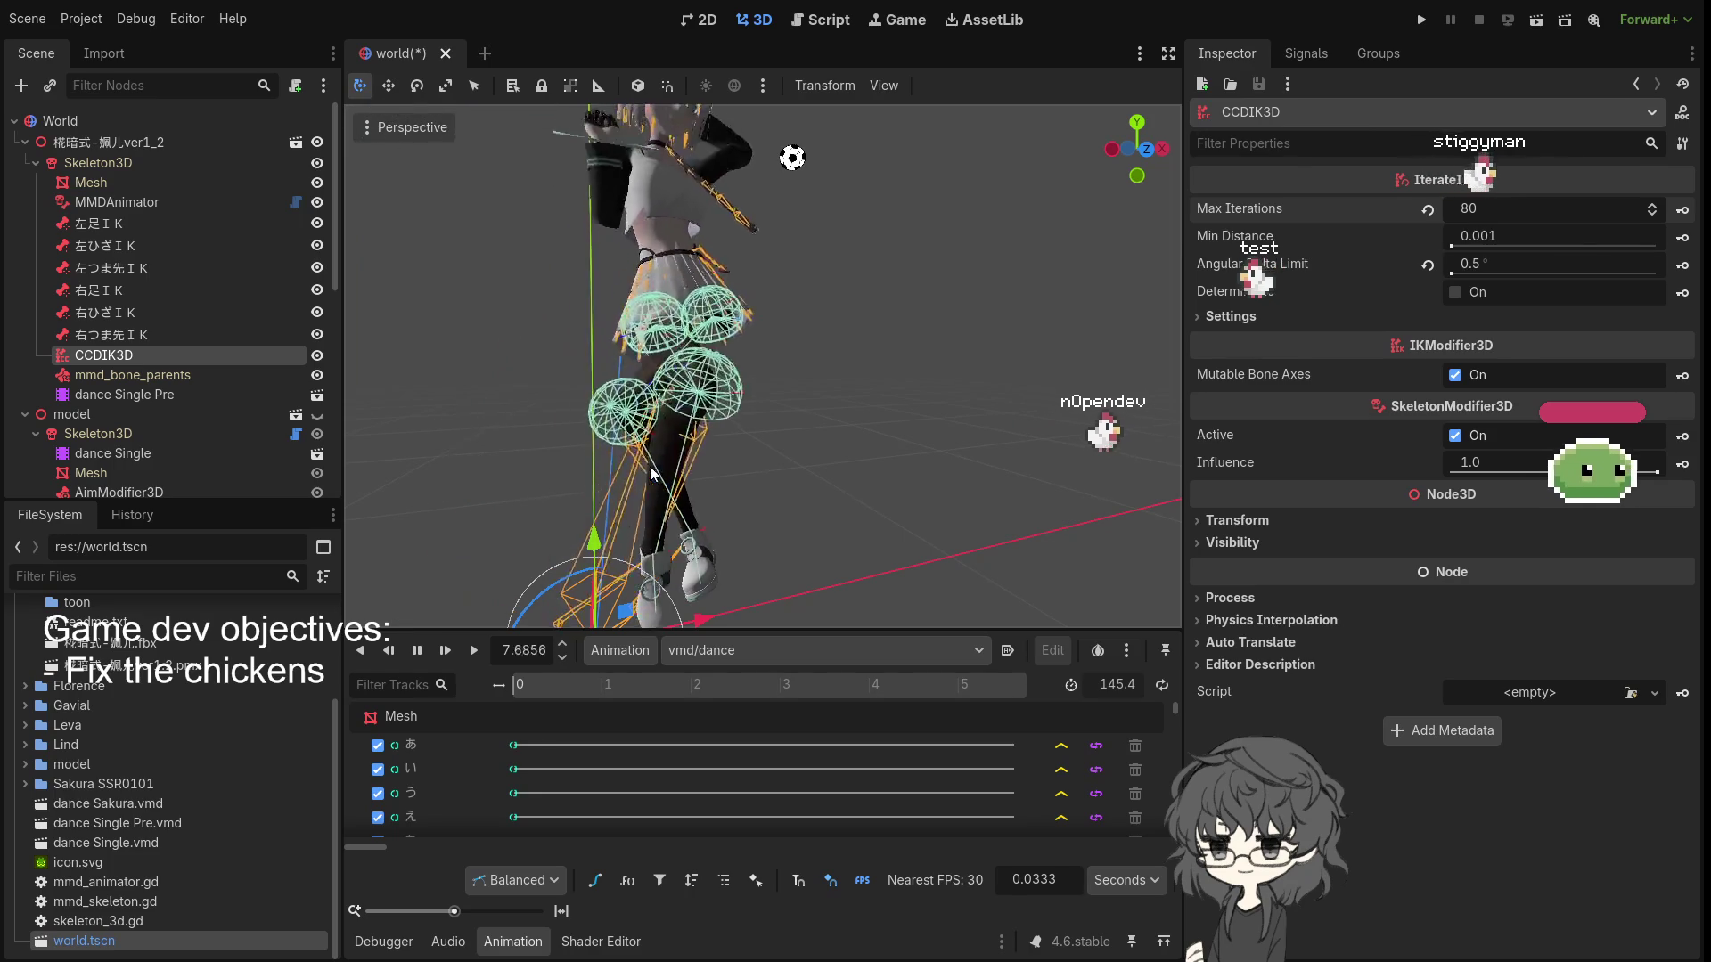
click(1515, 264)
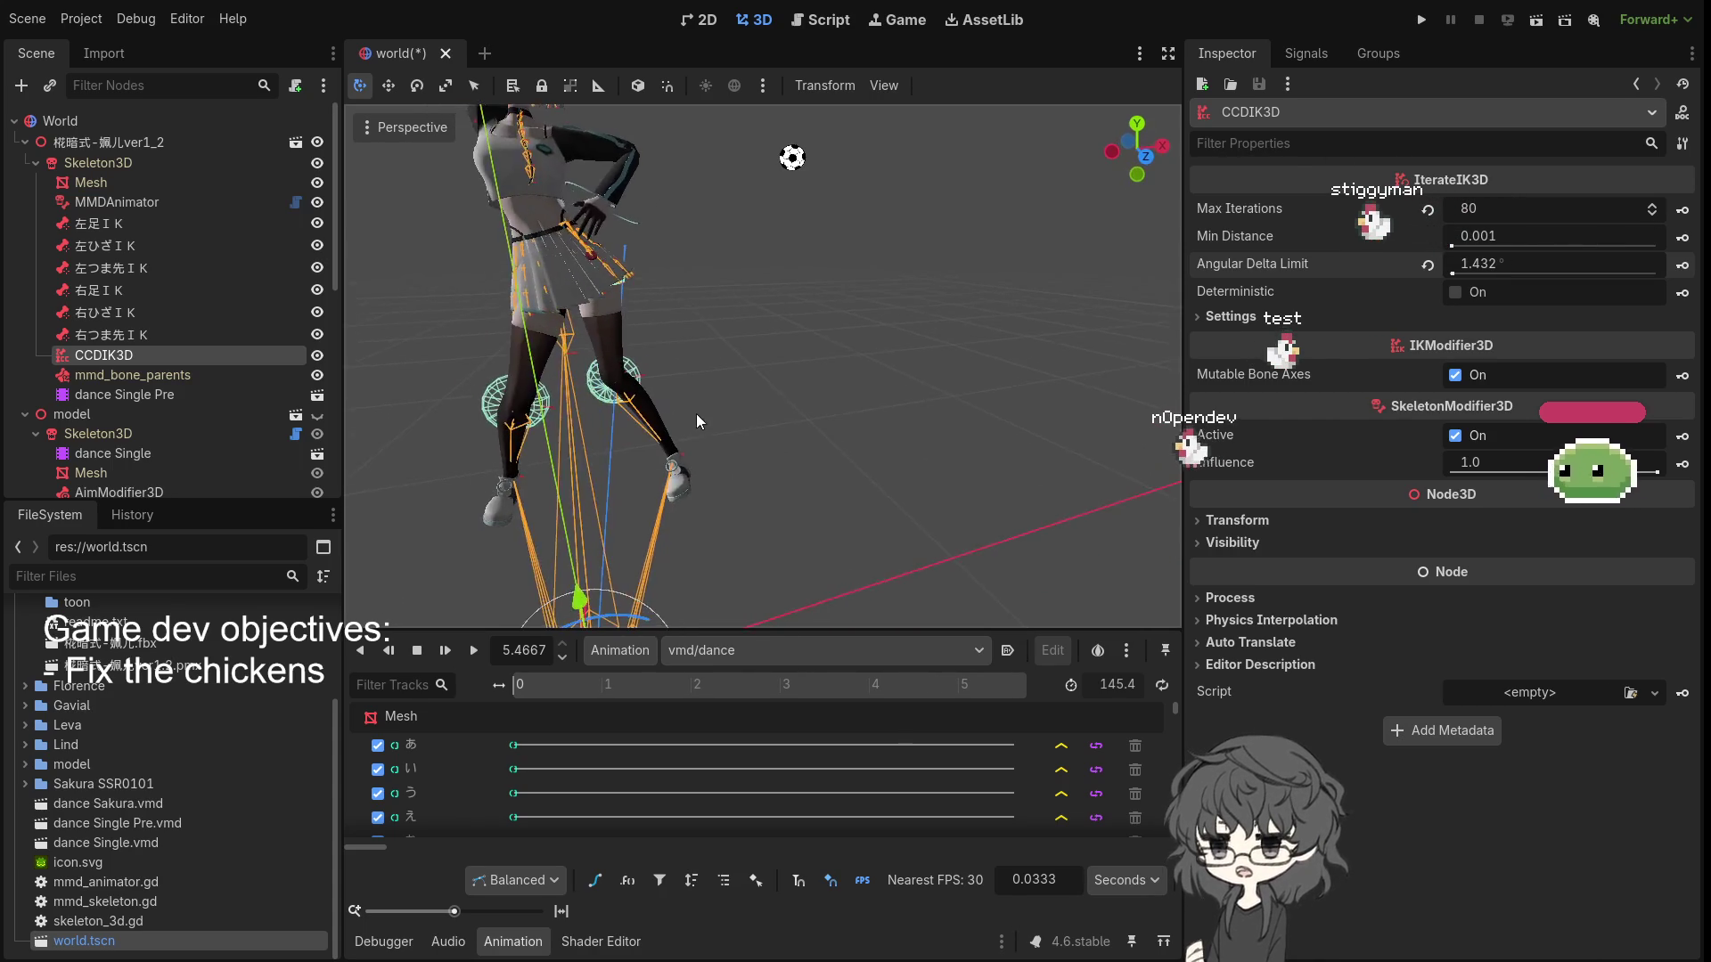
- Play the vmd/dance animation and orbit around the character to watch its IK-driven legs
scroll(697, 413, up, 3)
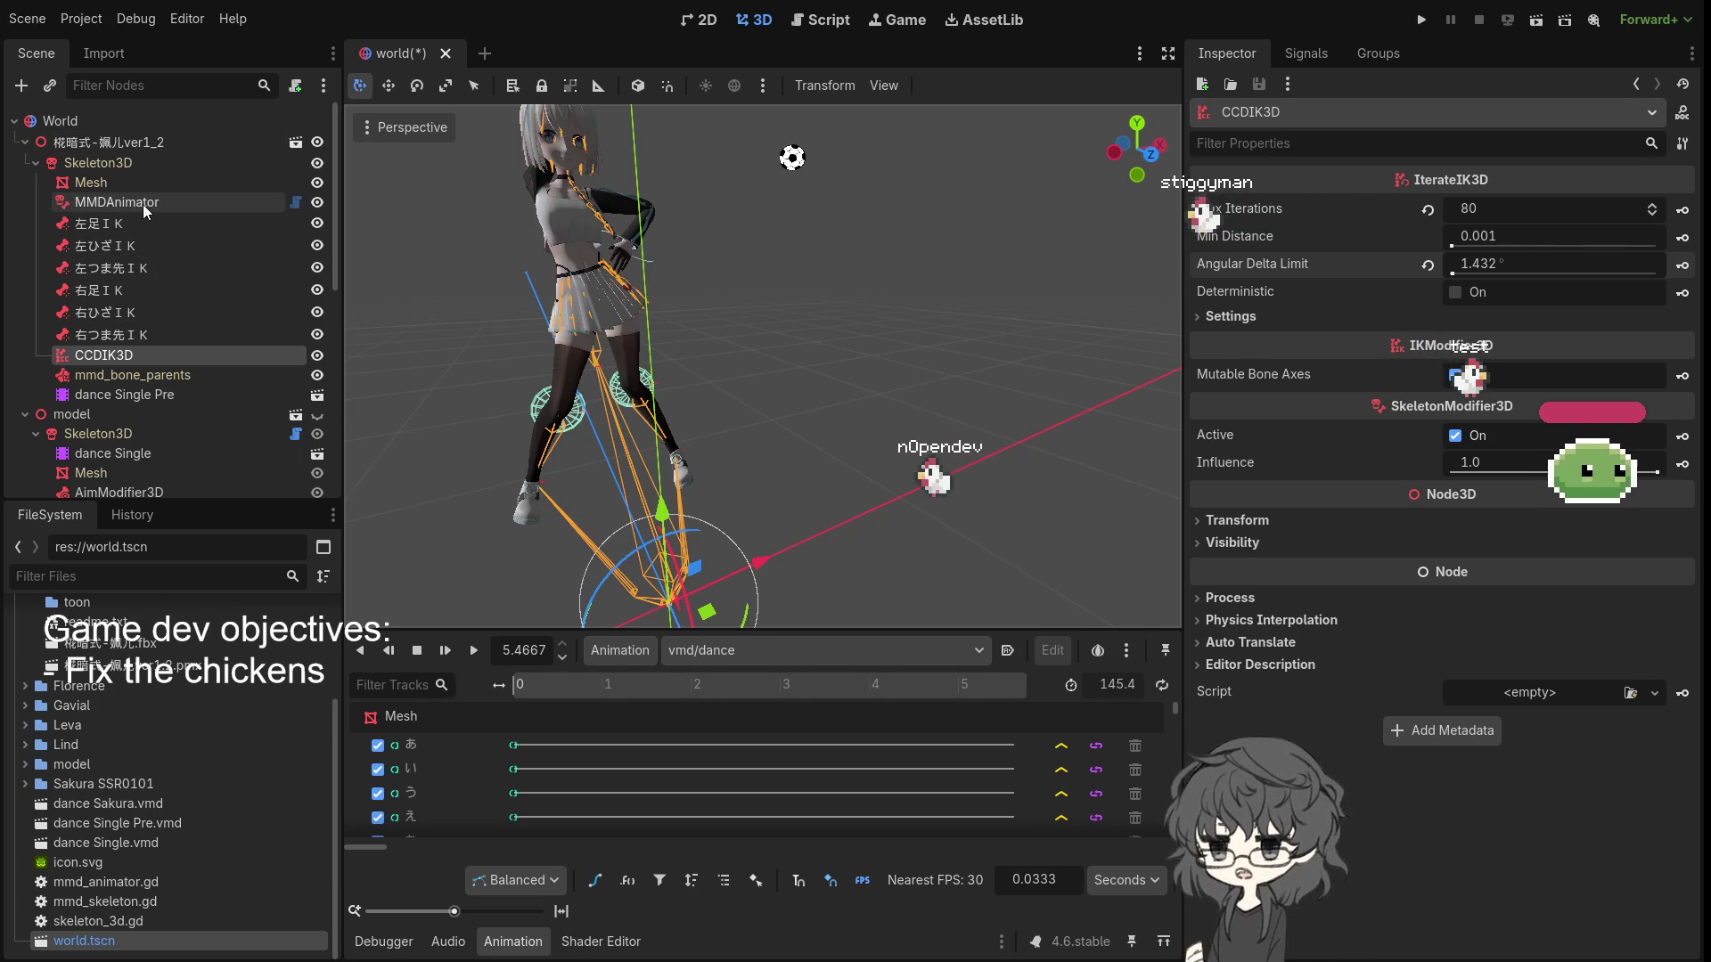
scroll(690, 321, down, 3)
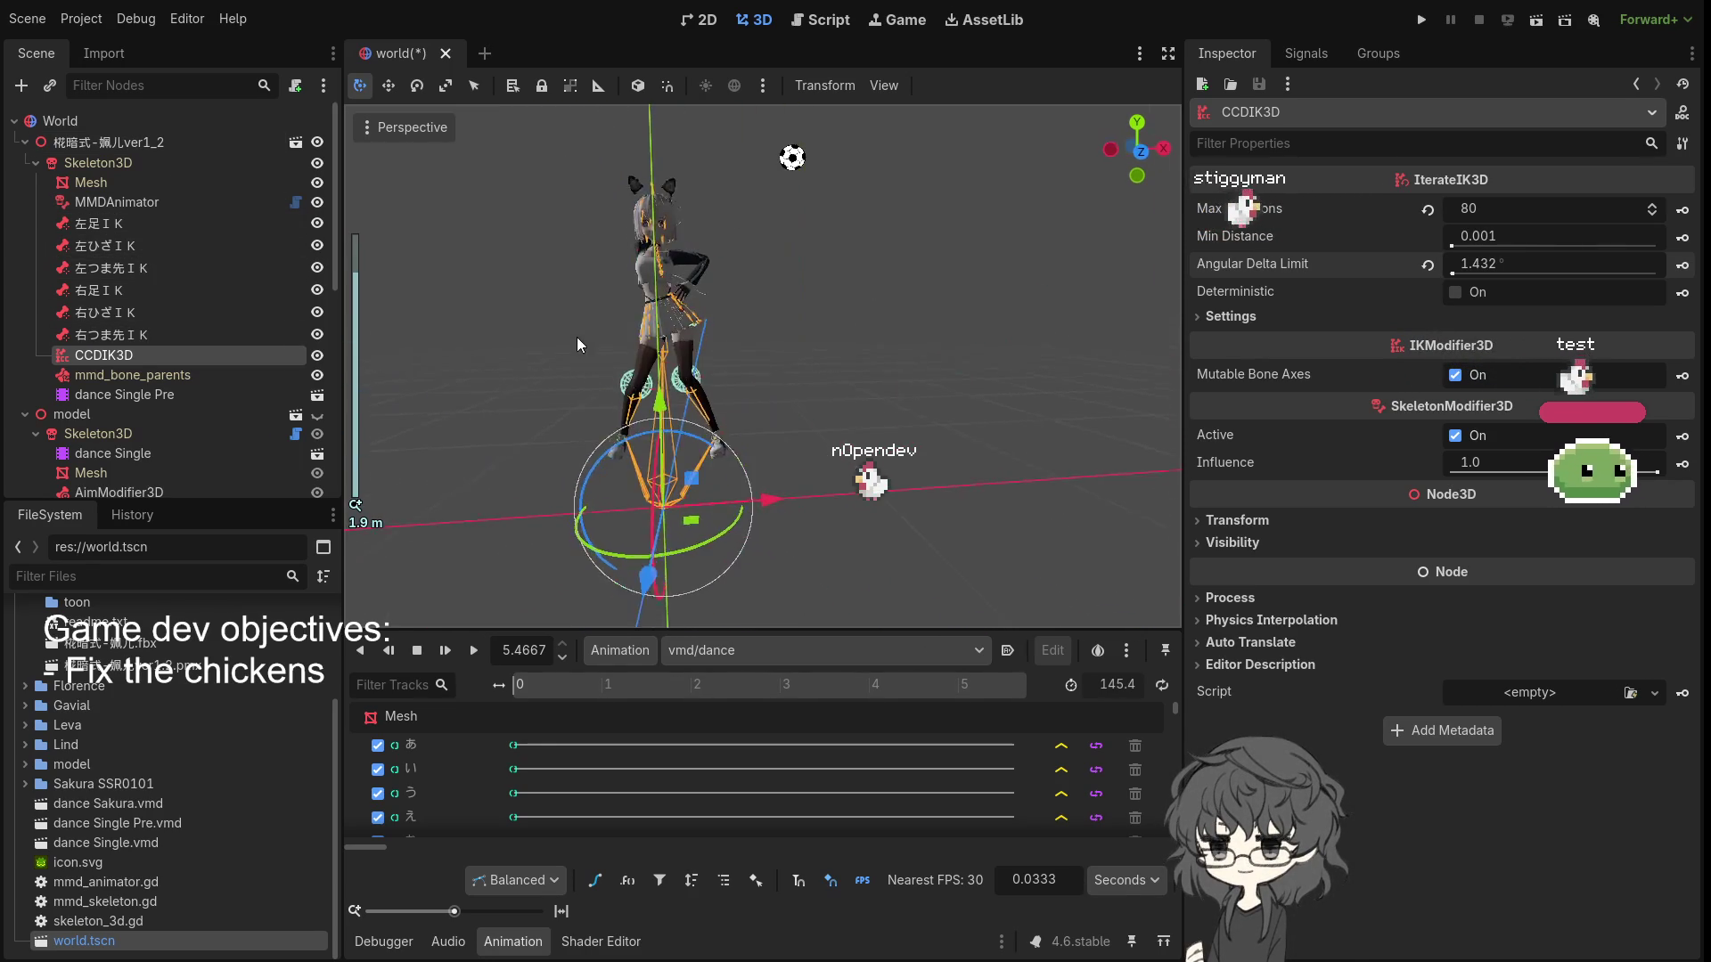
click(475, 651)
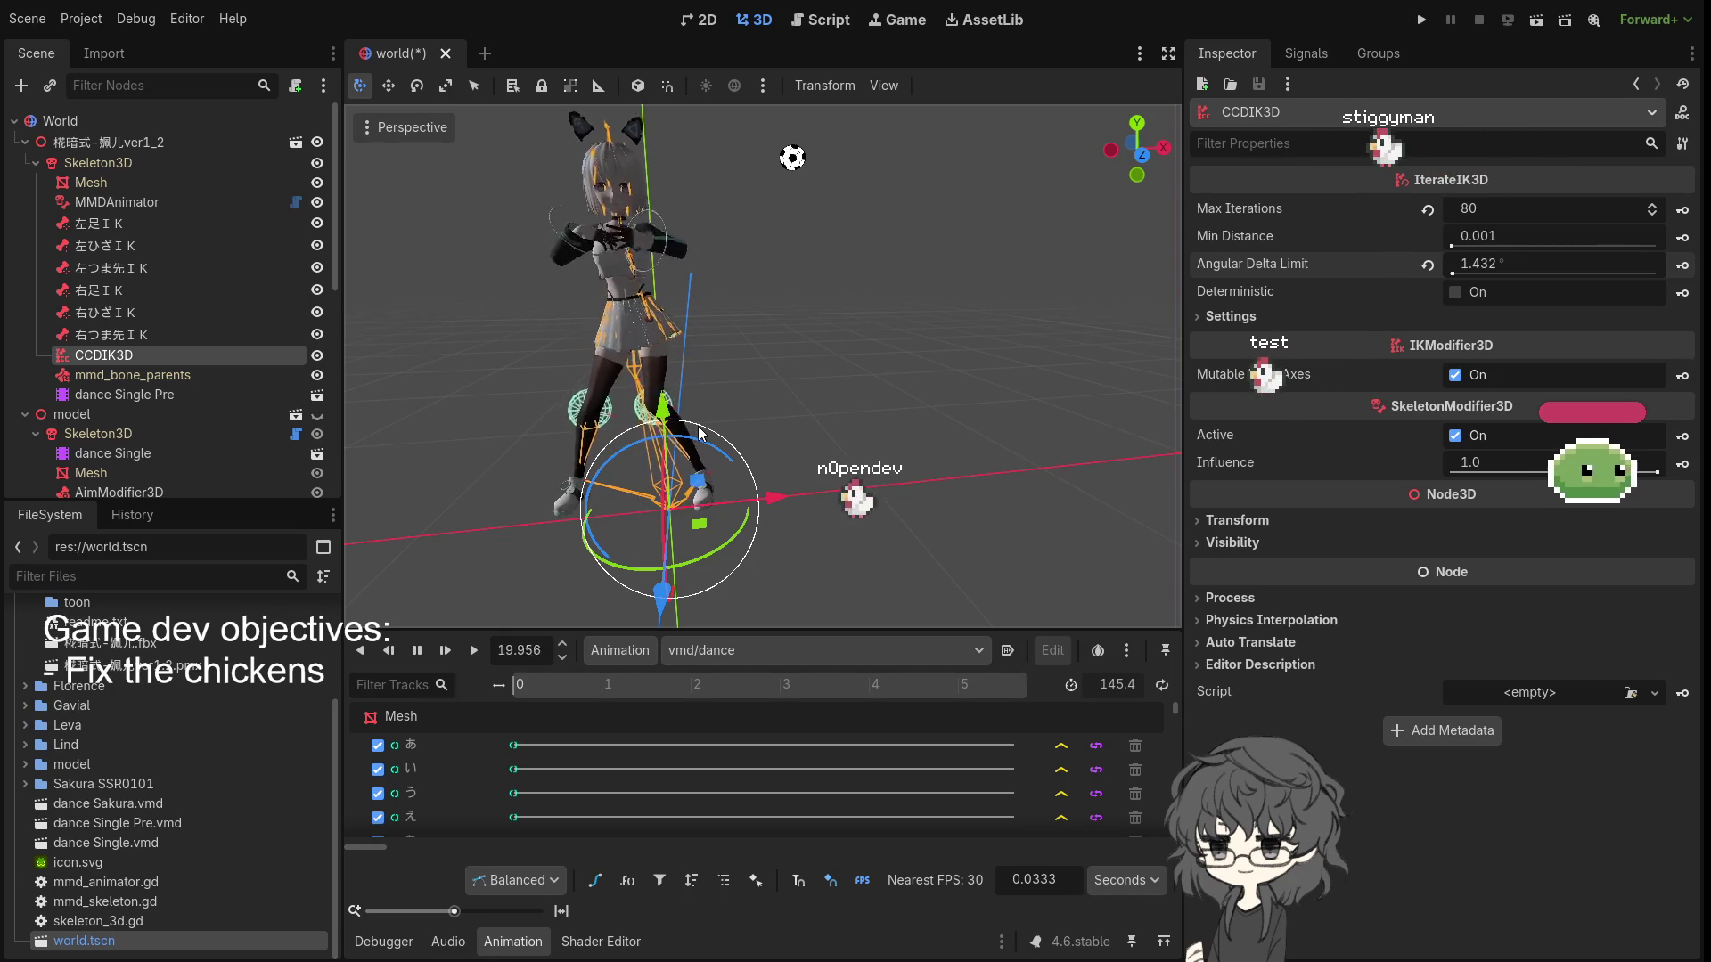
scroll(825, 369, up, 3)
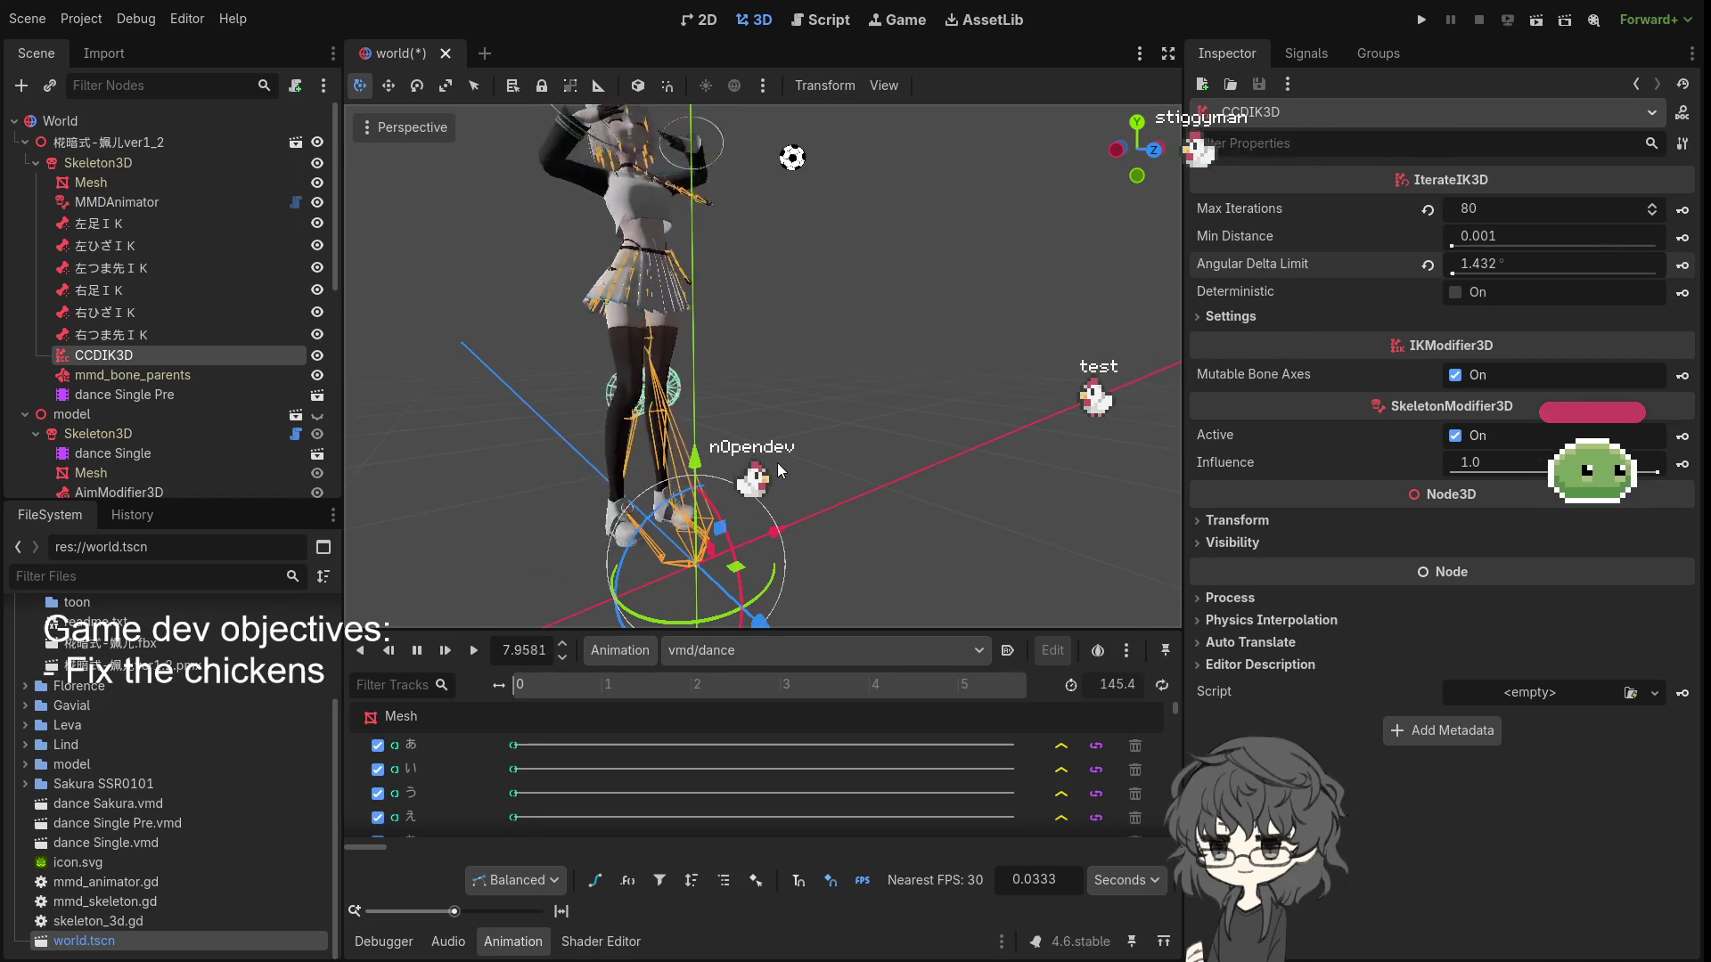
mouse_move(780, 468)
mouse_down()
mouse_move(659, 500)
mouse_move(660, 527)
mouse_up()
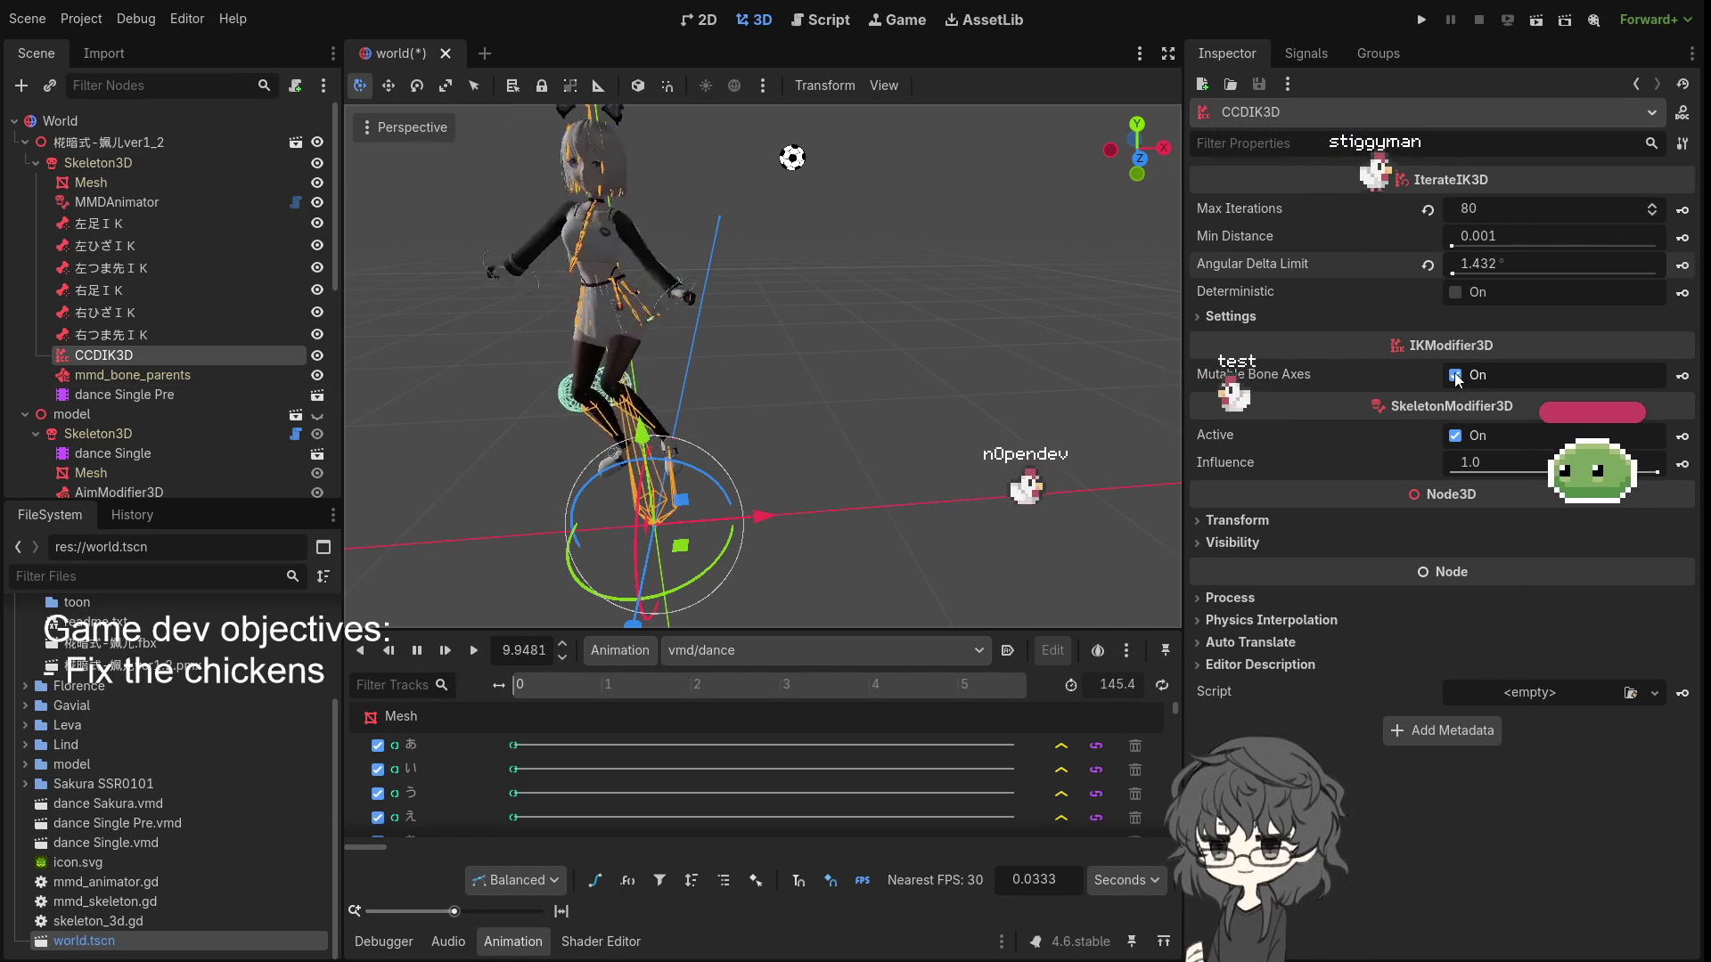
- Uncheck Active on CCDIK3D, then orbit and zoom around the dancer to compare the legs without IK
click(1455, 436)
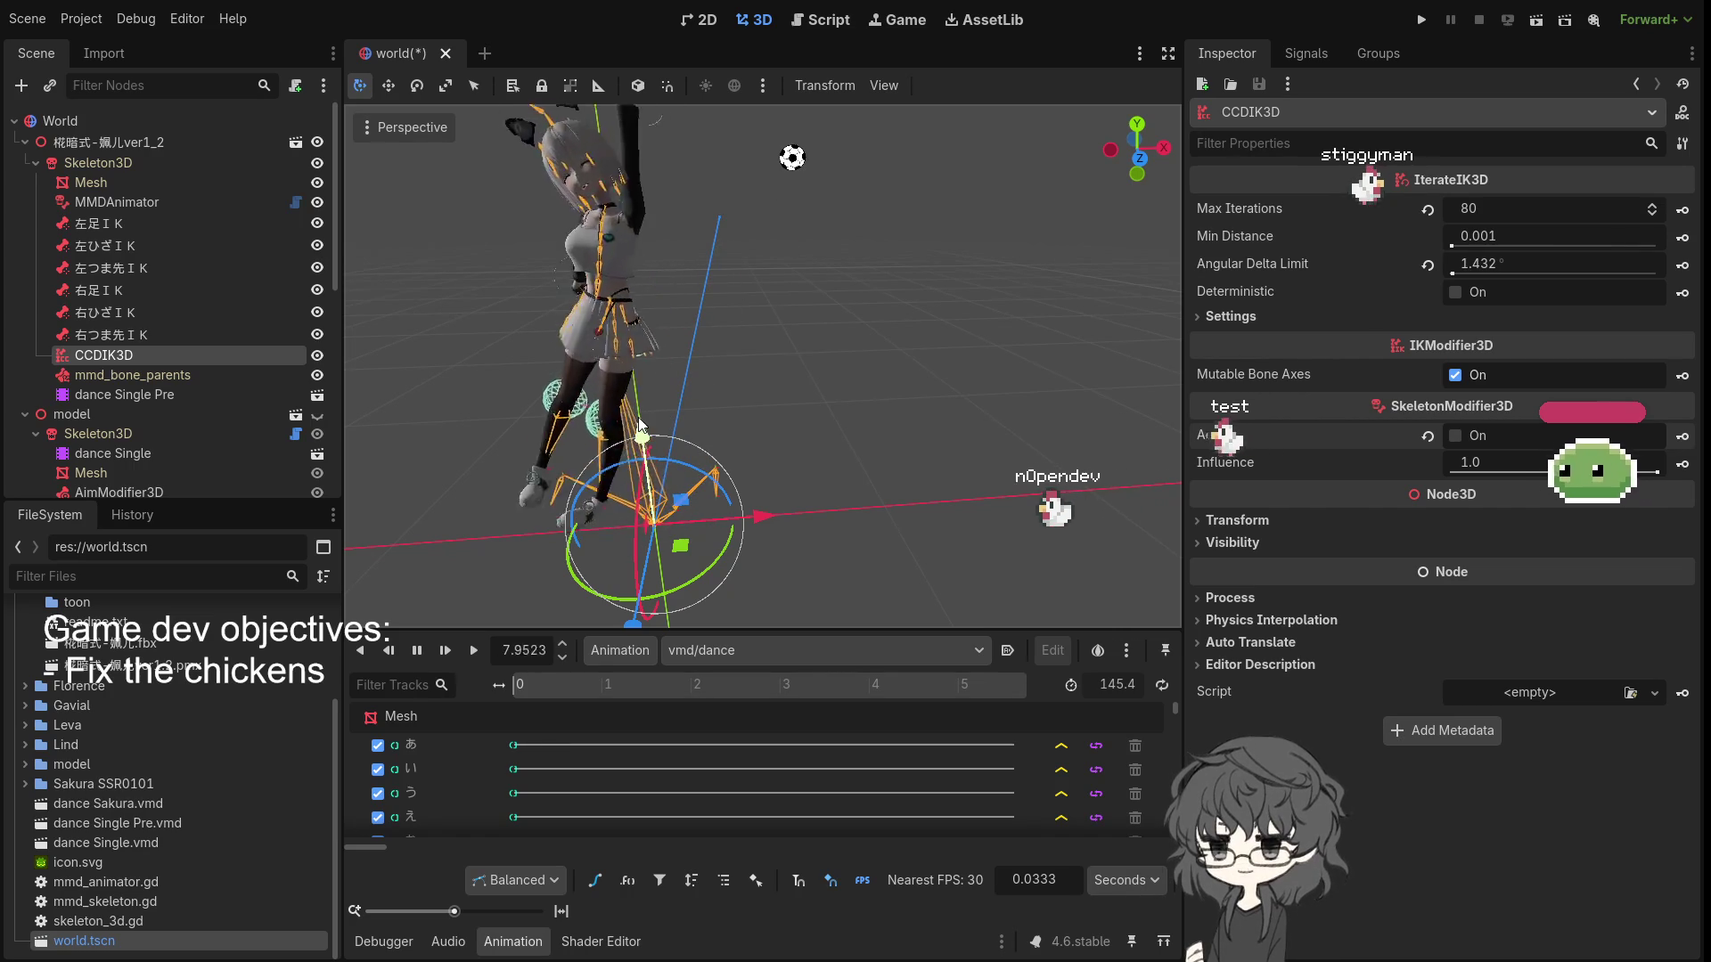
scroll(530, 382, up, 5)
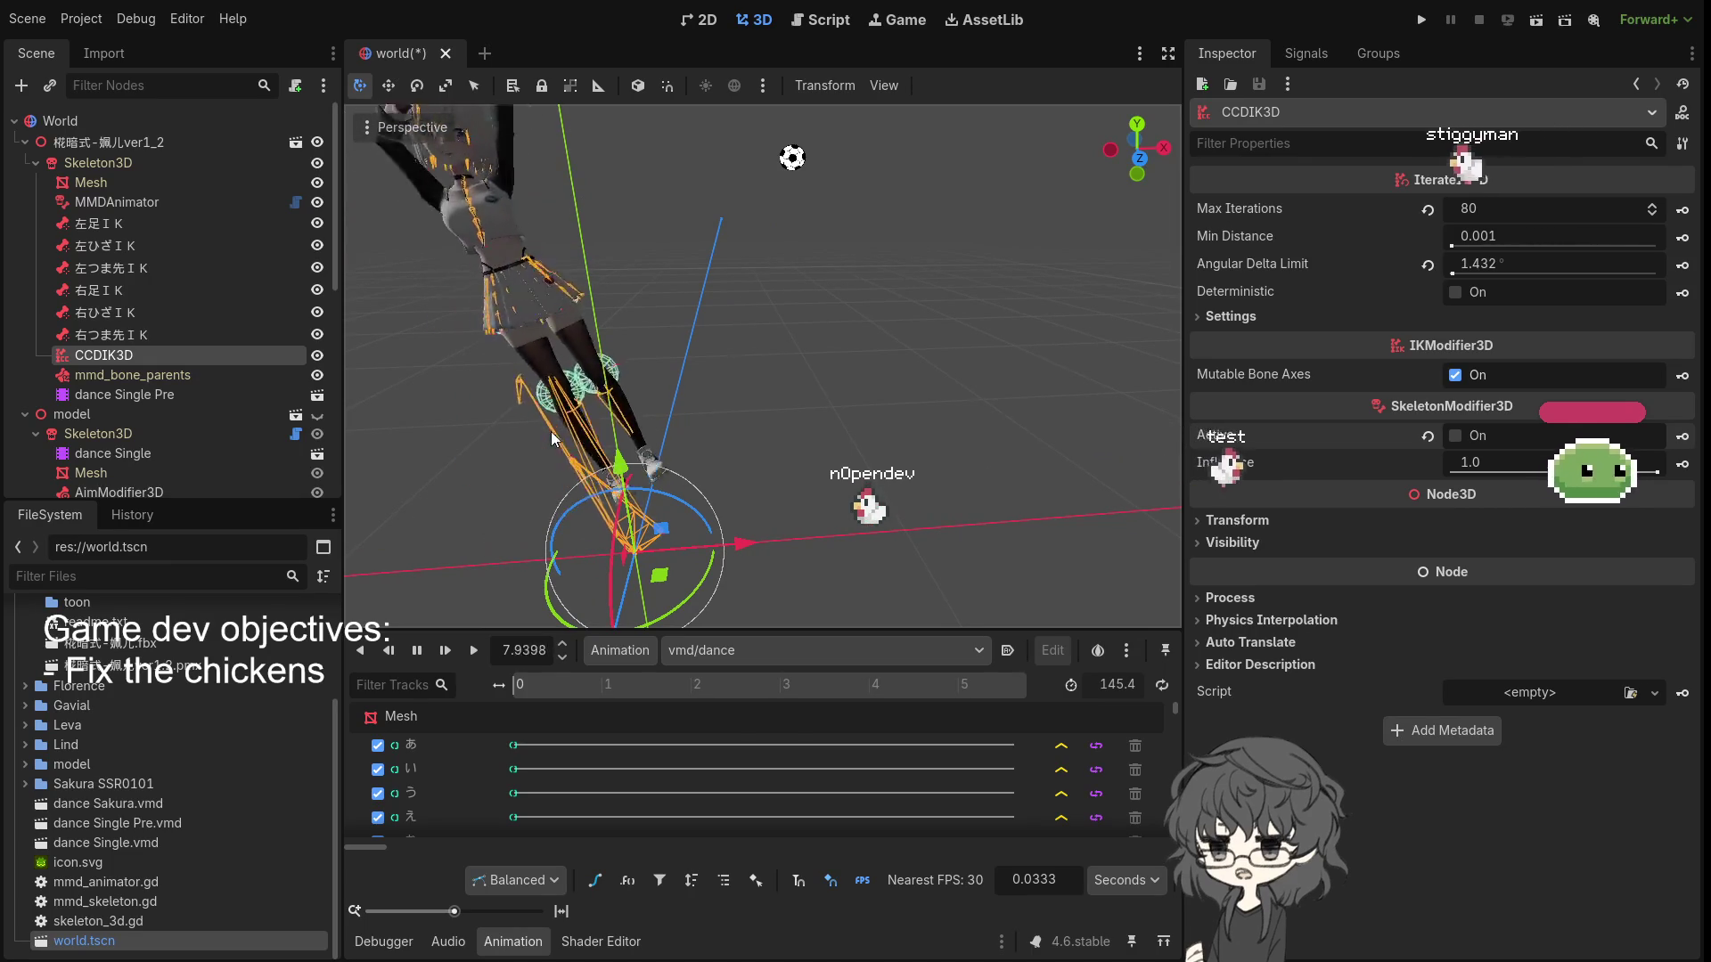
mouse_move(563, 426)
mouse_down()
mouse_move(714, 384)
mouse_move(584, 437)
mouse_move(497, 436)
mouse_up()
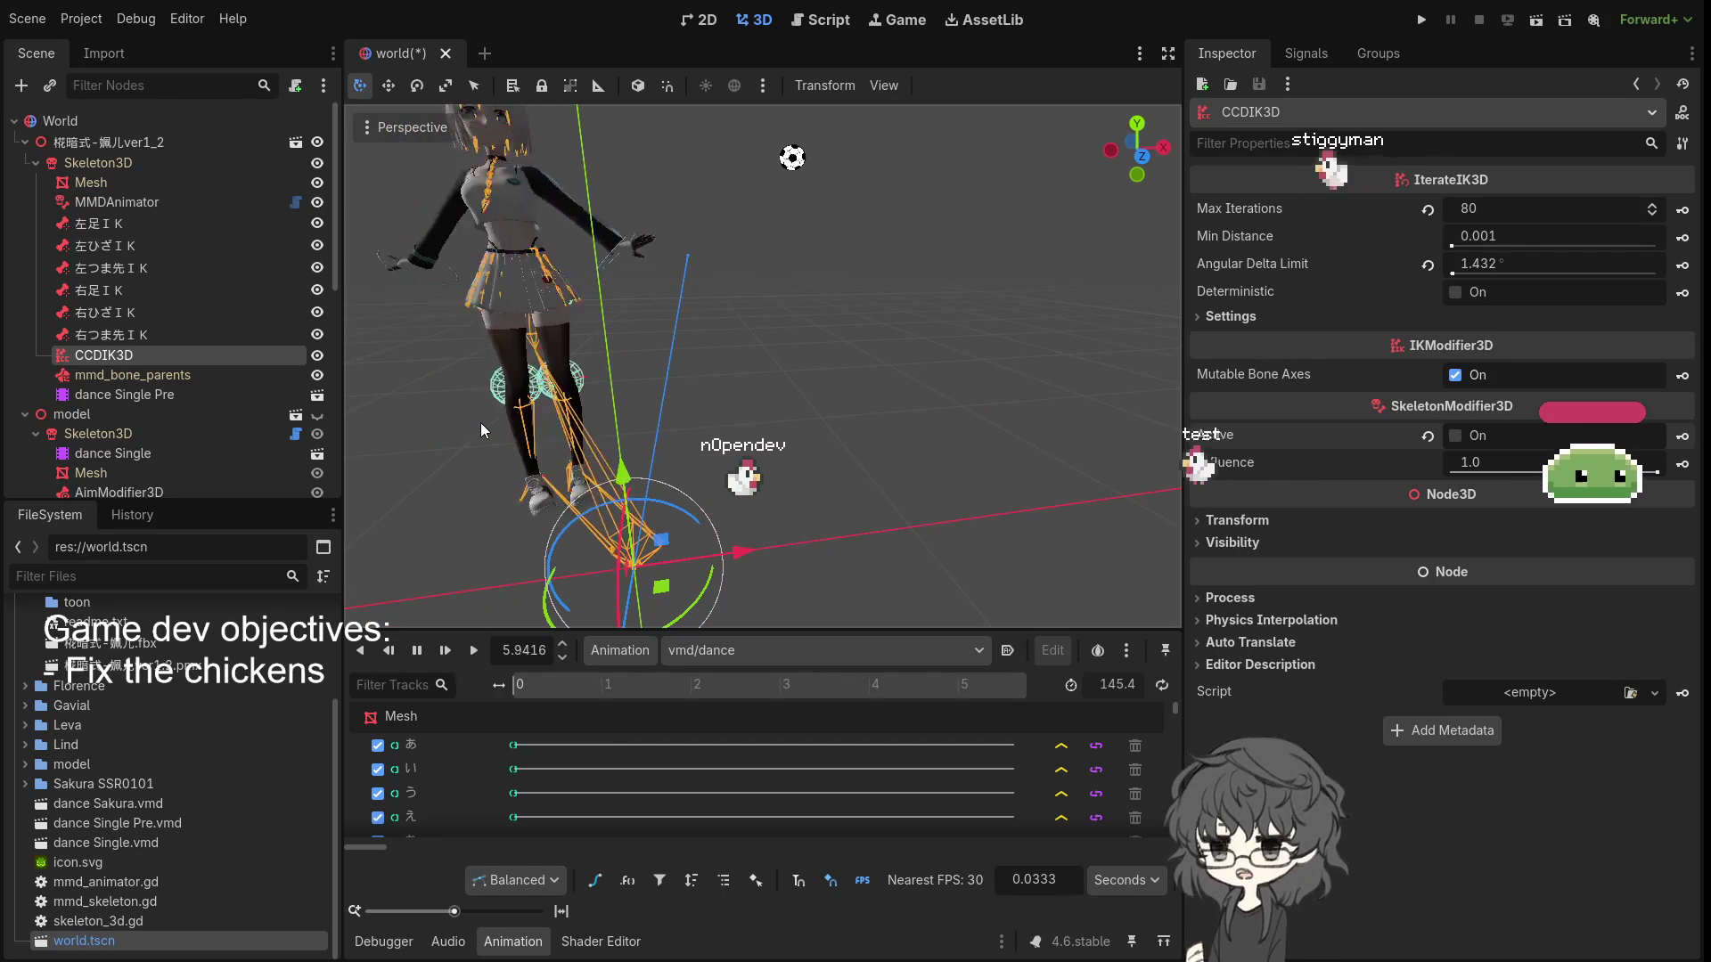
mouse_move(480, 423)
mouse_down()
mouse_move(688, 403)
mouse_move(723, 417)
mouse_up()
scroll(724, 417, up, 2)
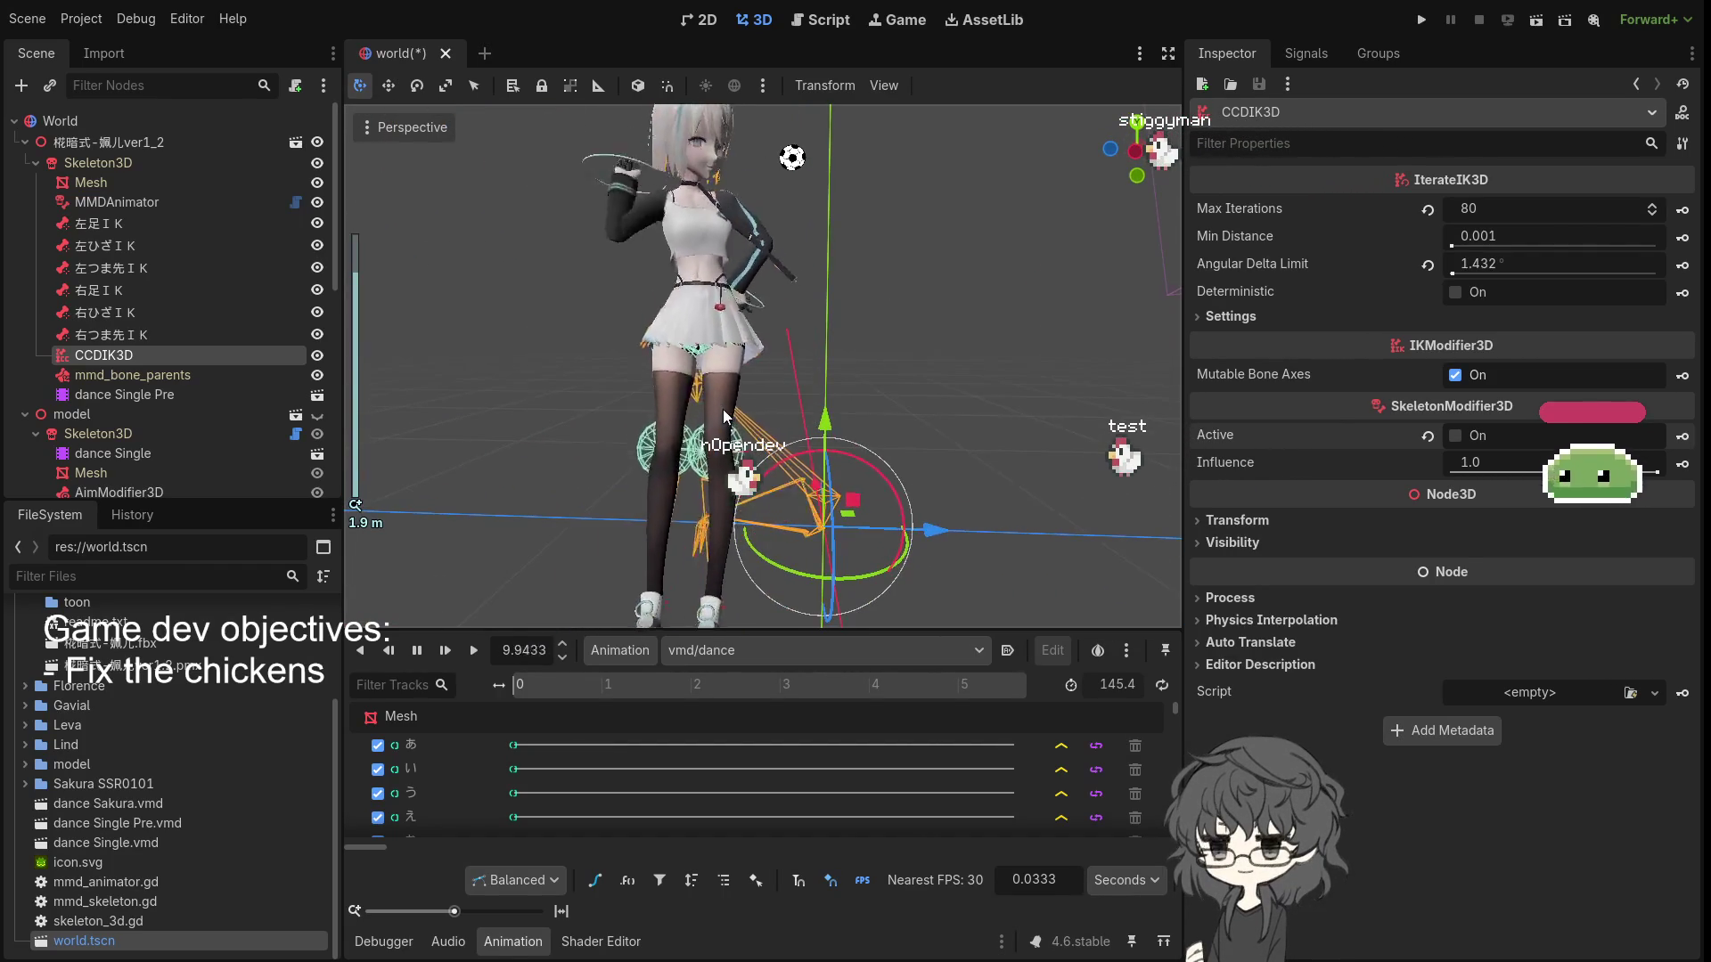
scroll(752, 415, down, 3)
drag(752, 415, 639, 441)
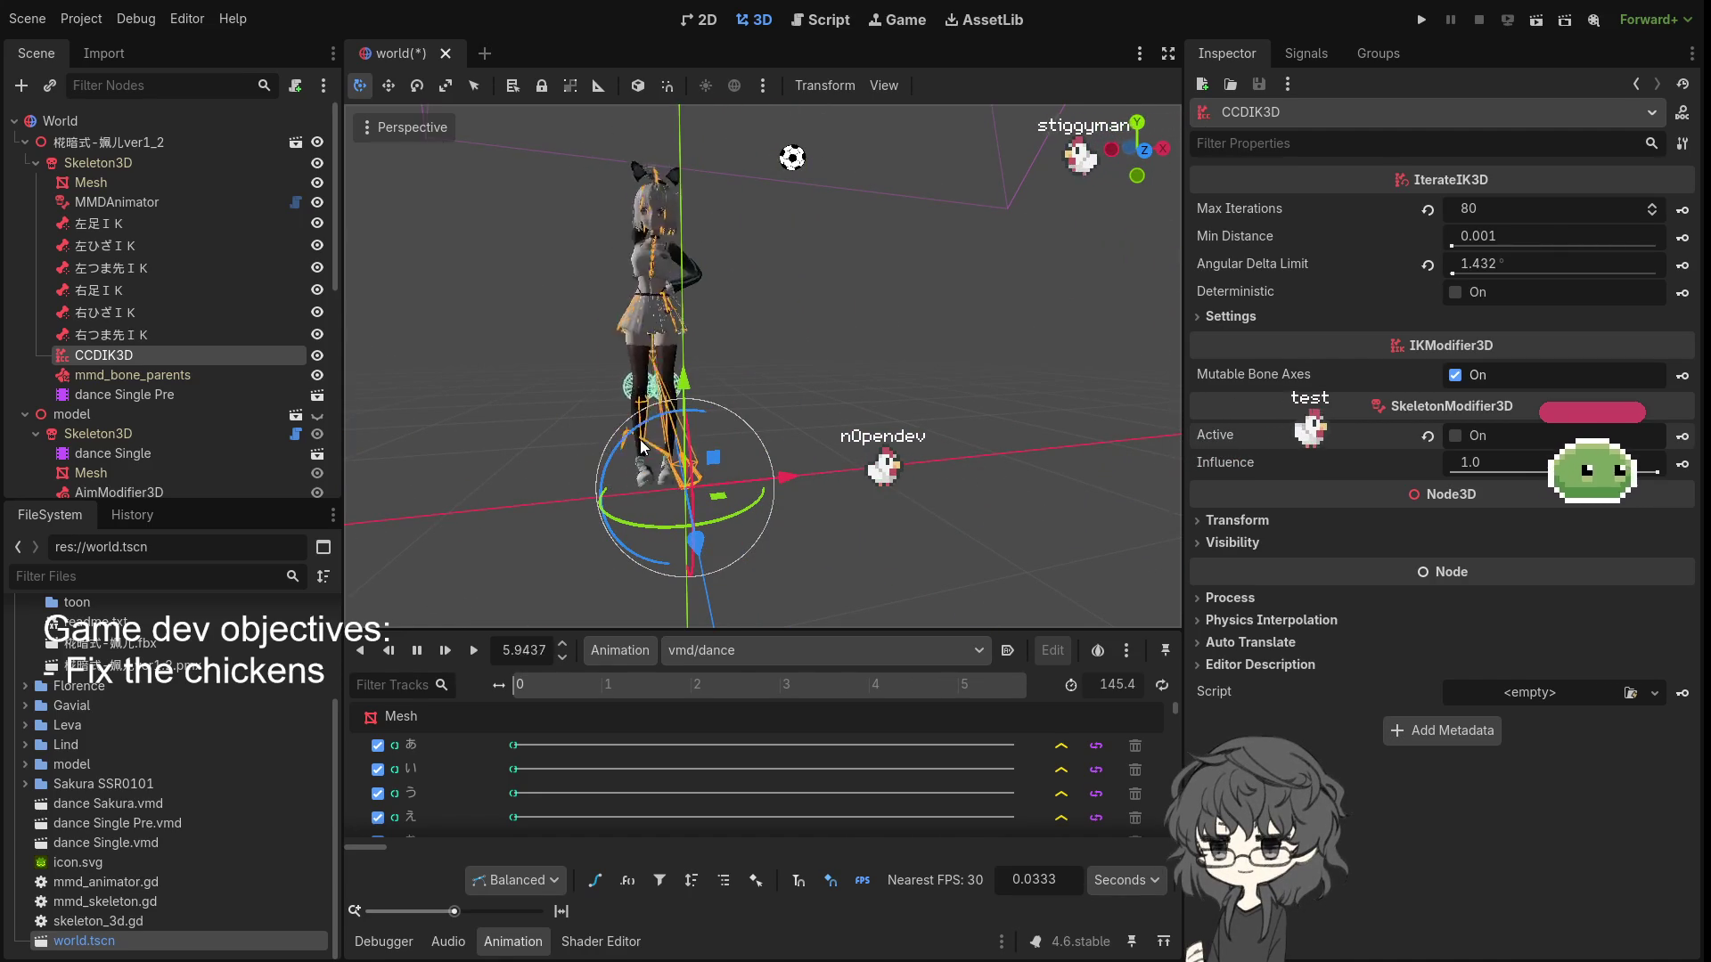
scroll(639, 440, up, 1)
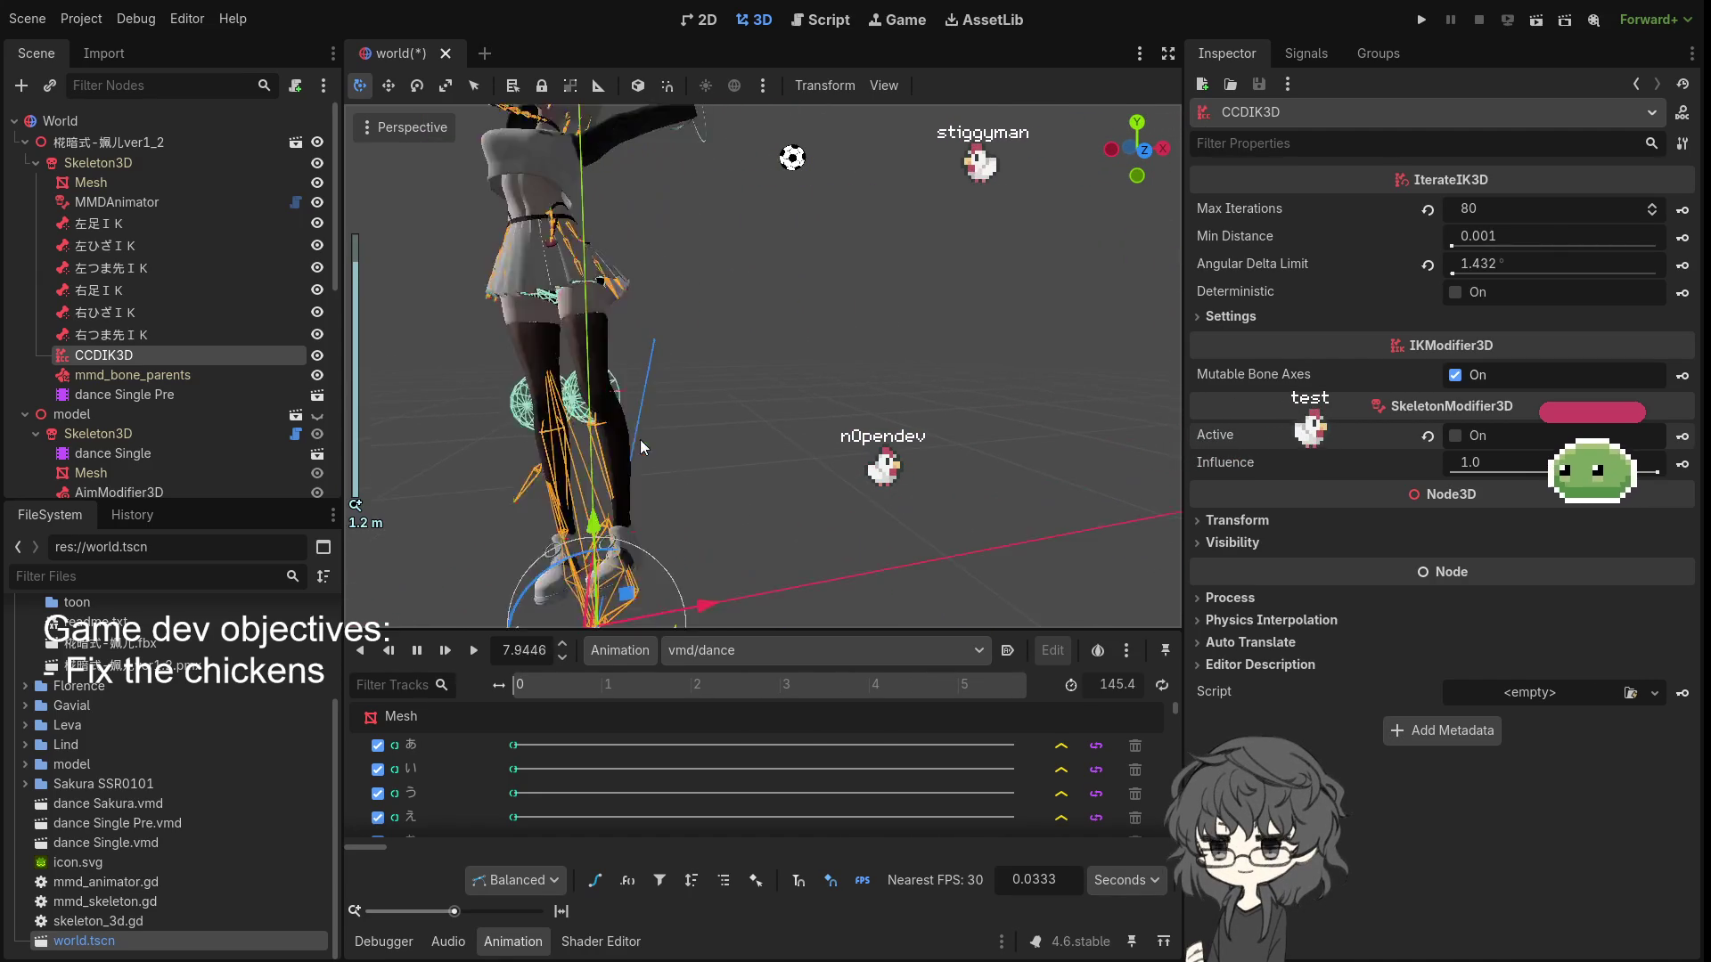
scroll(664, 437, up, 4)
scroll(611, 451, down, 5)
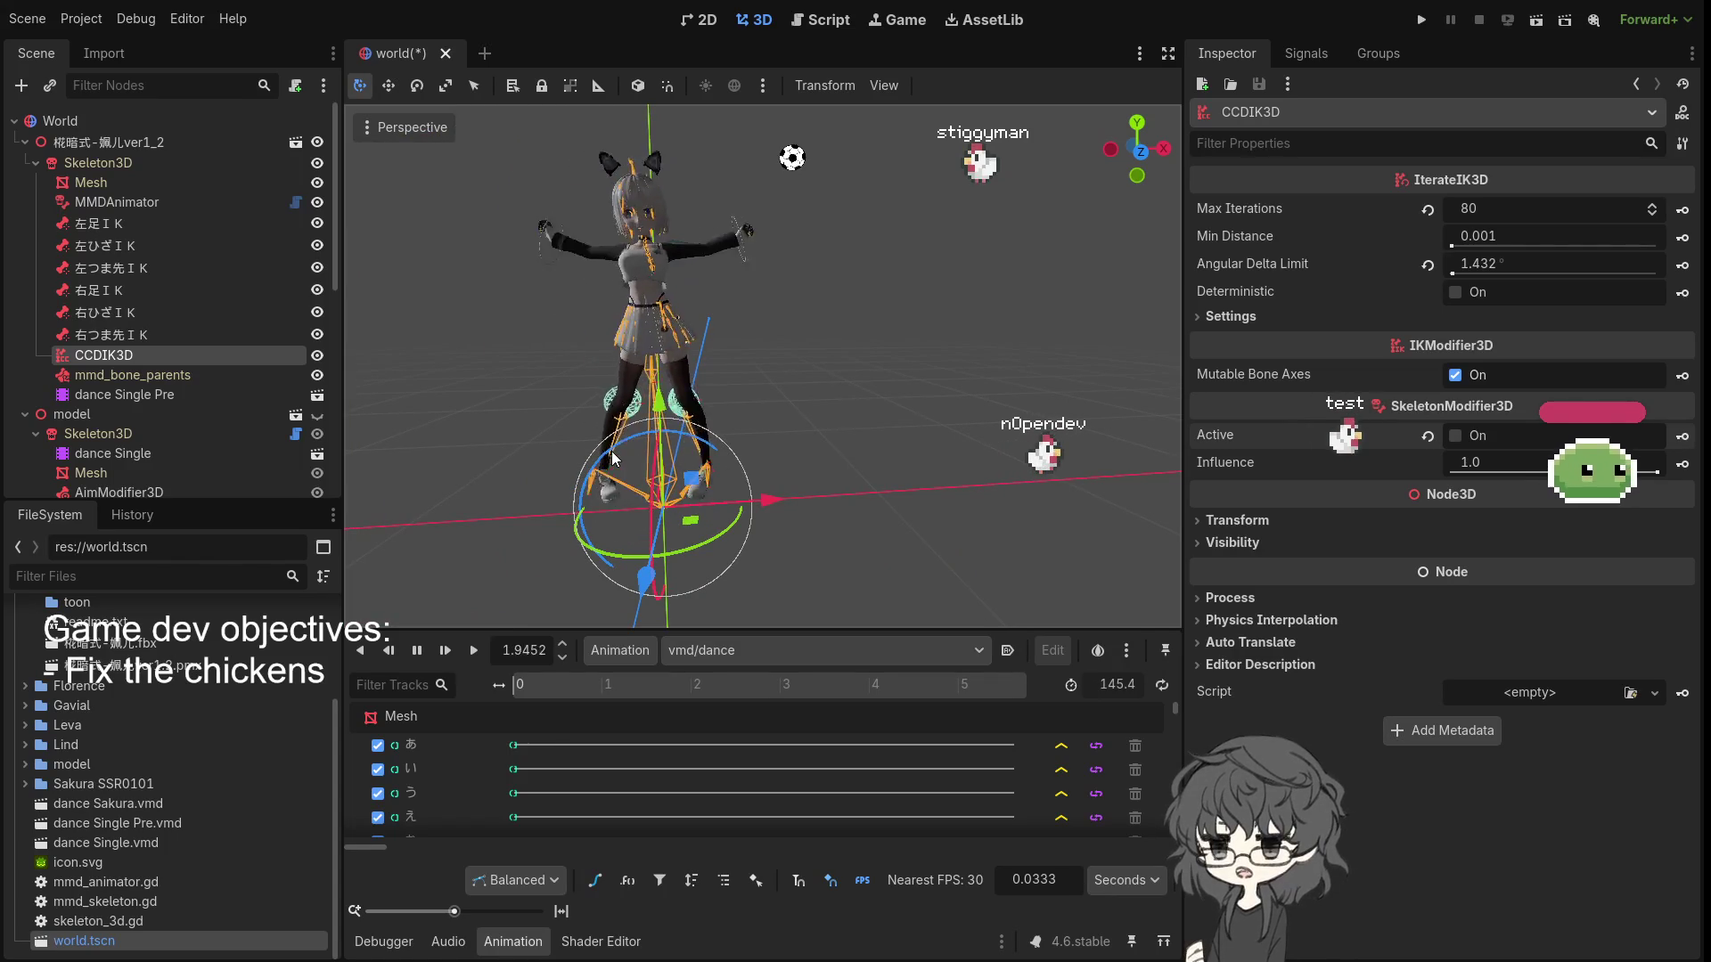
scroll(729, 473, up, 3)
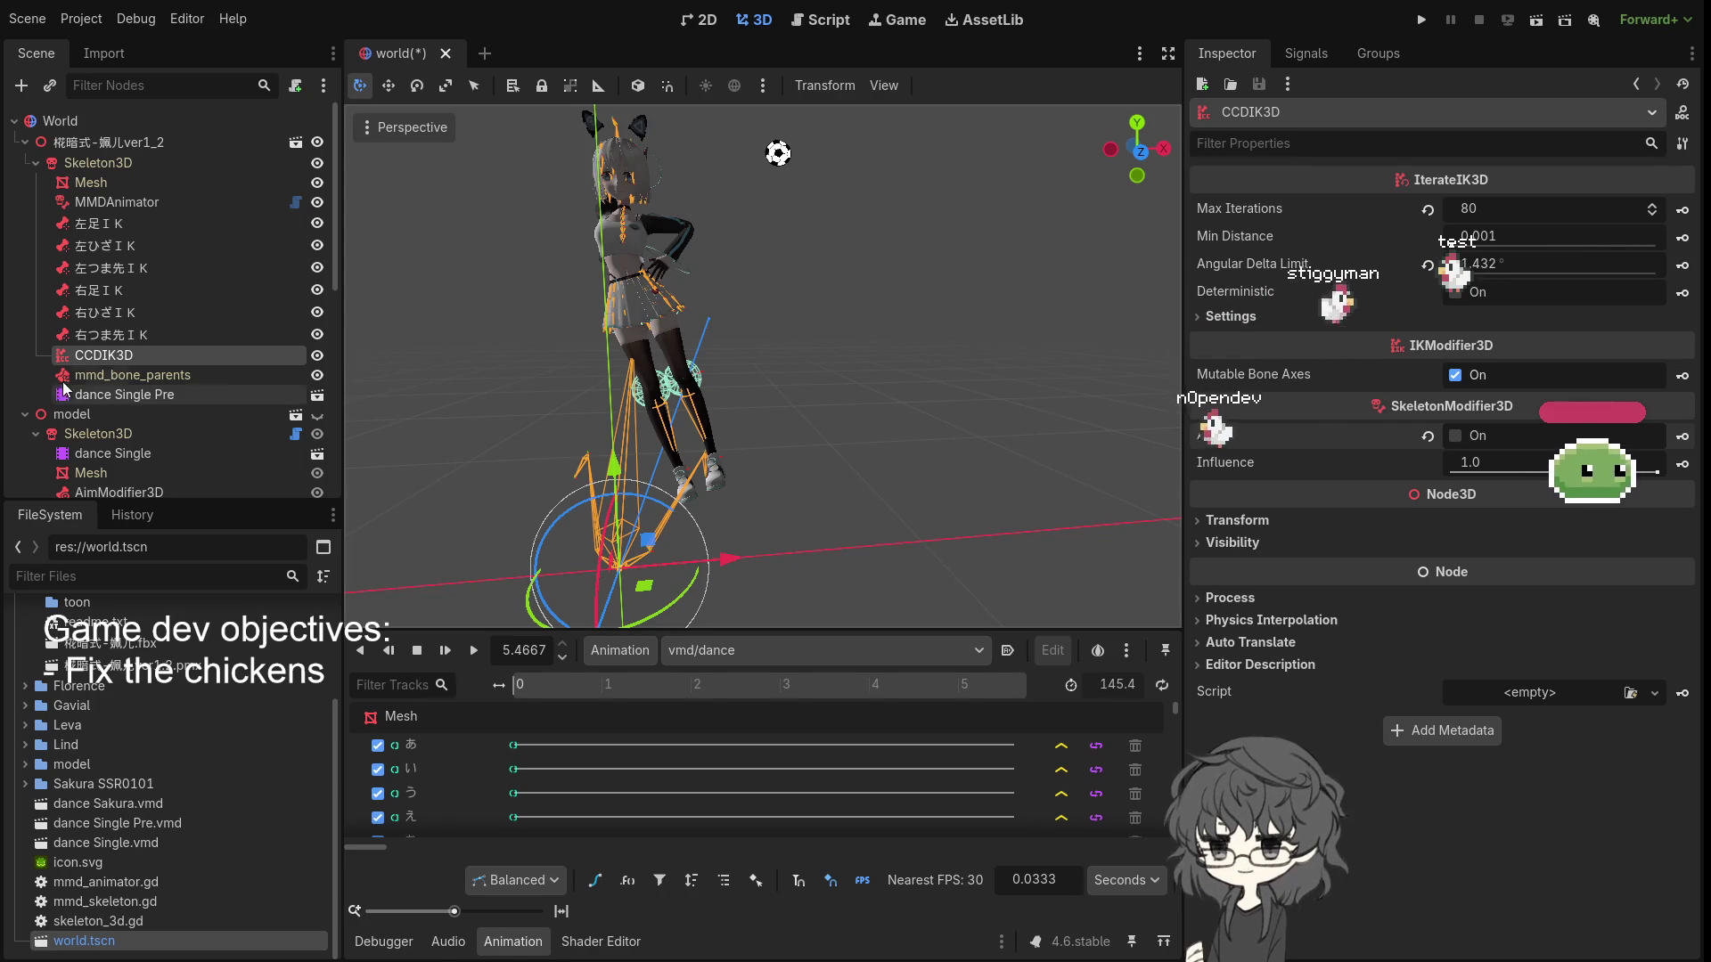
- Select the right toe IK (右つま先ＩＫ) target node in the Scene tree
click(119, 338)
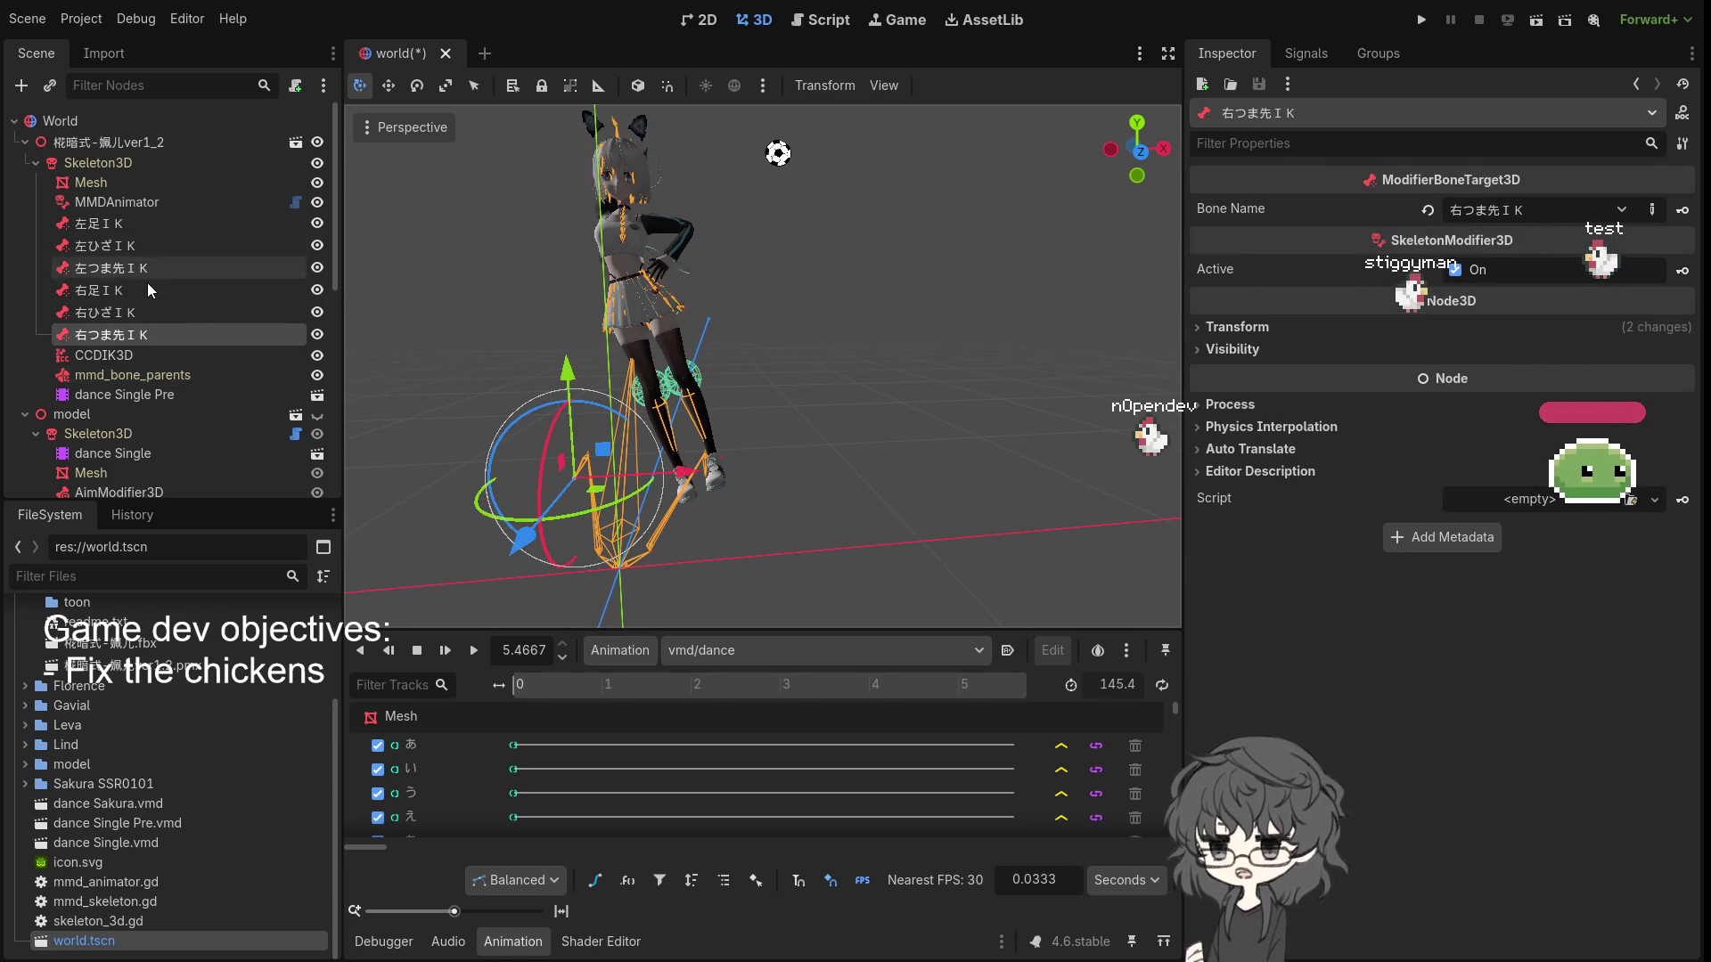
- Inspect the MMDAnimator and Mesh nodes, then reselect CCDIK3D
click(125, 202)
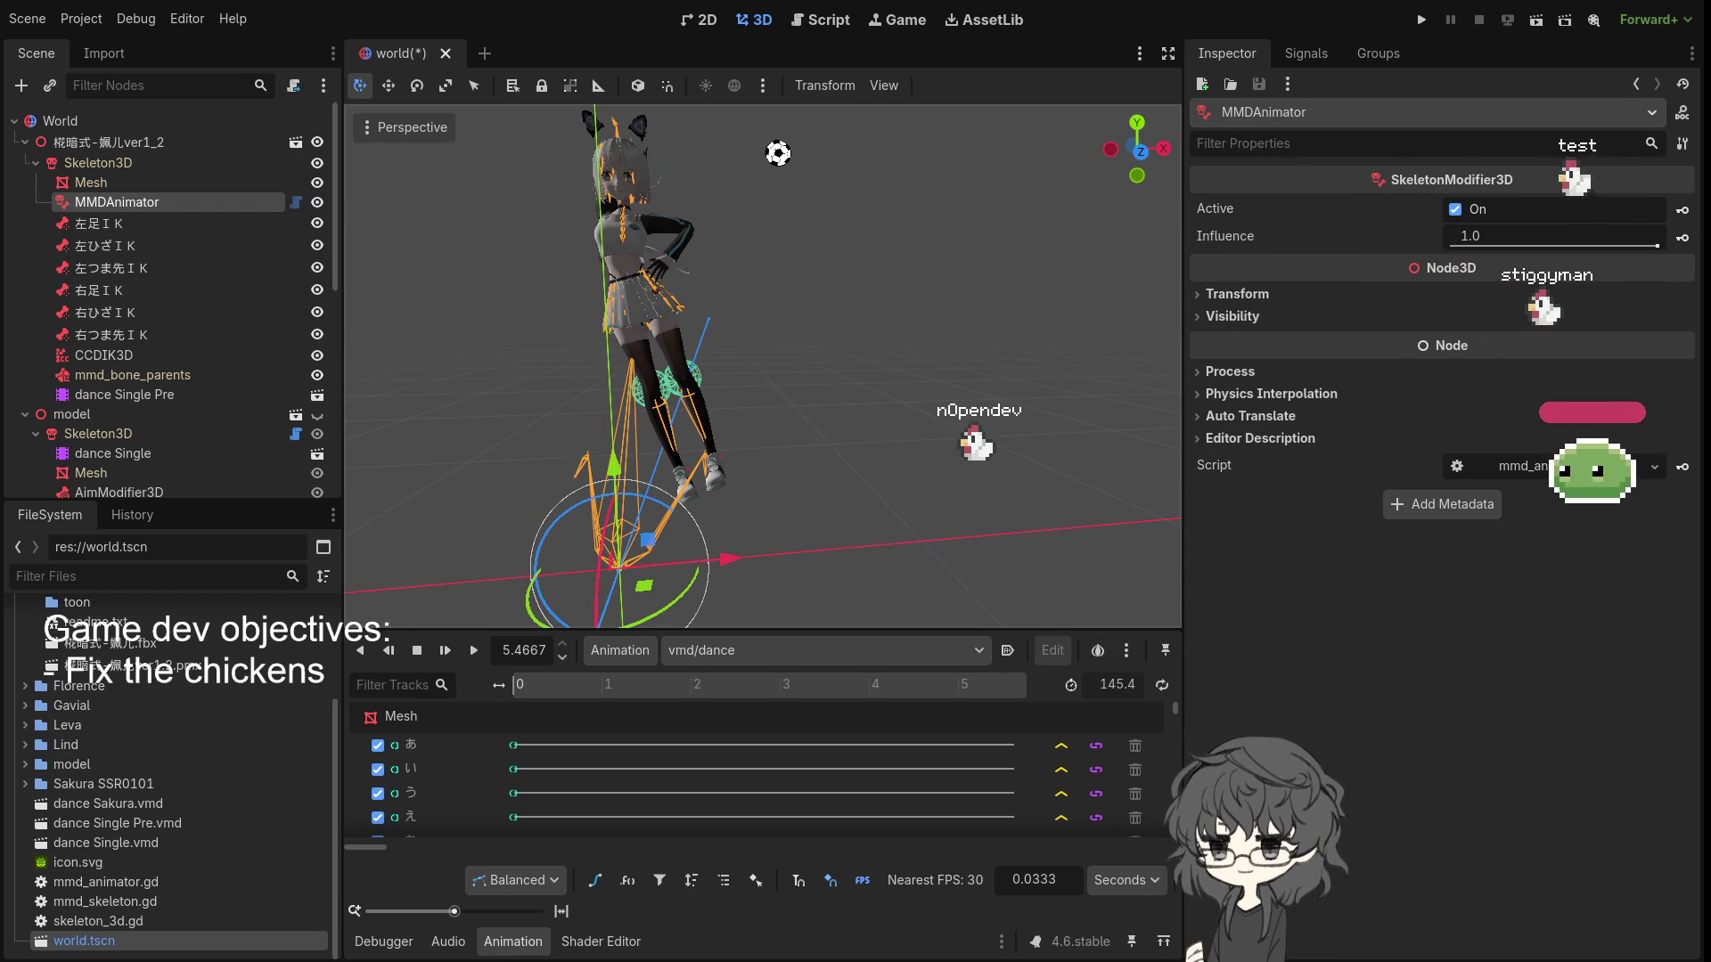
click(938, 413)
click(126, 198)
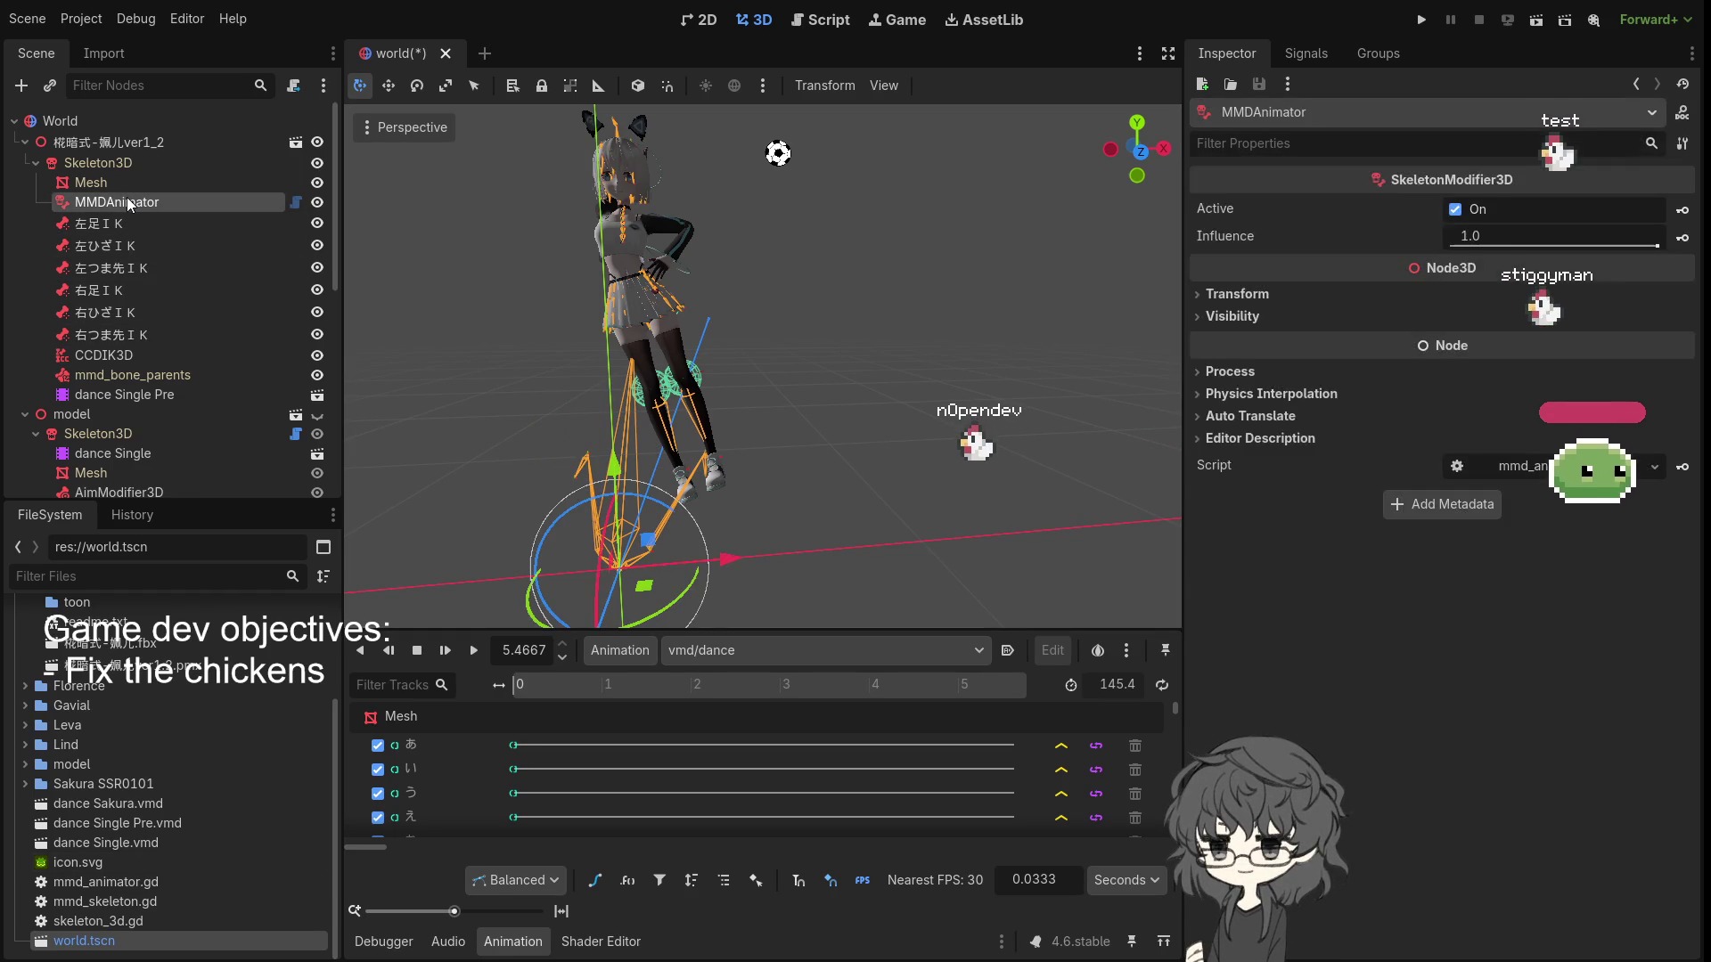
click(130, 184)
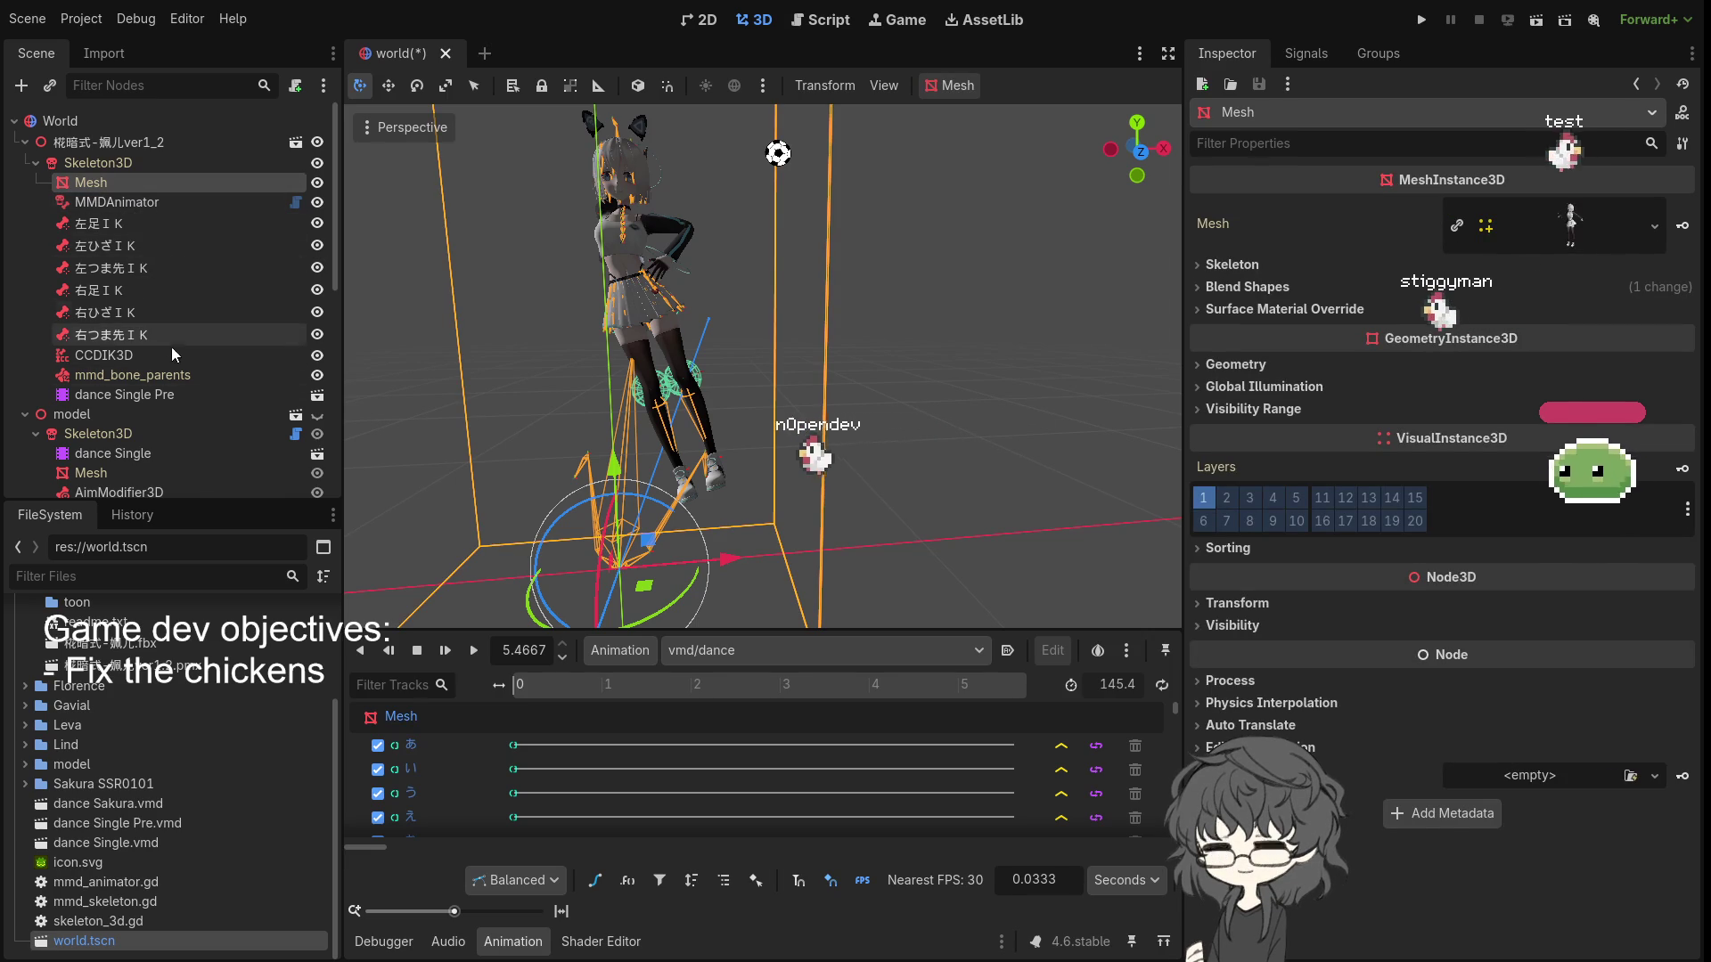
click(120, 355)
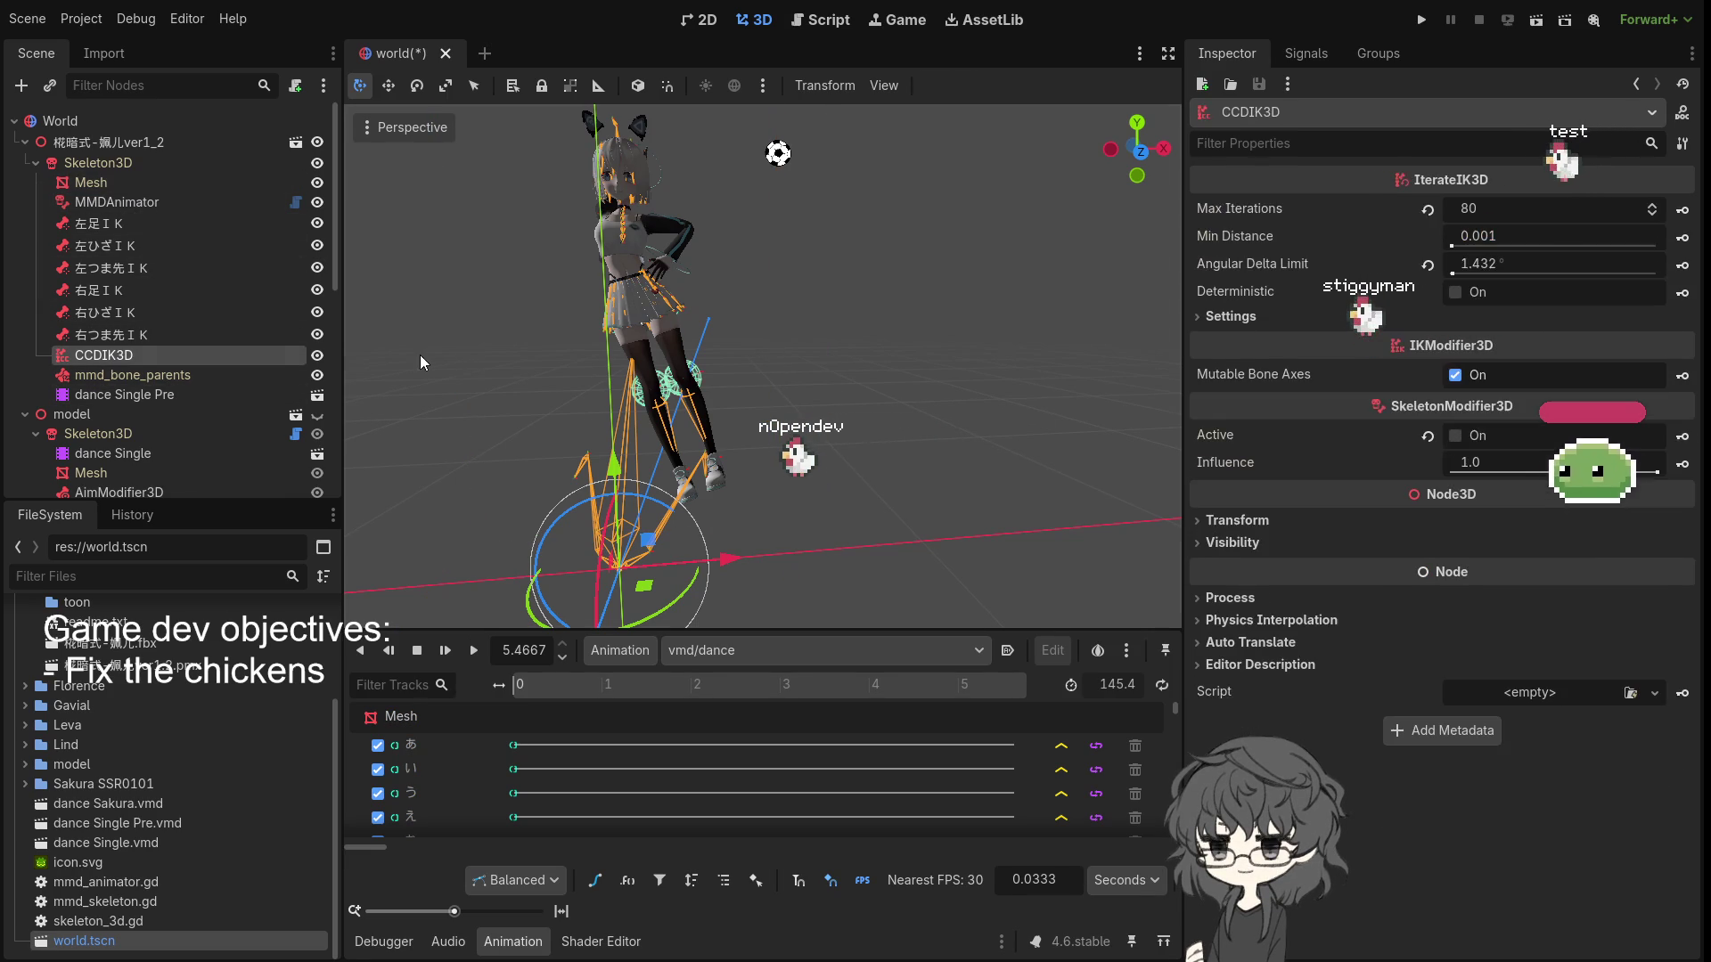
- Expand the CCDIK3D leg chain settings and toggle a joint's limitation details
click(1231, 317)
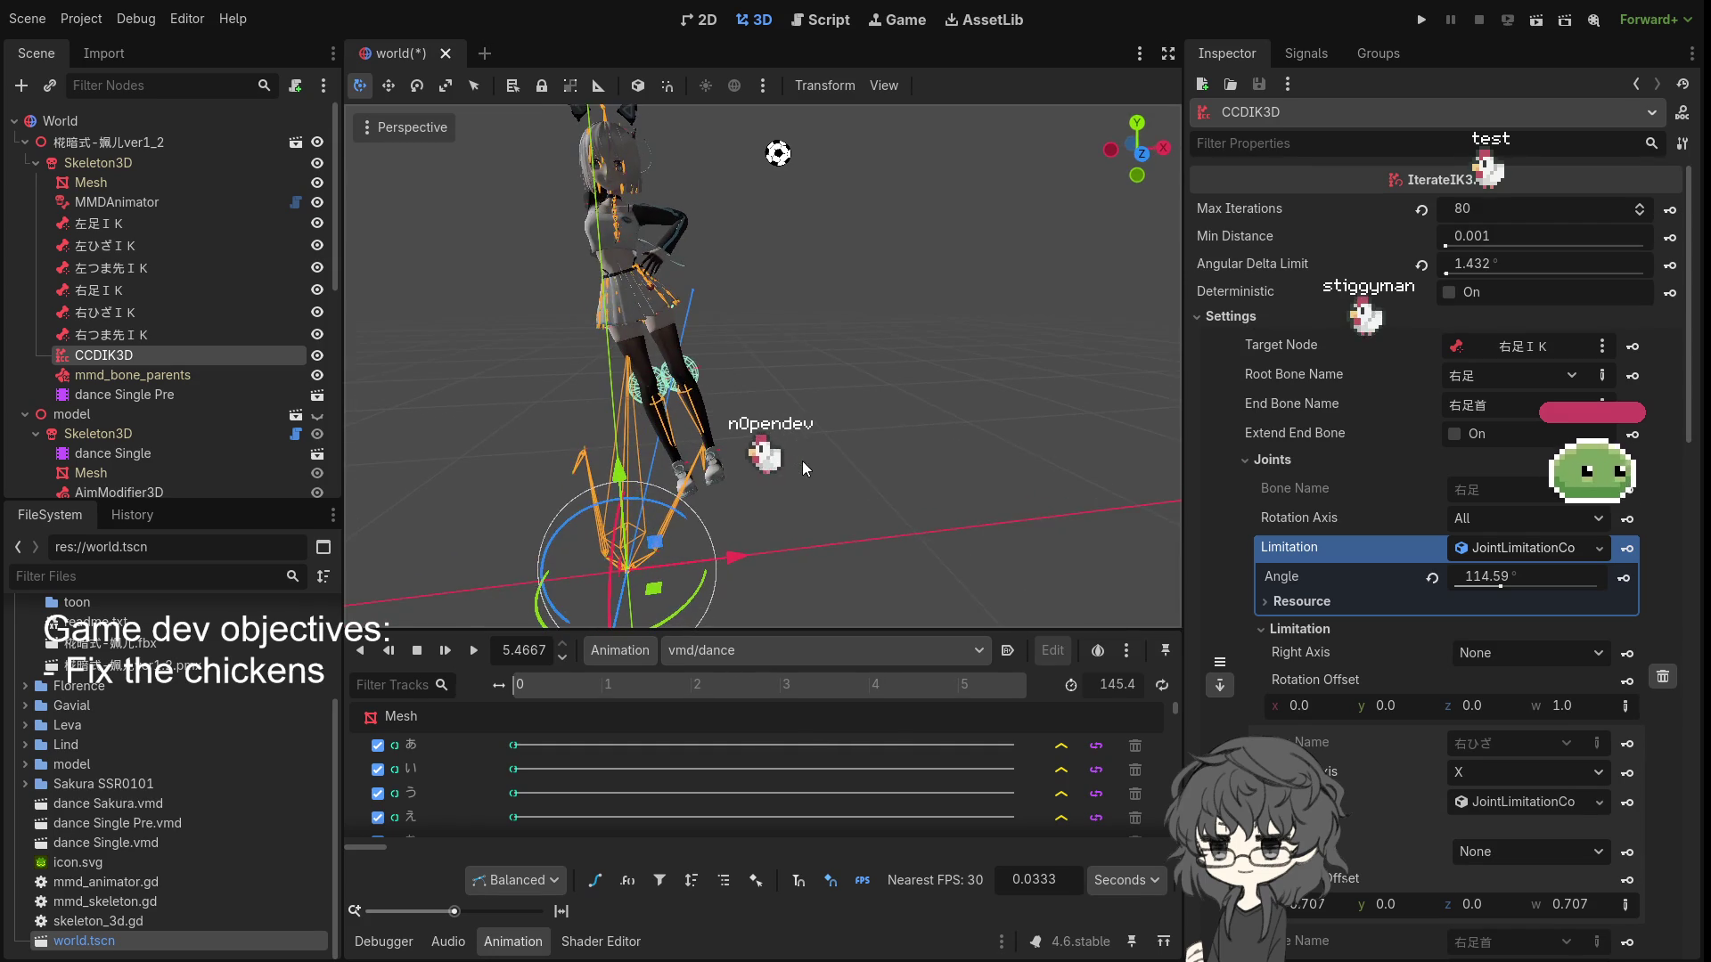
click(1293, 630)
click(1293, 630)
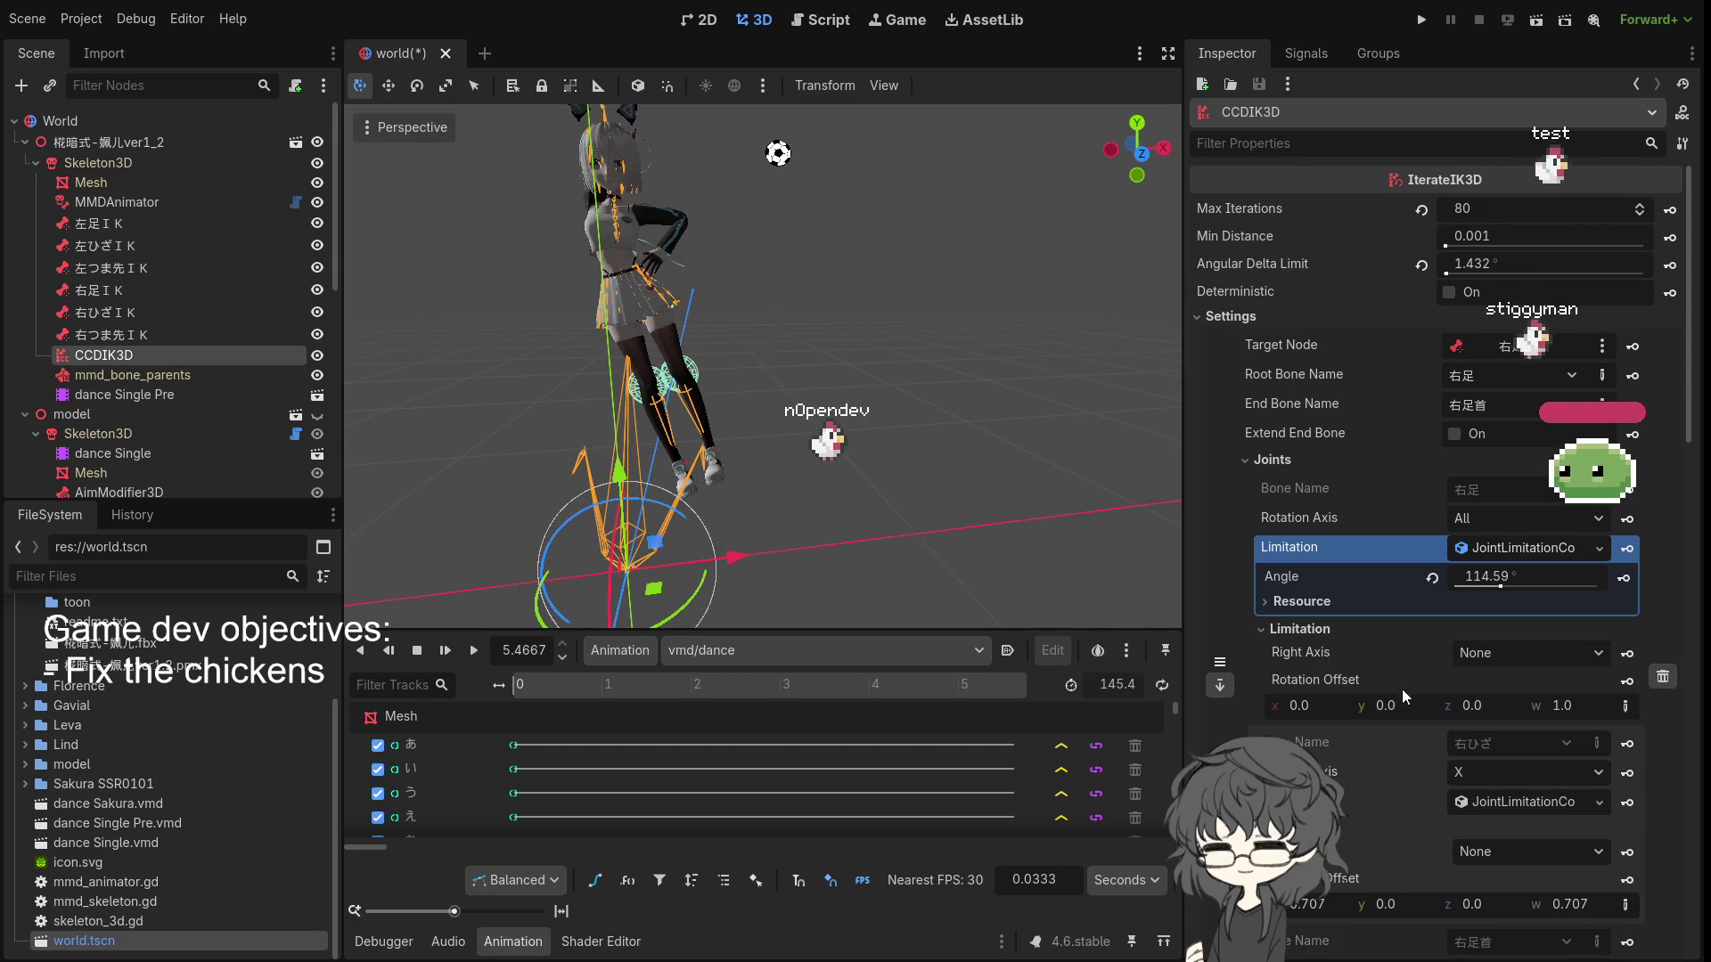
click(1297, 629)
- Play the dance animation and orbit in close to watch the legs
mouse_move(663, 528)
mouse_down()
mouse_move(1094, 485)
mouse_move(1037, 458)
mouse_move(896, 489)
mouse_up()
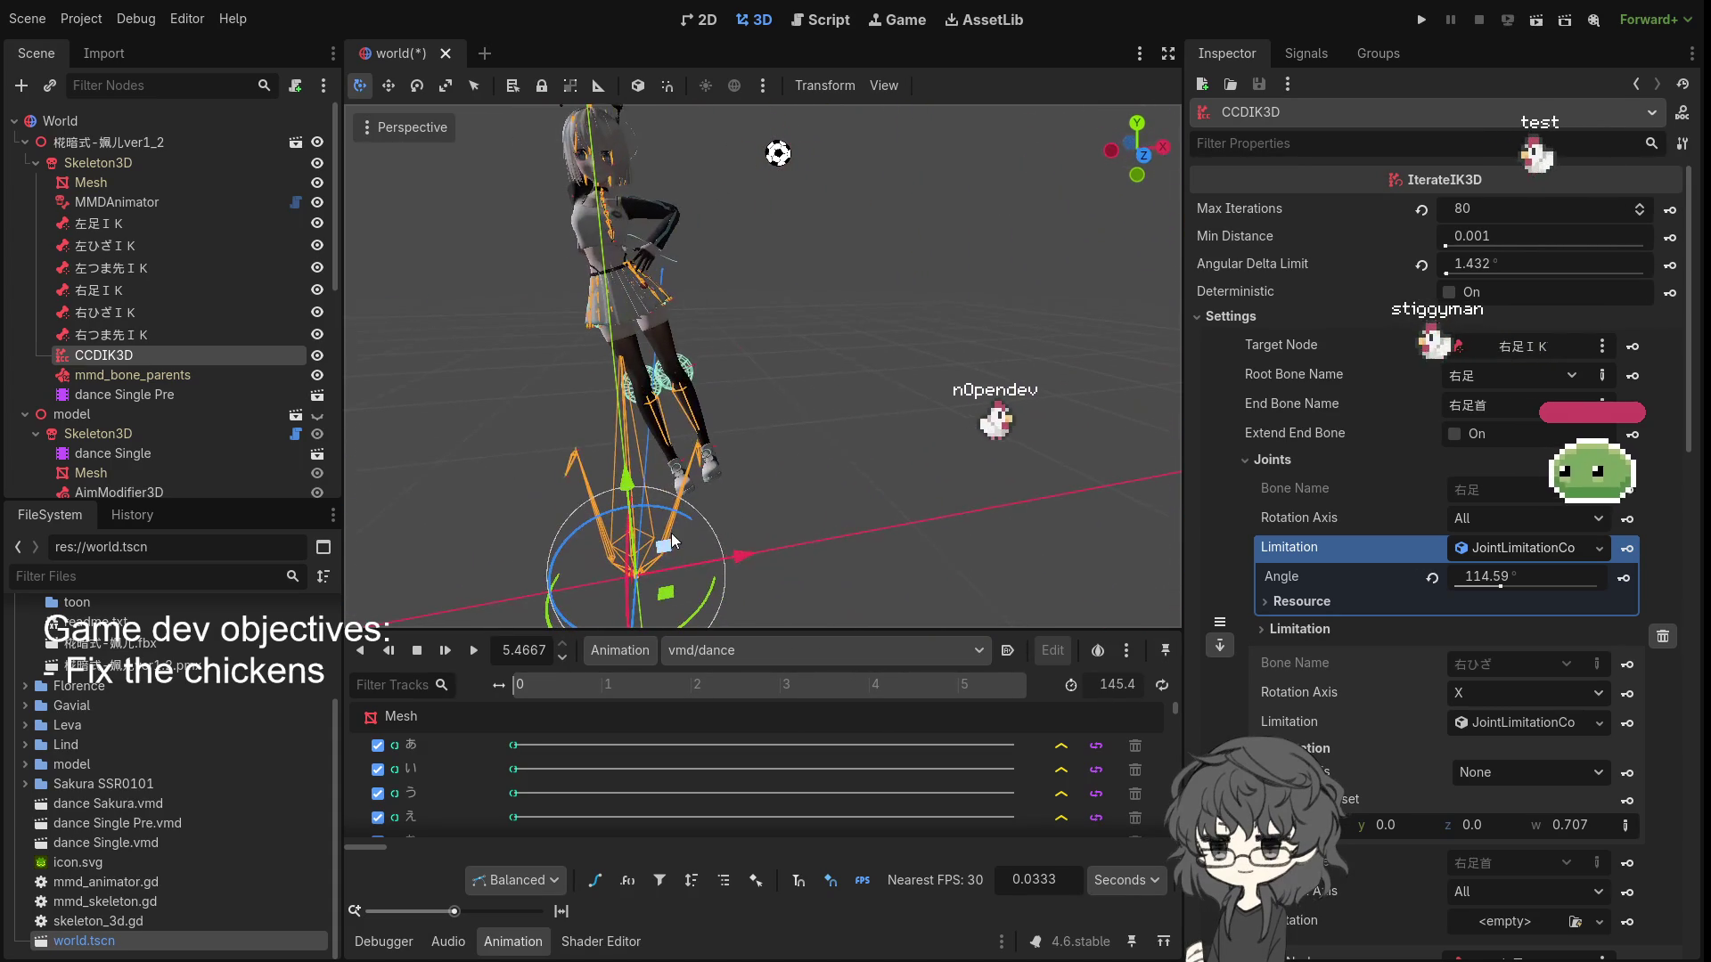
click(474, 654)
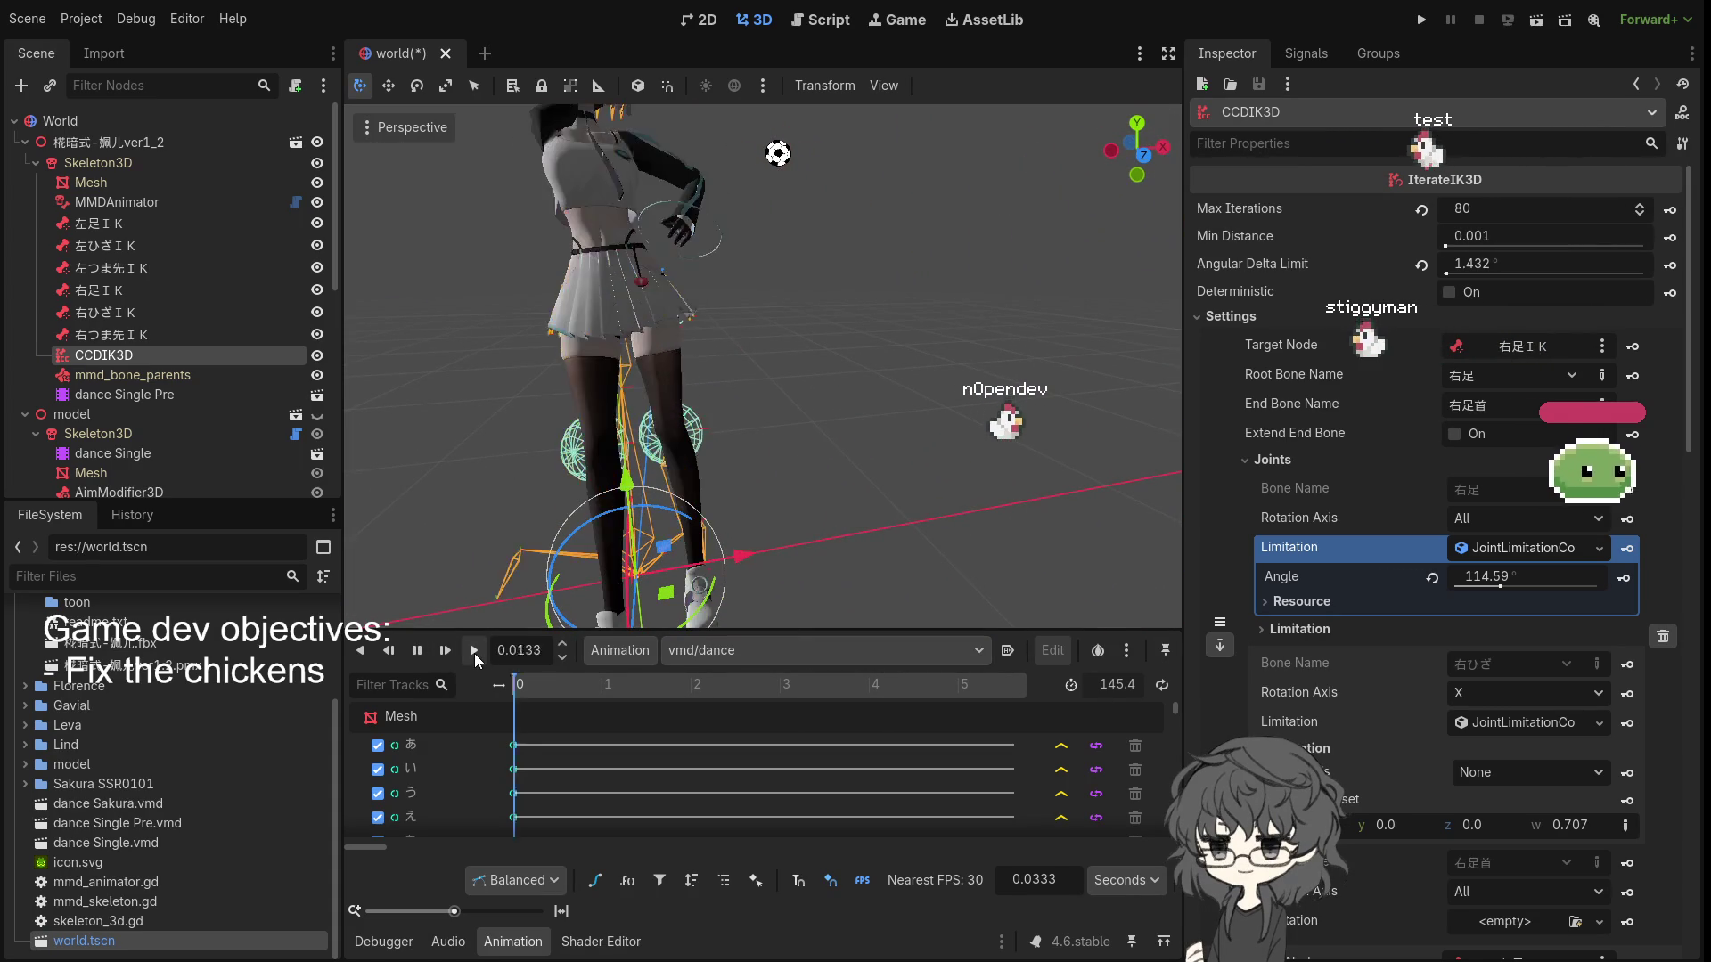
scroll(1526, 673, down, 10)
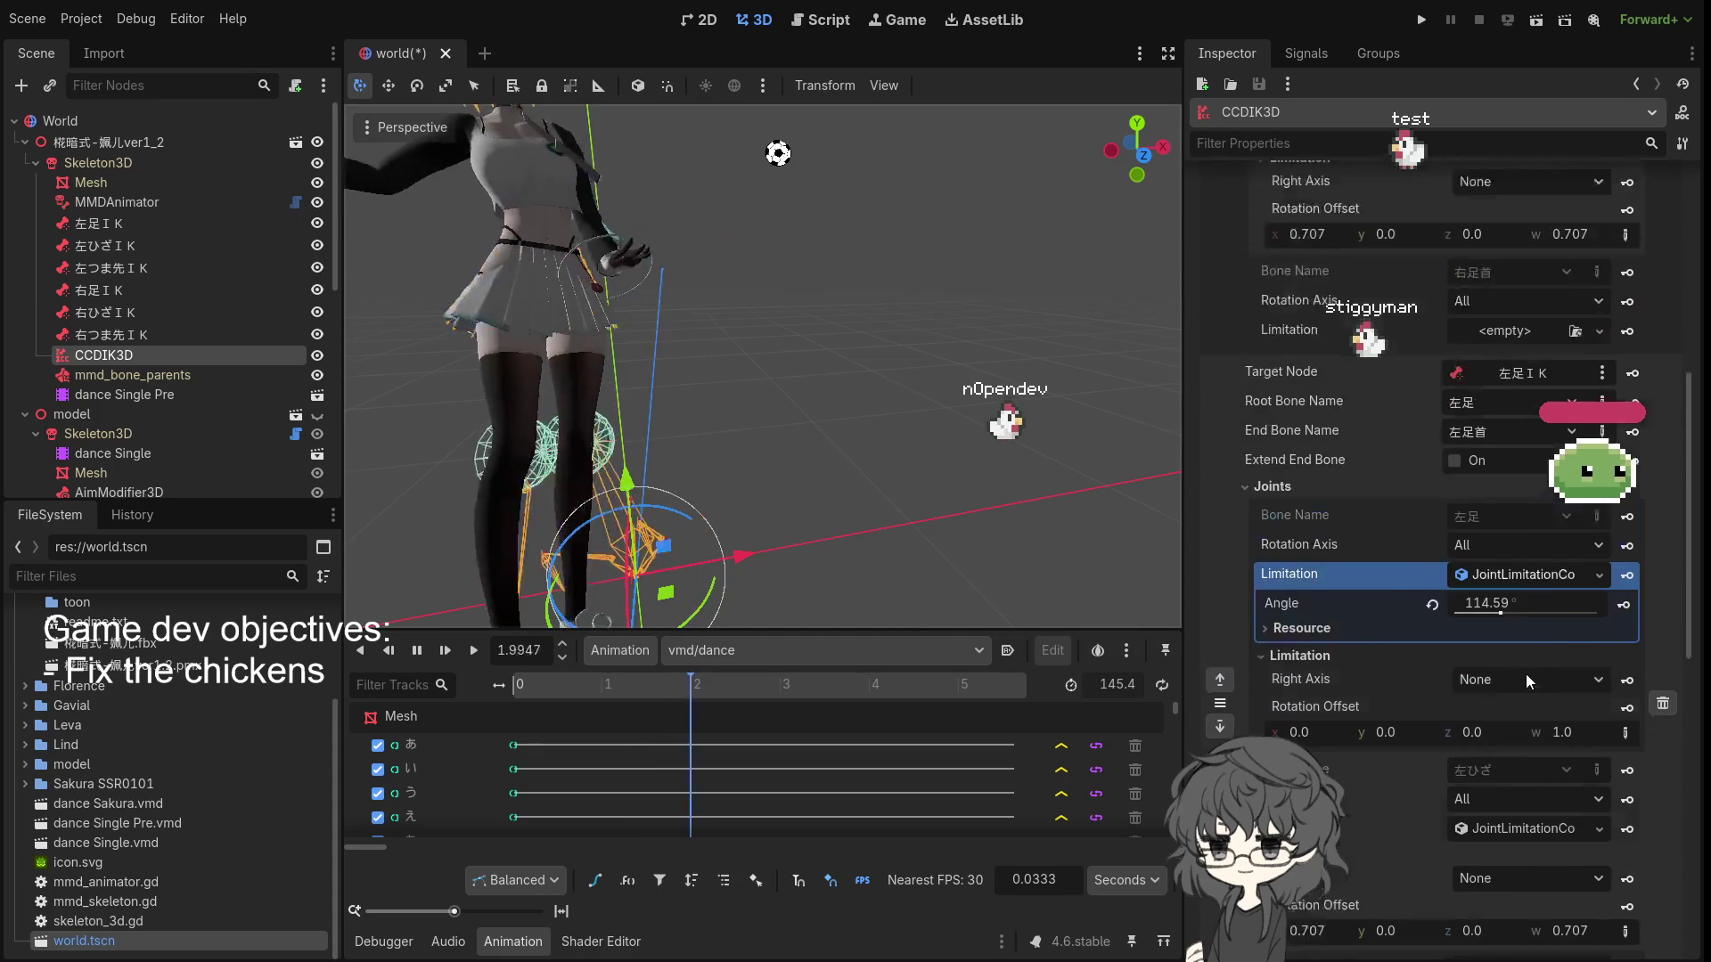
scroll(1469, 742, down, 3)
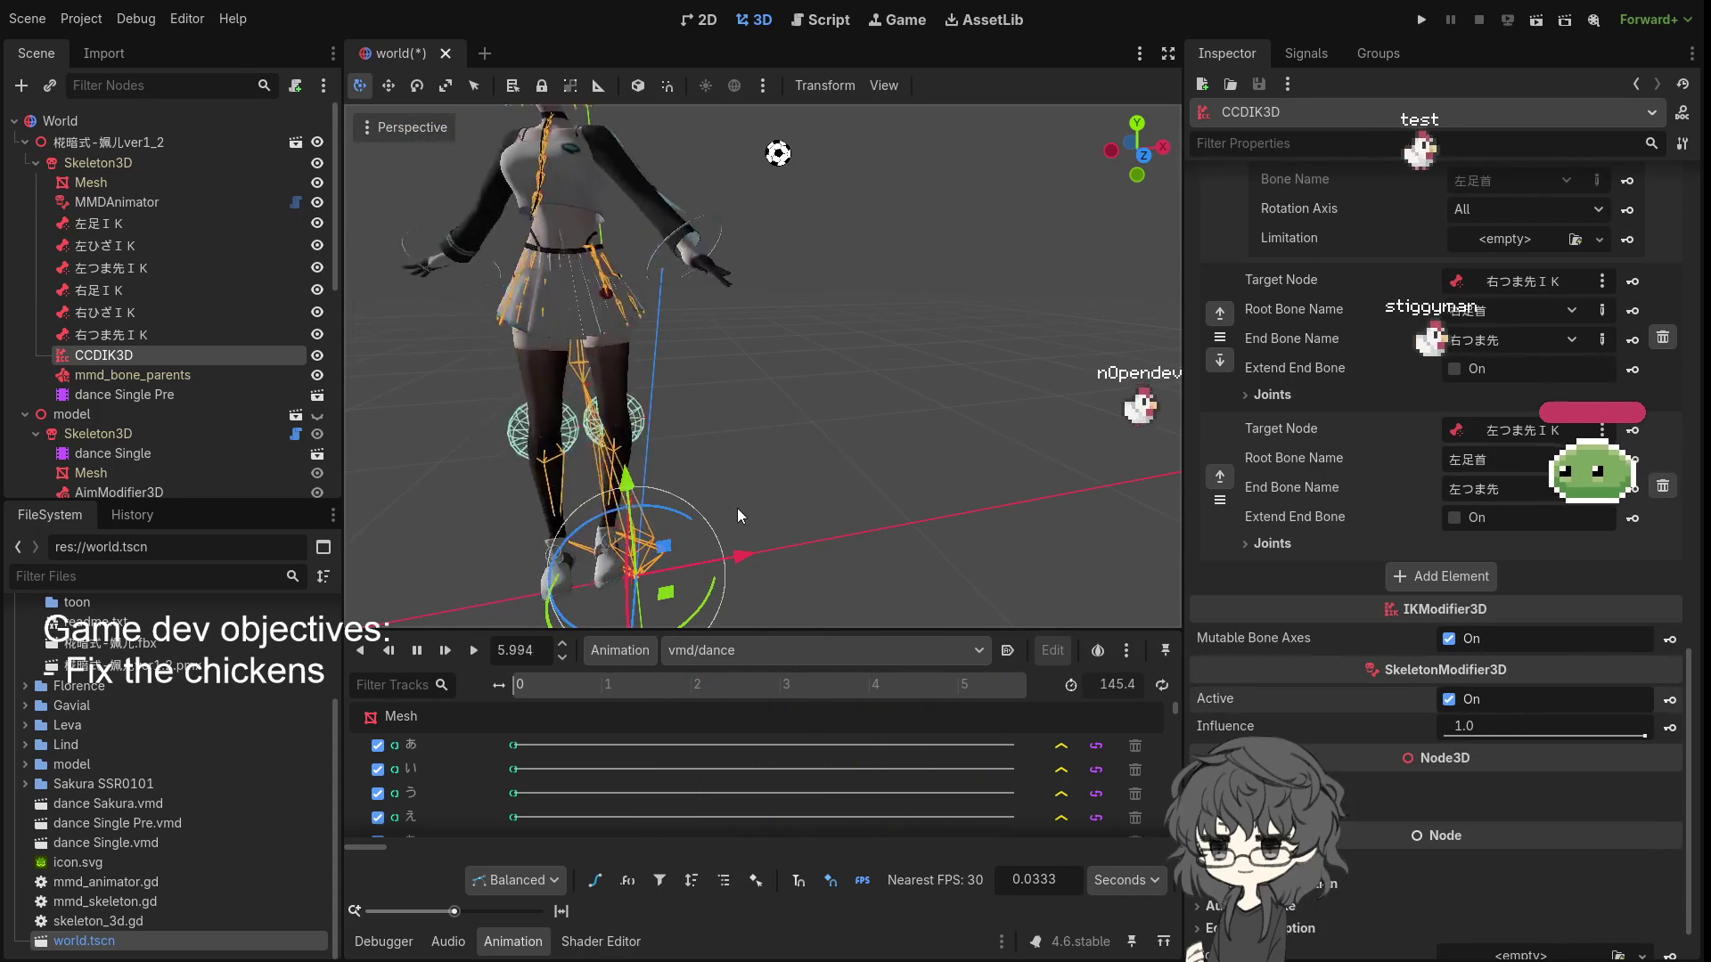
scroll(1281, 503, up, 10)
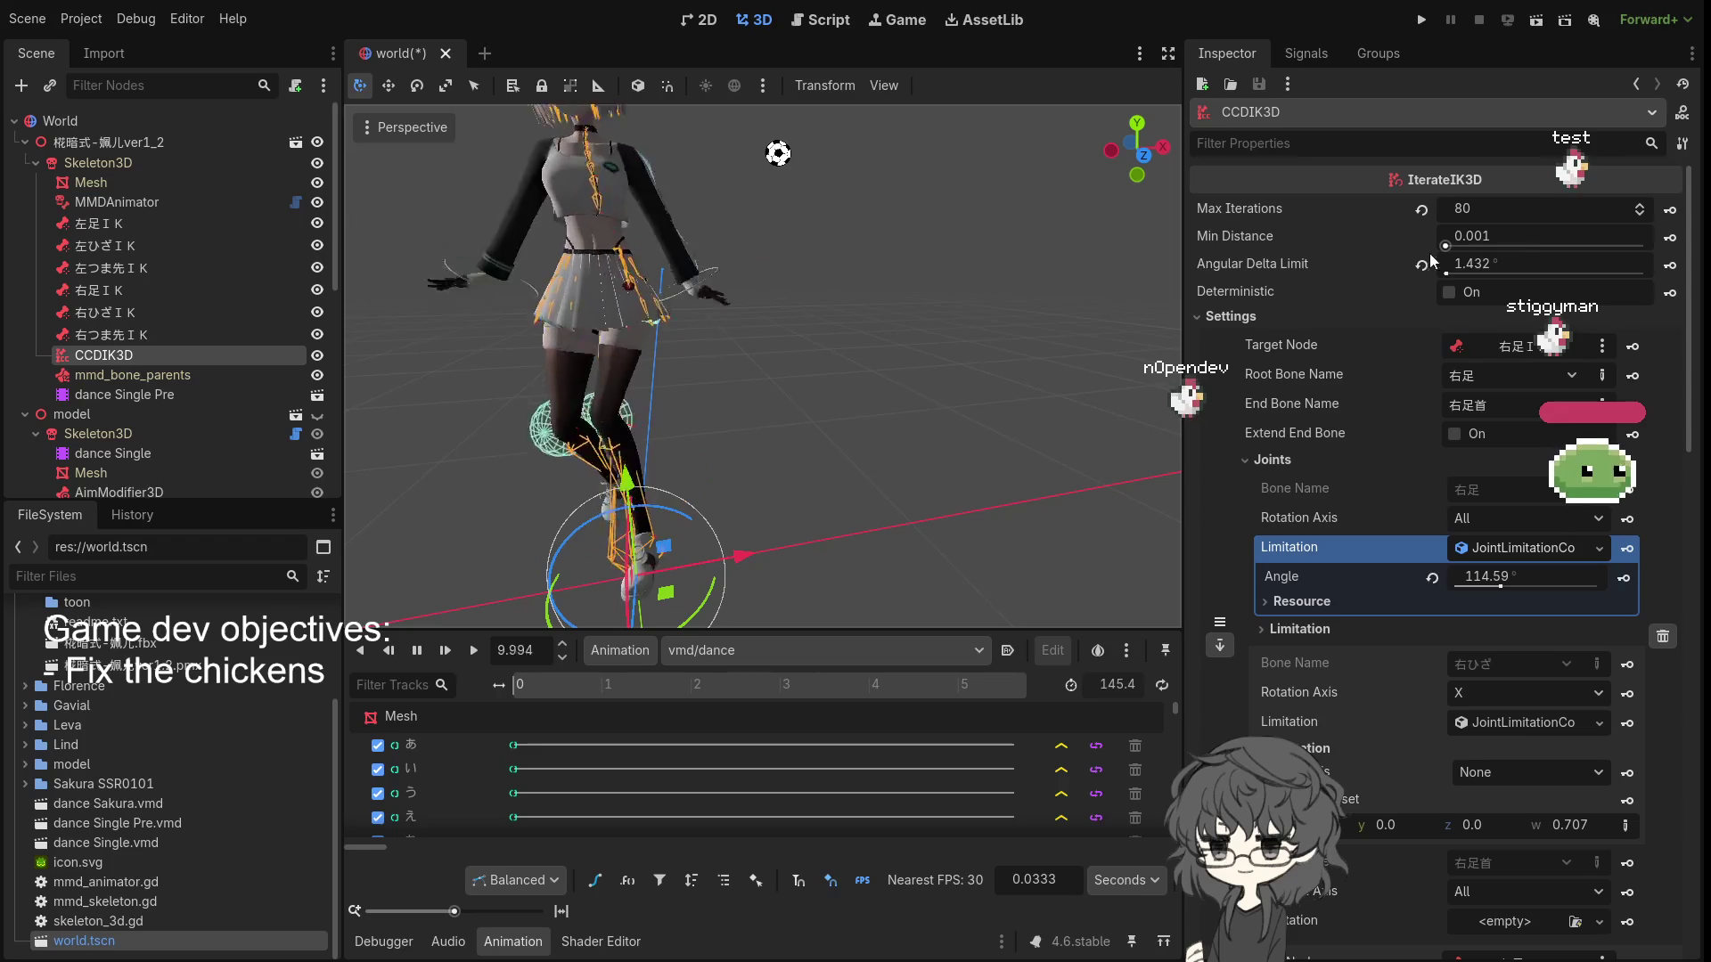
mouse_move(884, 393)
mouse_down()
mouse_move(854, 469)
mouse_move(932, 457)
mouse_up()
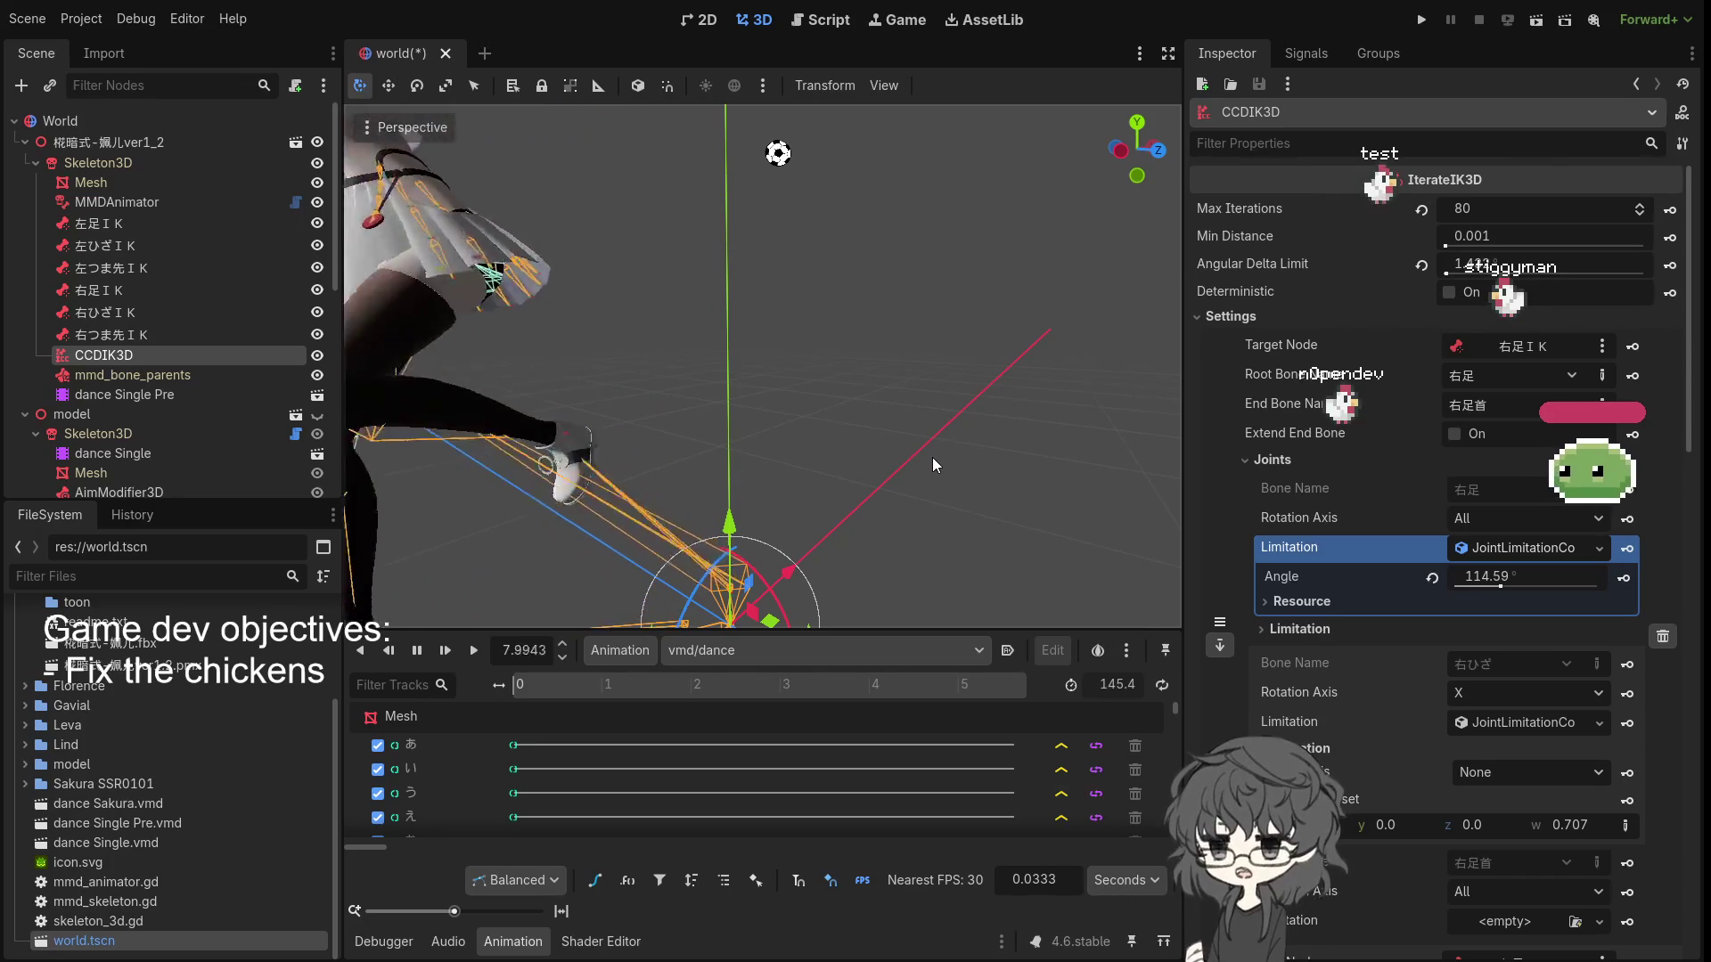
click(1492, 204)
text(400)
key(Return)
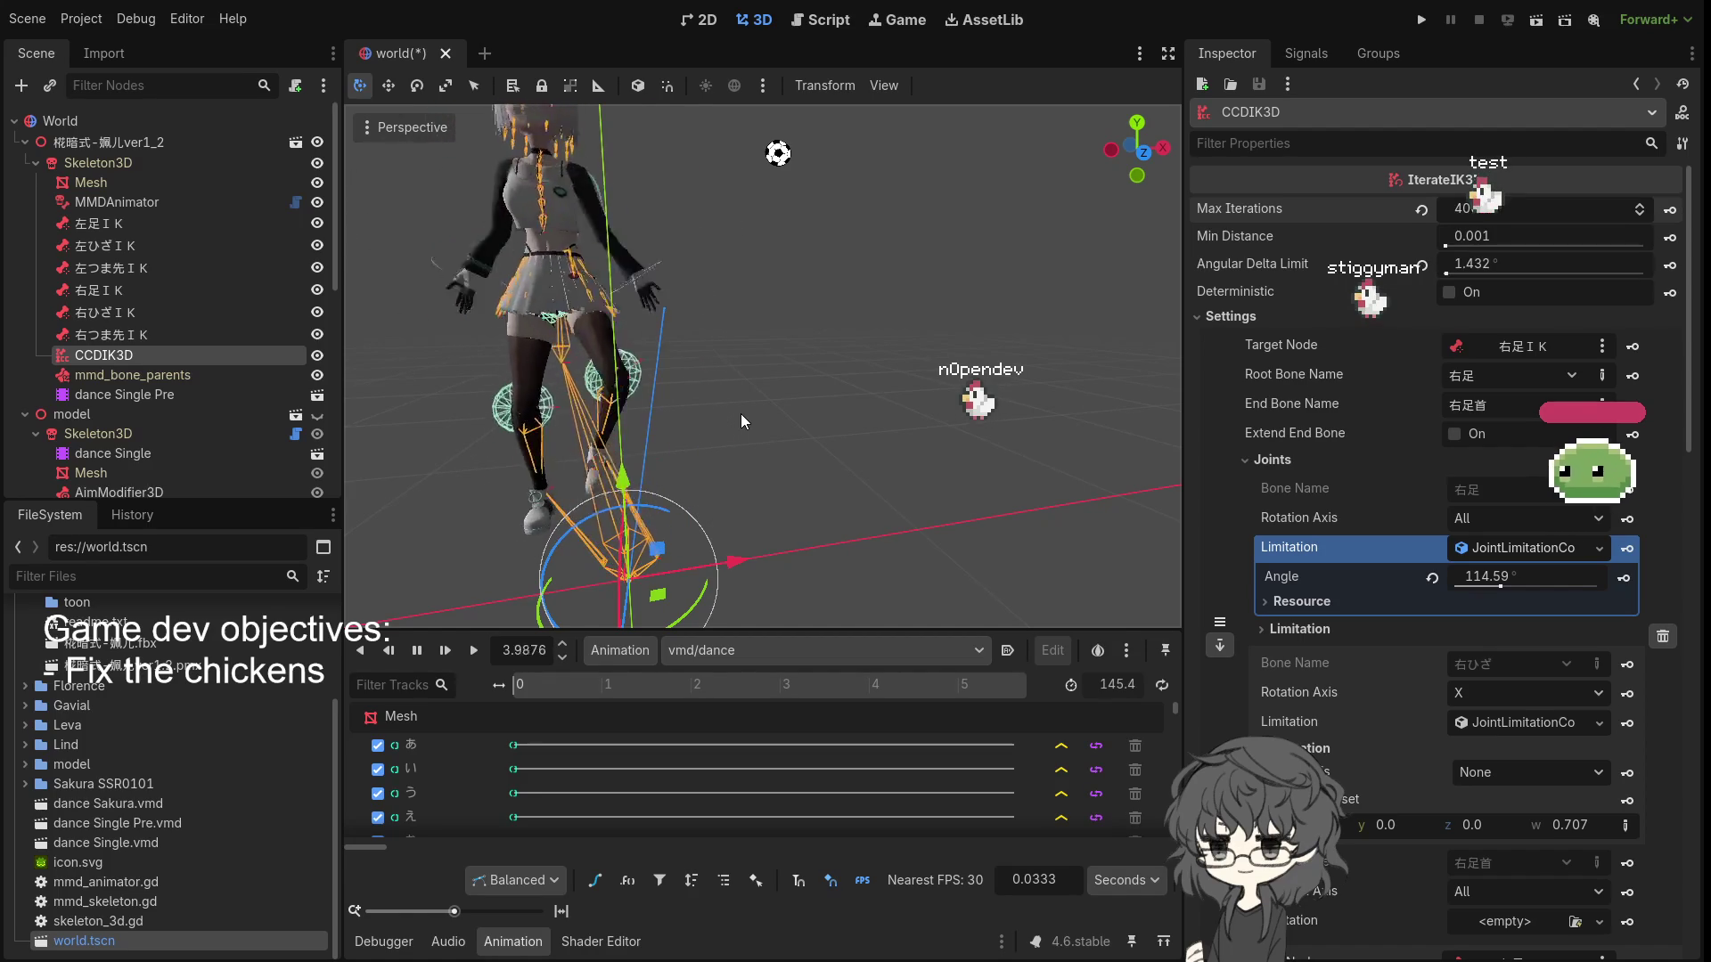
mouse_move(740, 414)
mouse_down()
mouse_move(436, 396)
mouse_move(864, 424)
mouse_up()
scroll(758, 419, up, 2)
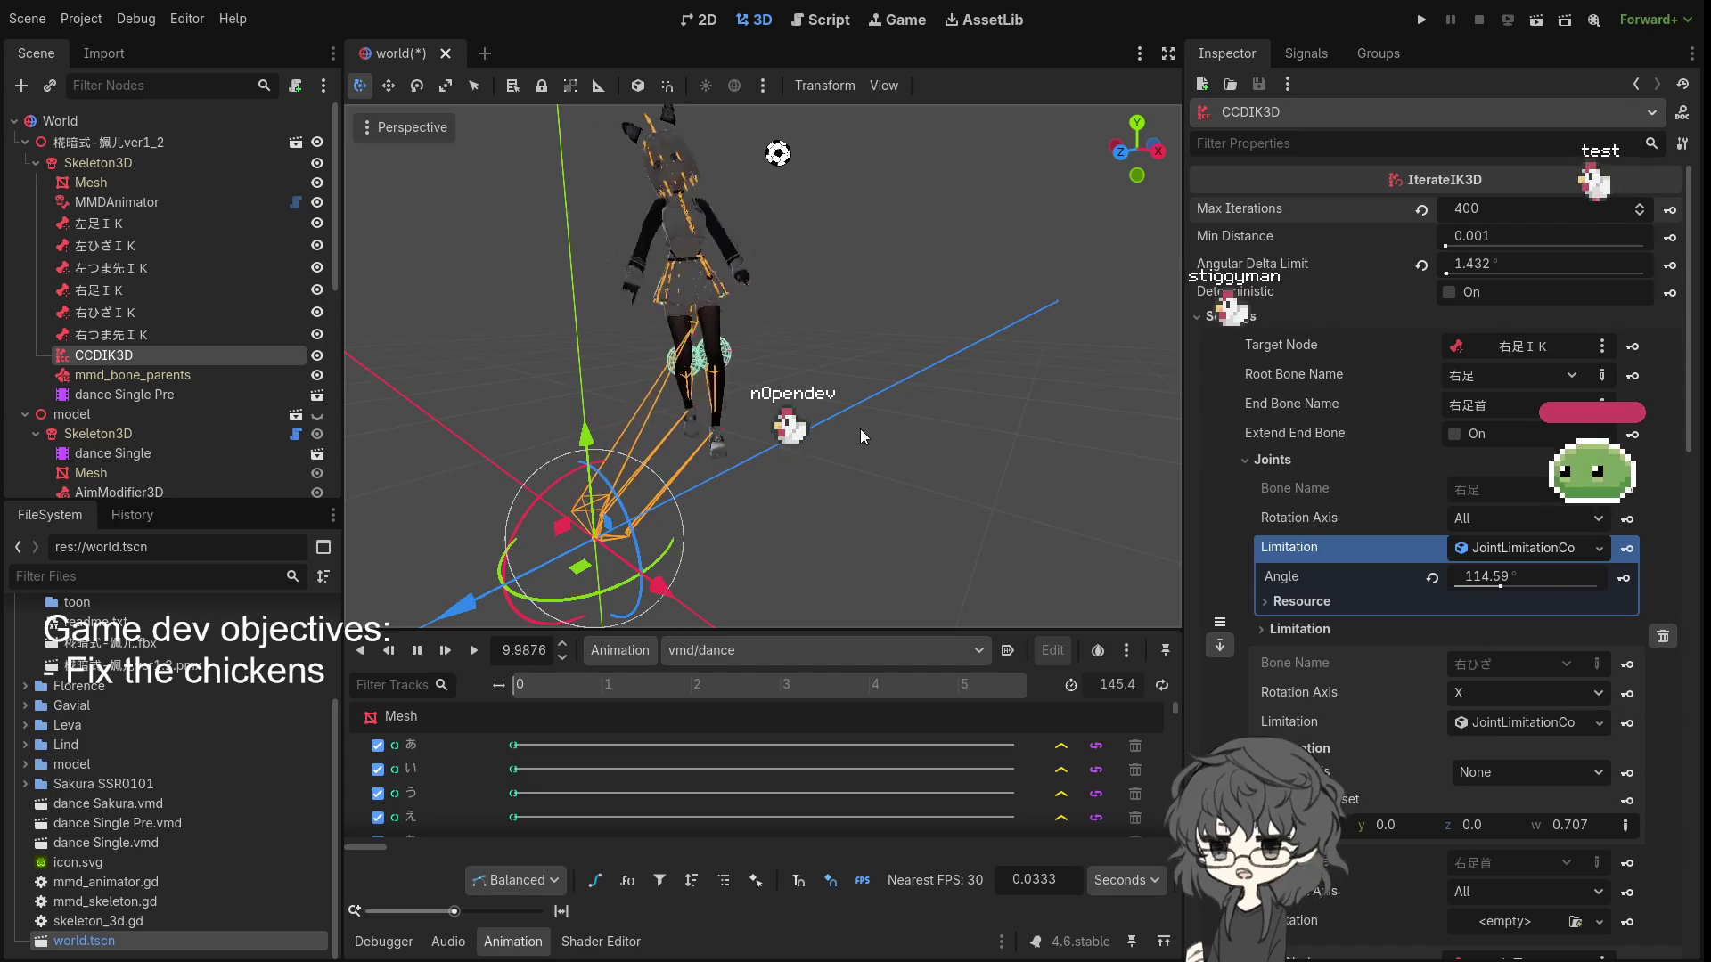
mouse_move(859, 430)
mouse_down()
mouse_move(954, 425)
mouse_move(686, 414)
mouse_move(658, 394)
mouse_up()
scroll(695, 404, up, 1)
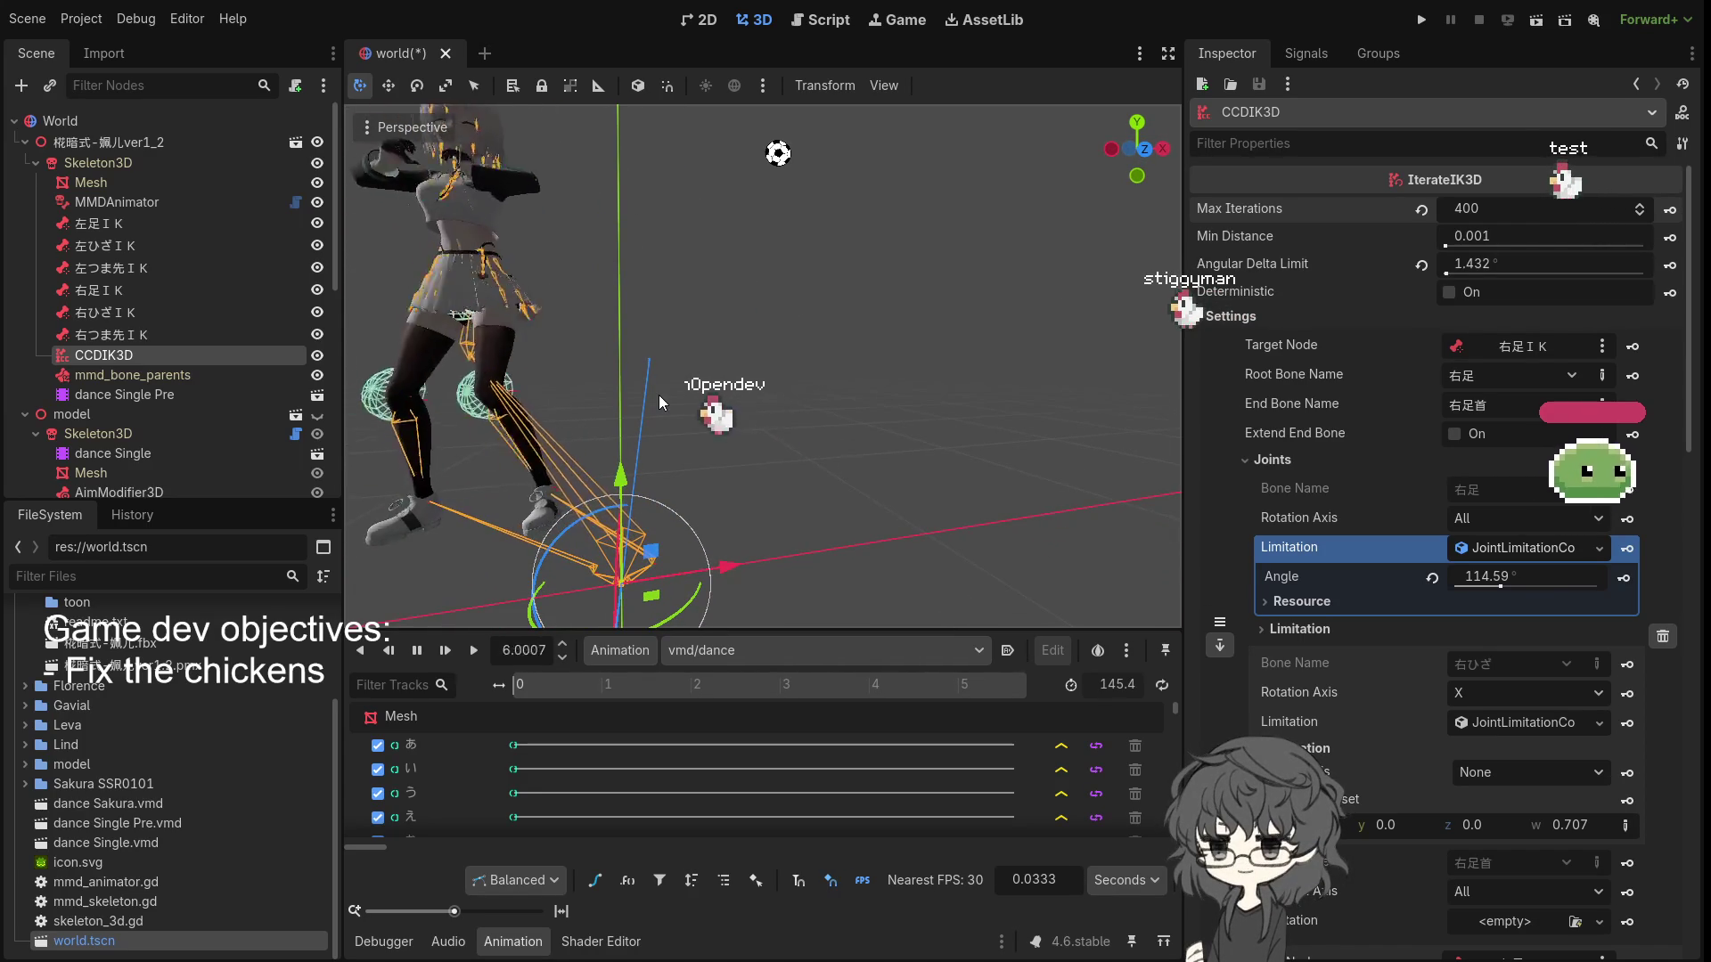
click(1499, 265)
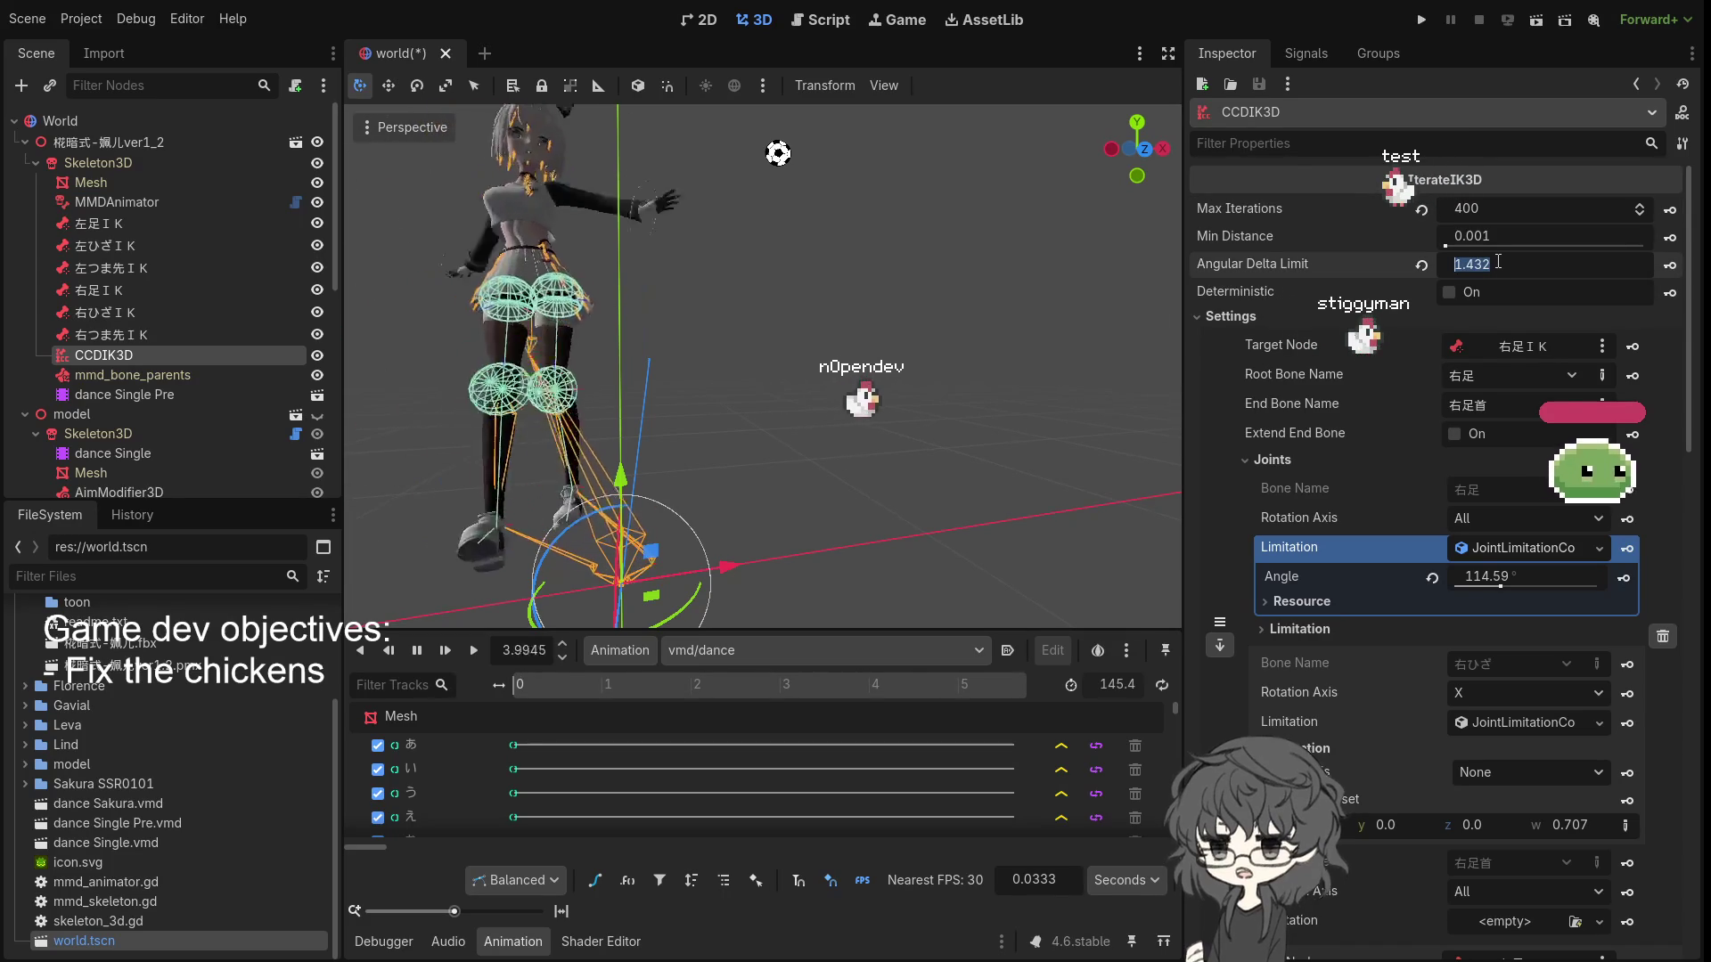
- Lower the Angular Delta Limit to 0.1° and orbit around the model's legs
text(0)
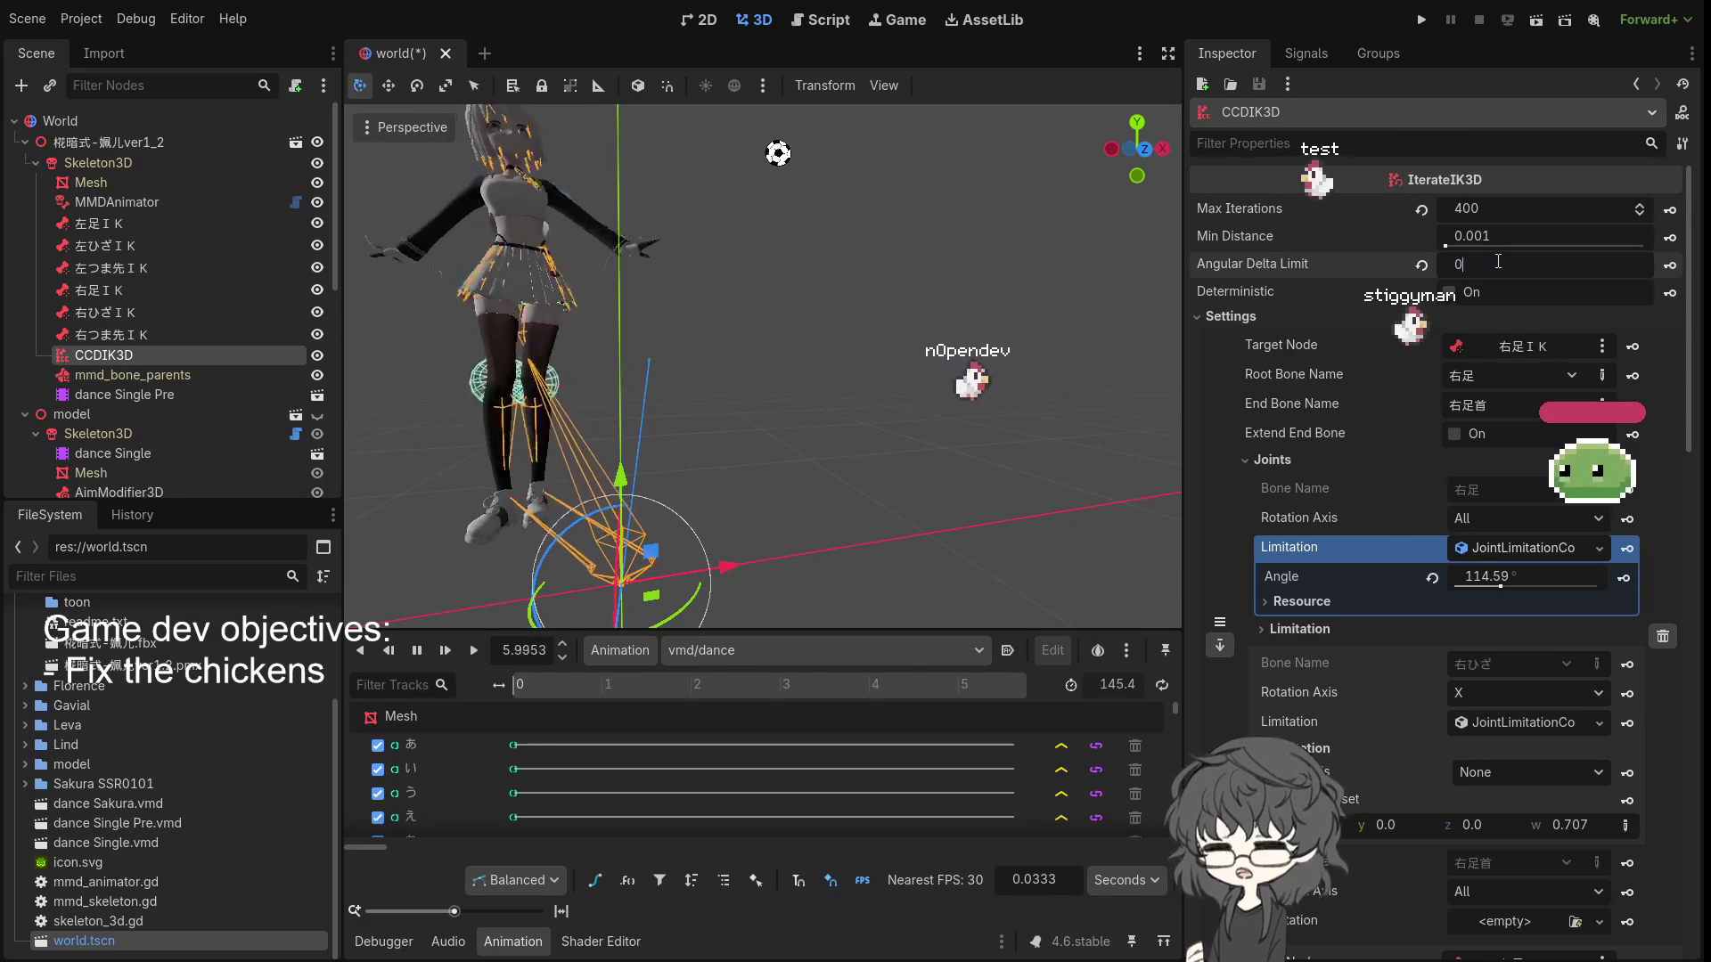
text(.1)
key(Return)
scroll(767, 392, up, 2)
scroll(687, 405, down, 2)
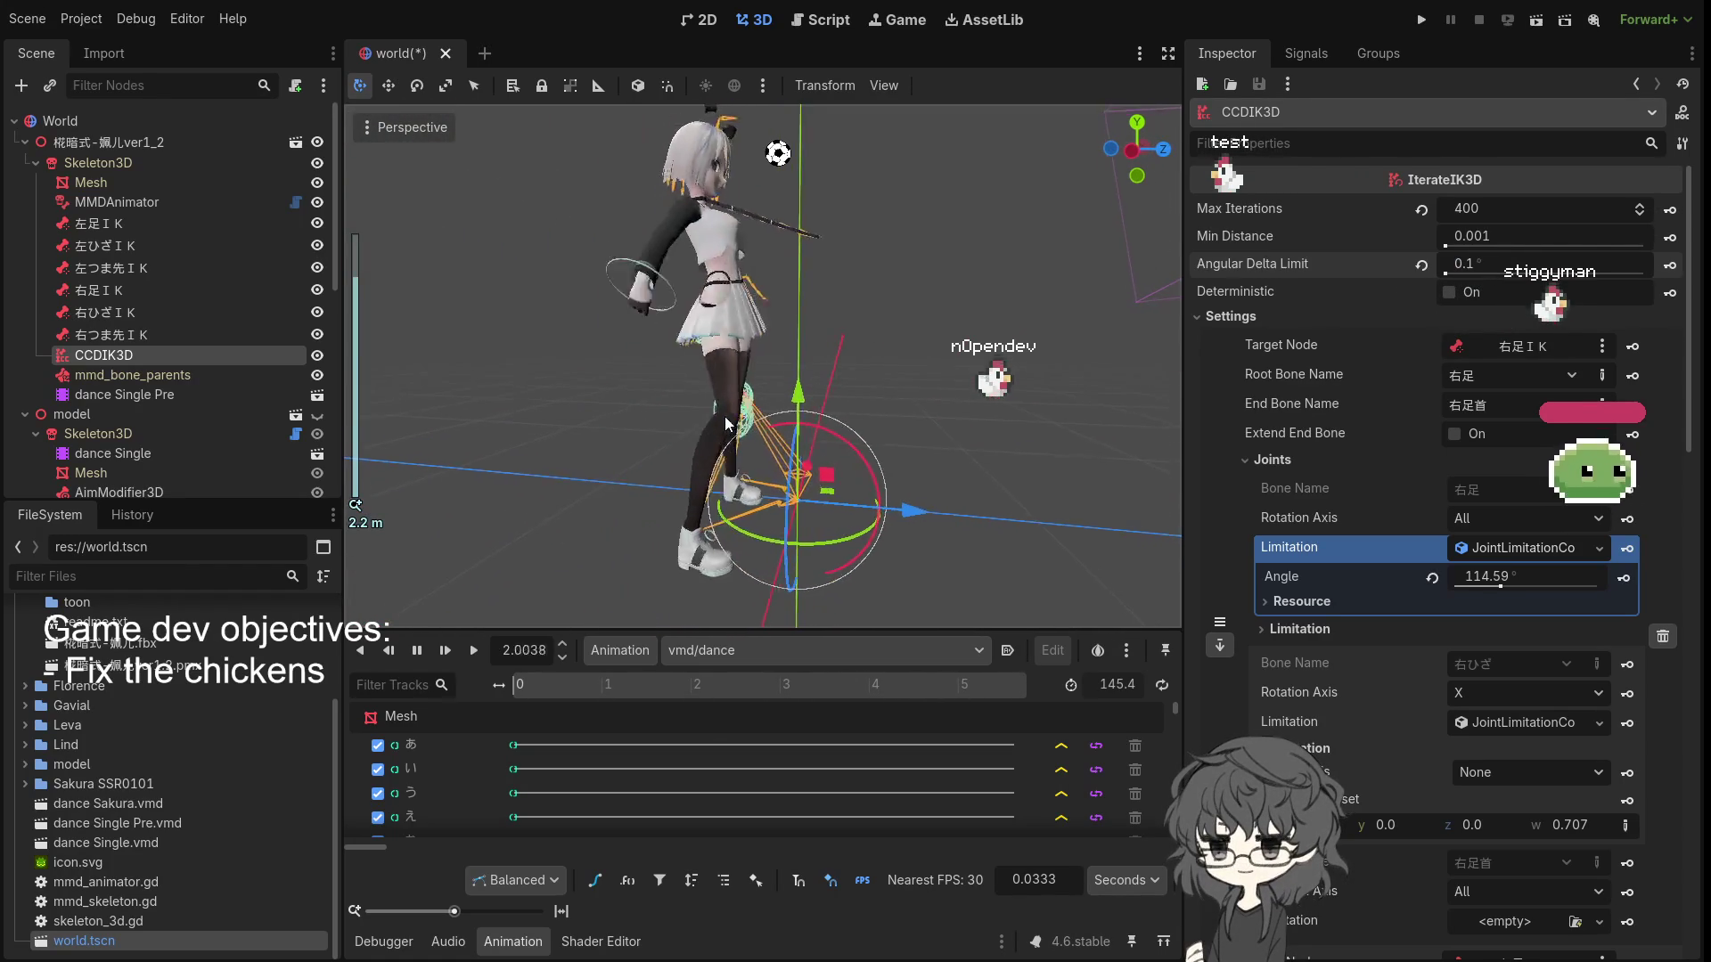
drag(729, 423, 802, 410)
click(1449, 292)
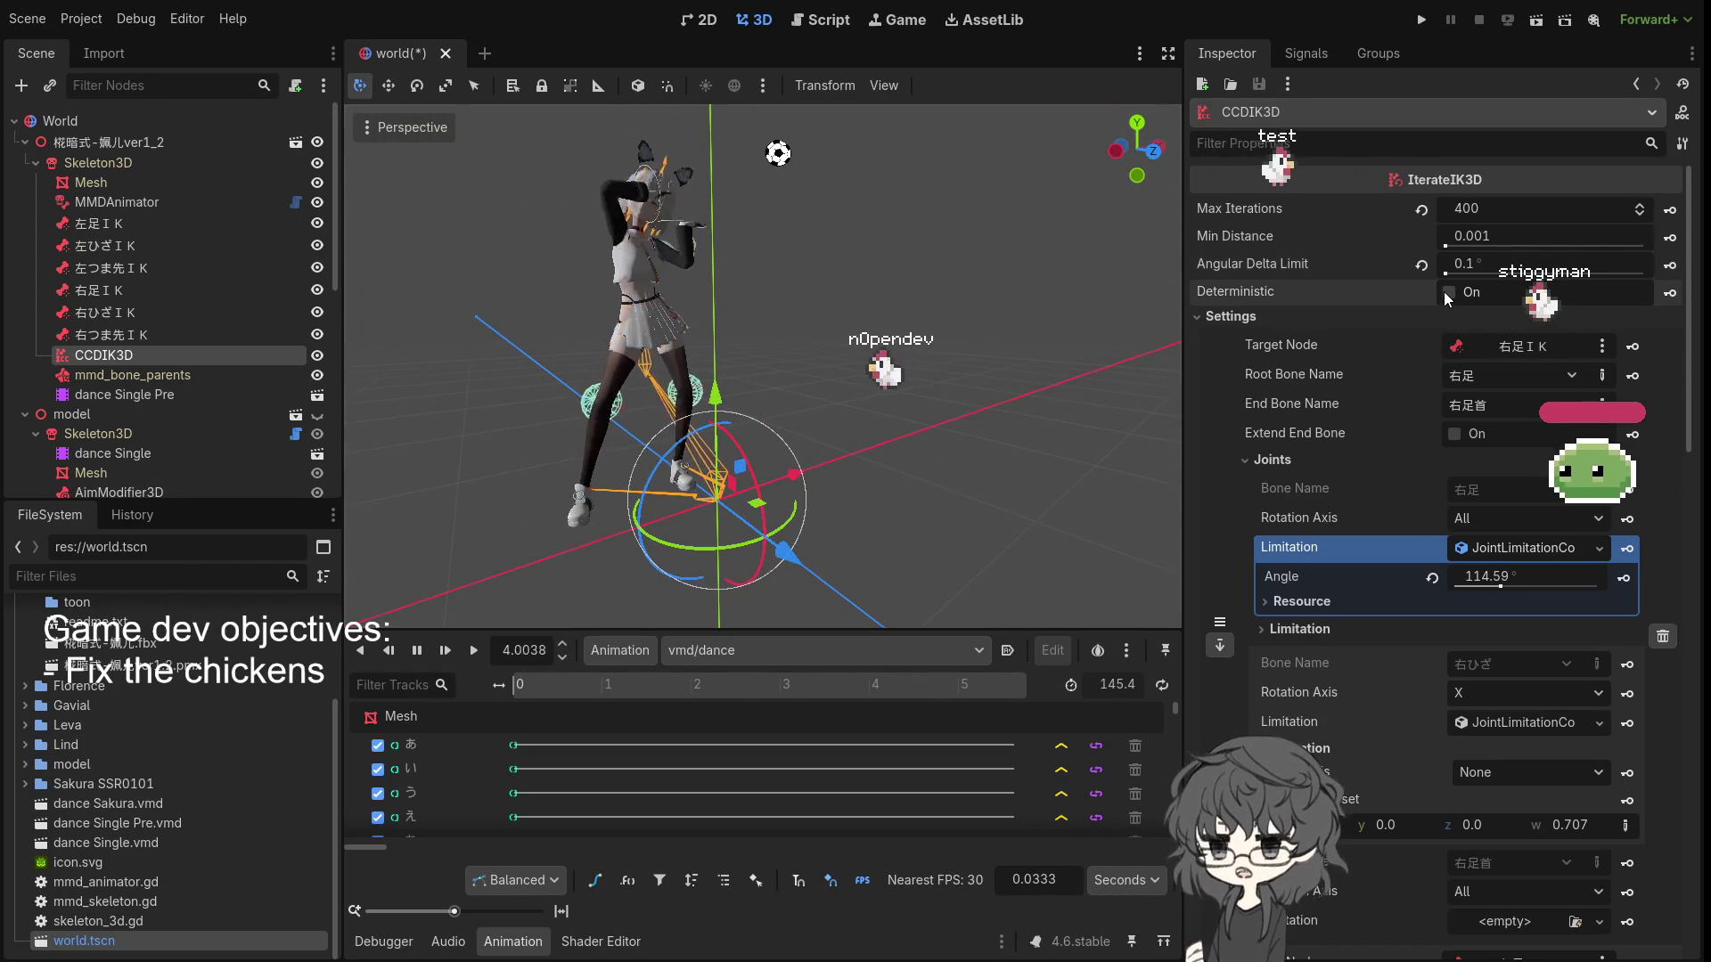
- With Deterministic on, set the Angular Delta Limit to 0.5° and orbit around the dancer's legs
scroll(588, 419, up, 3)
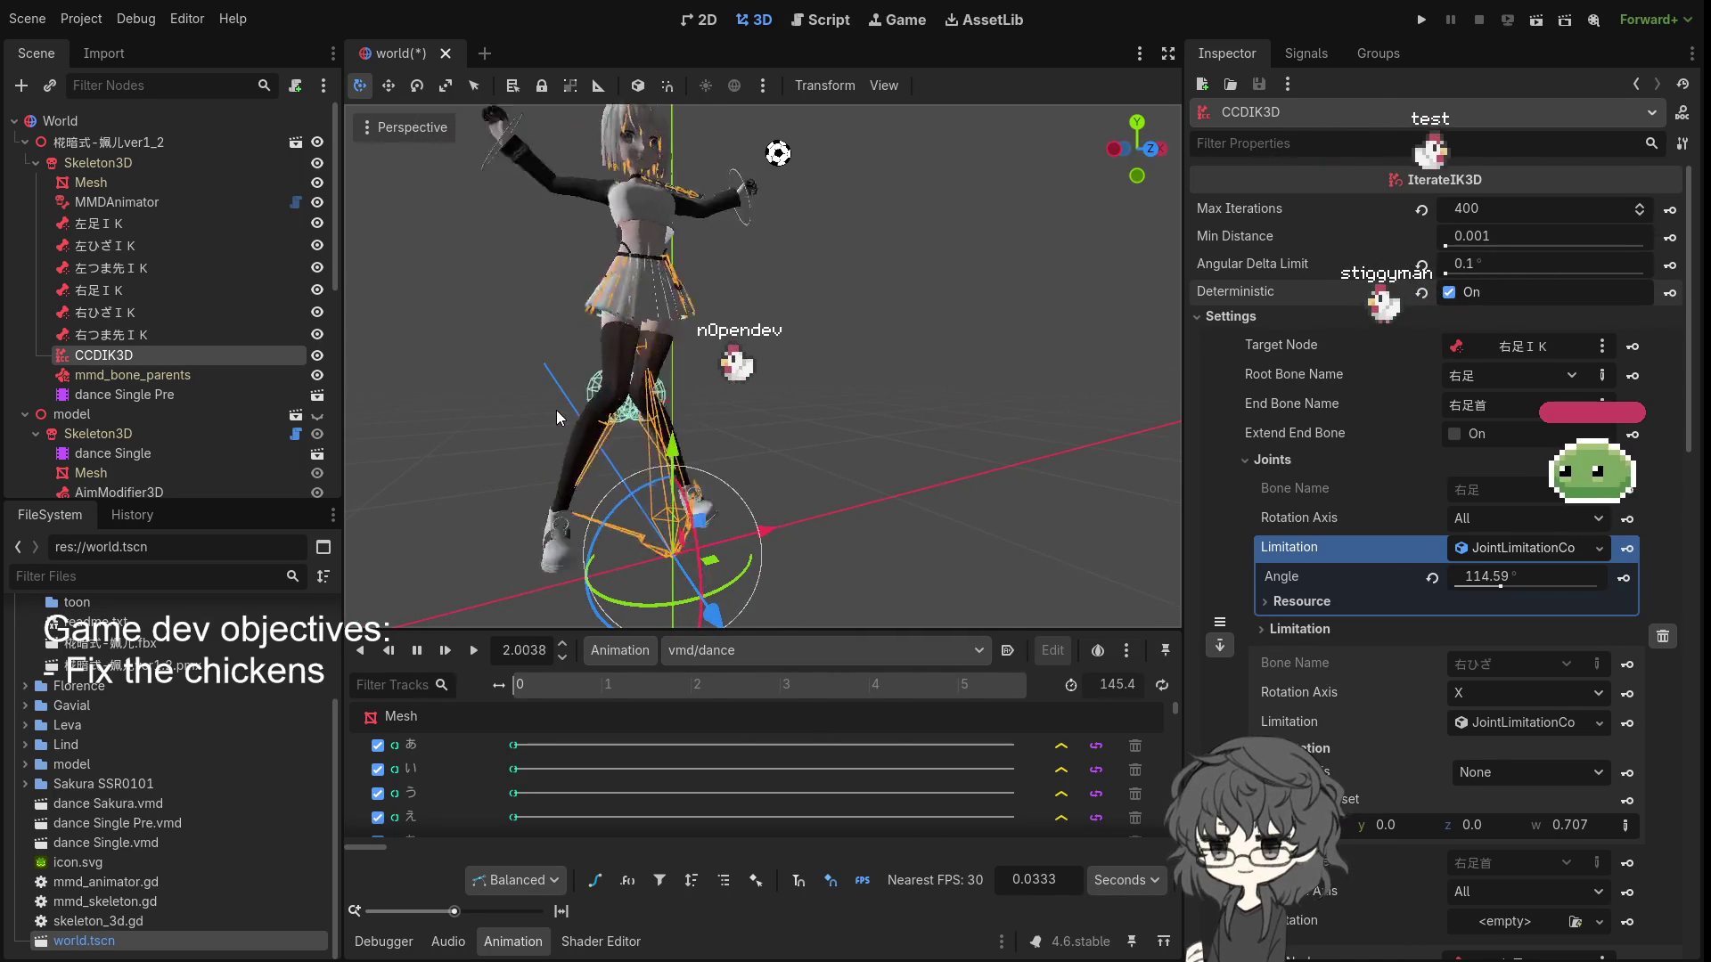
scroll(628, 422, up, 3)
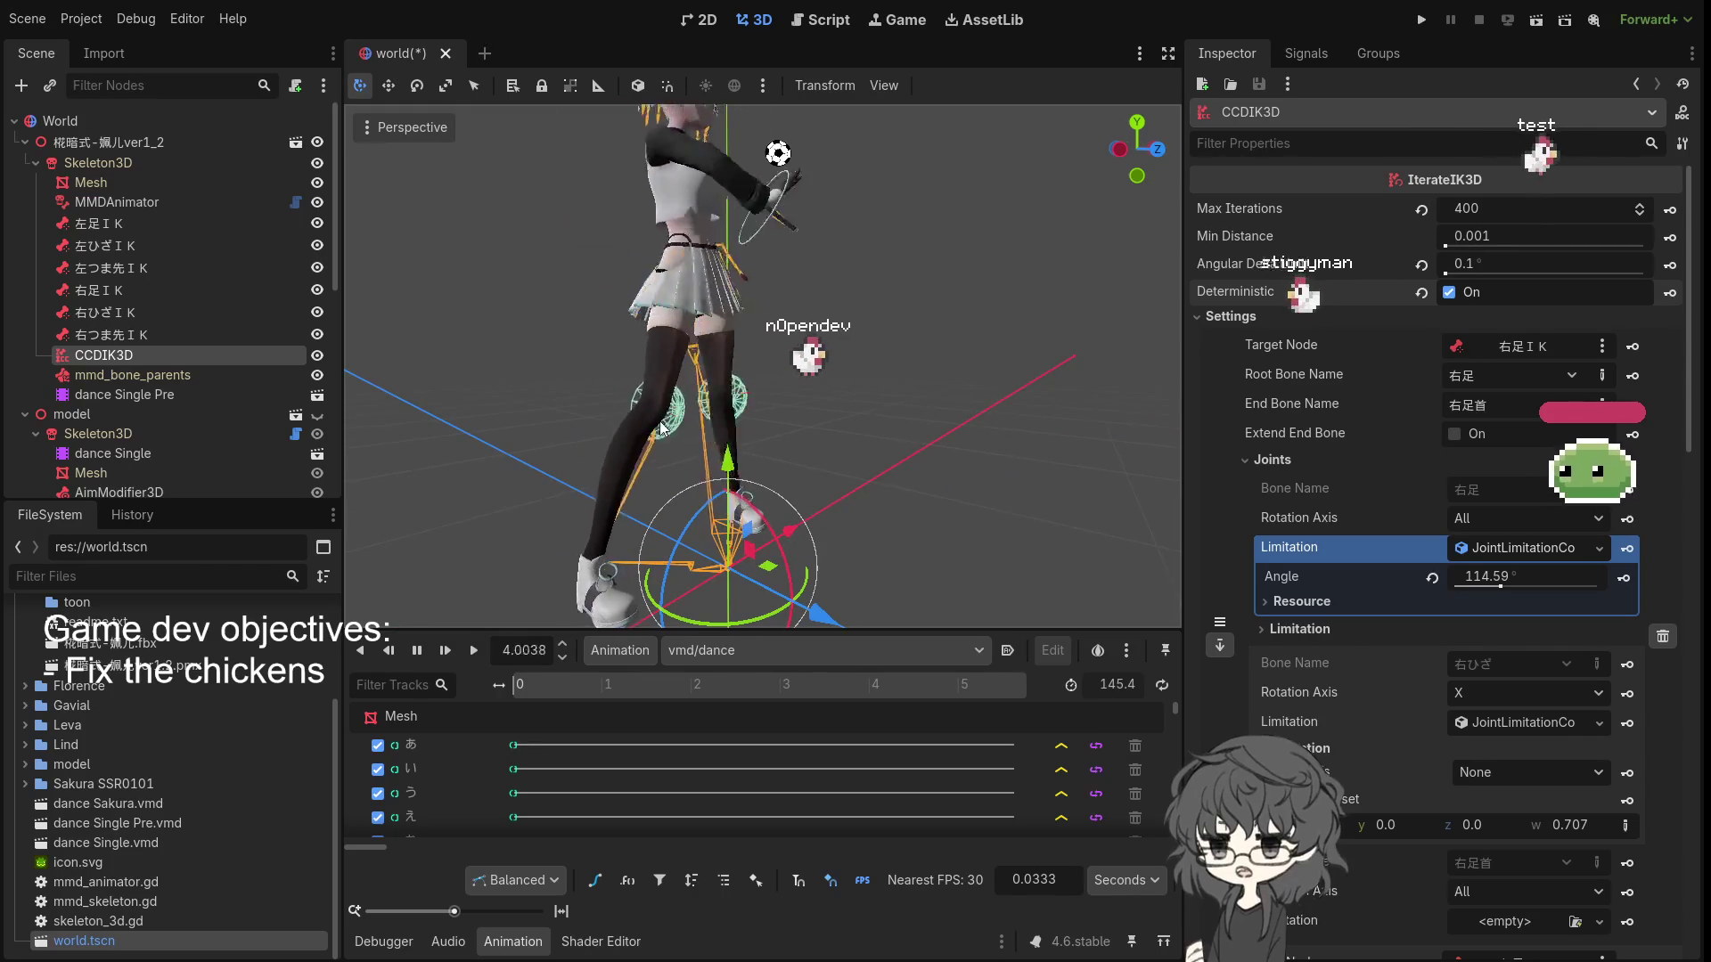
drag(628, 422, 704, 479)
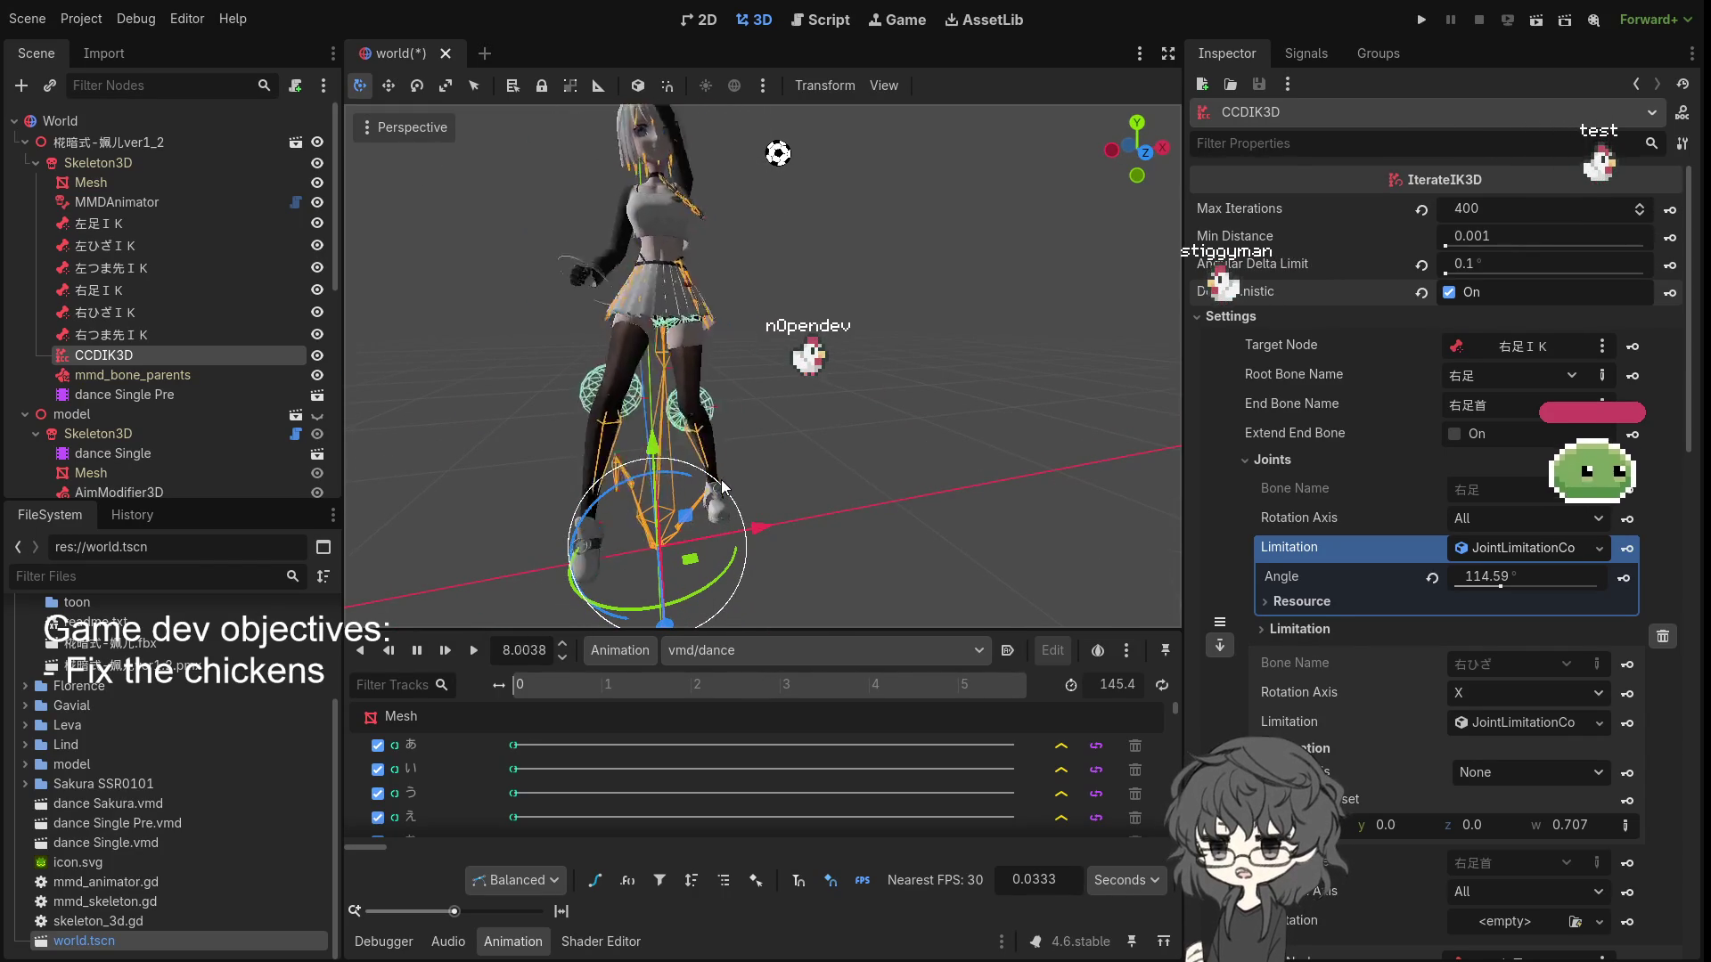
mouse_move(725, 485)
mouse_down()
mouse_move(602, 506)
mouse_move(749, 467)
mouse_up()
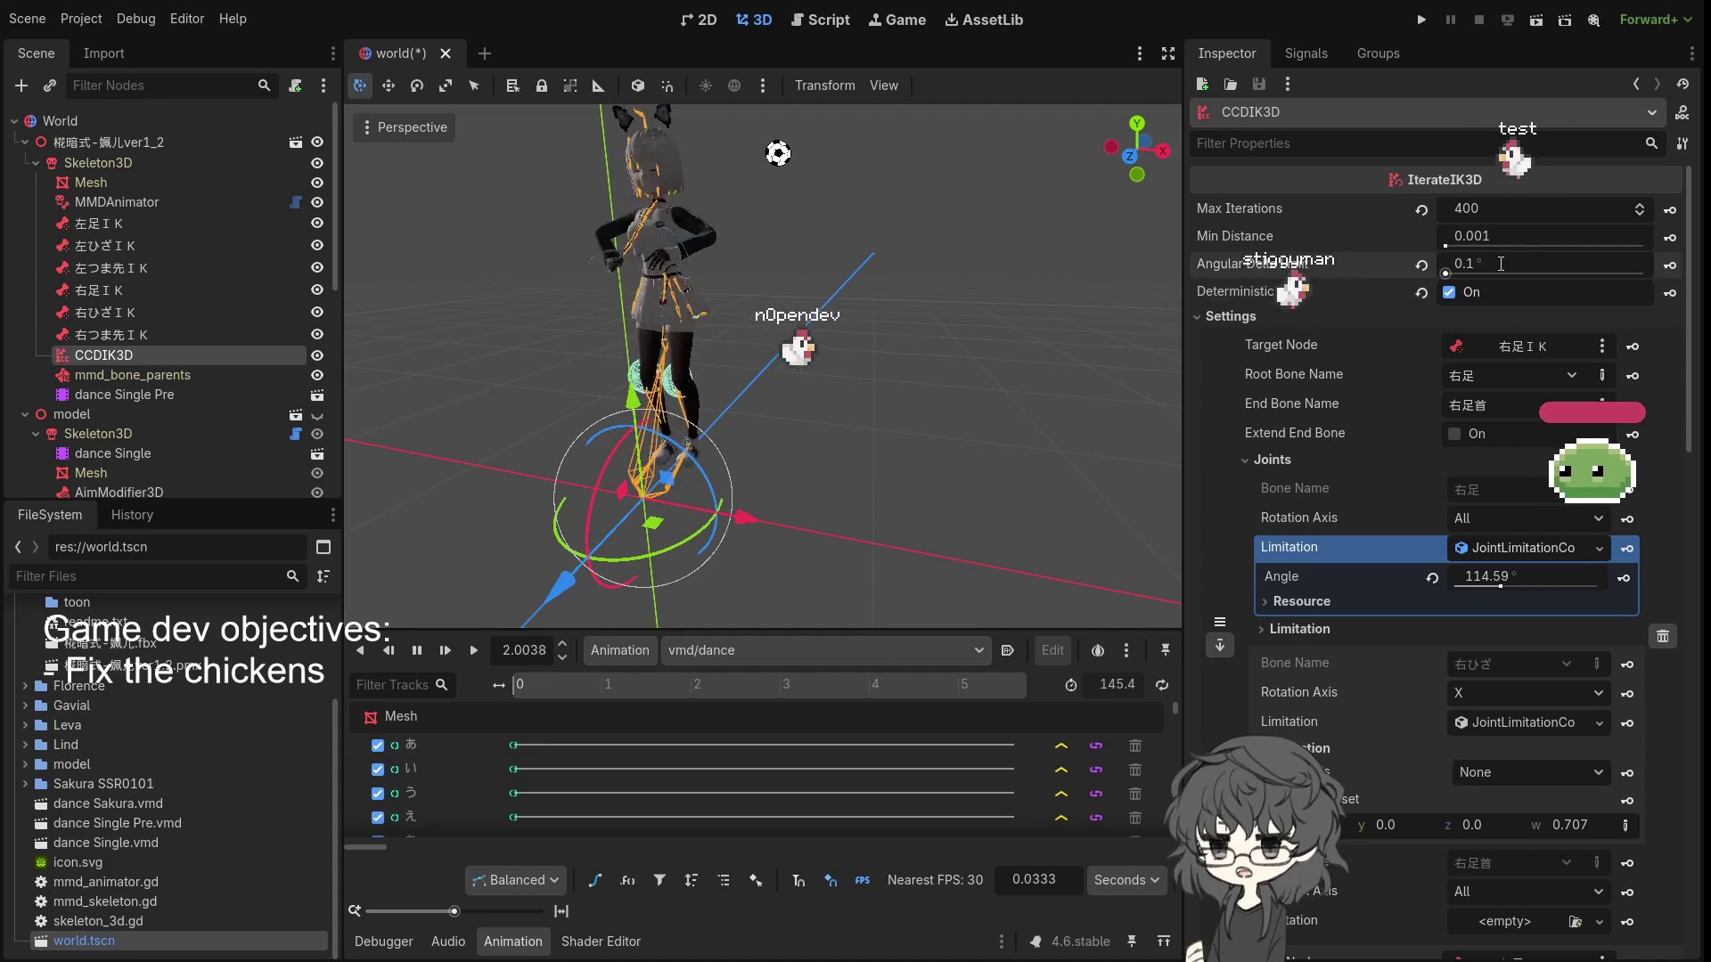
text(.)
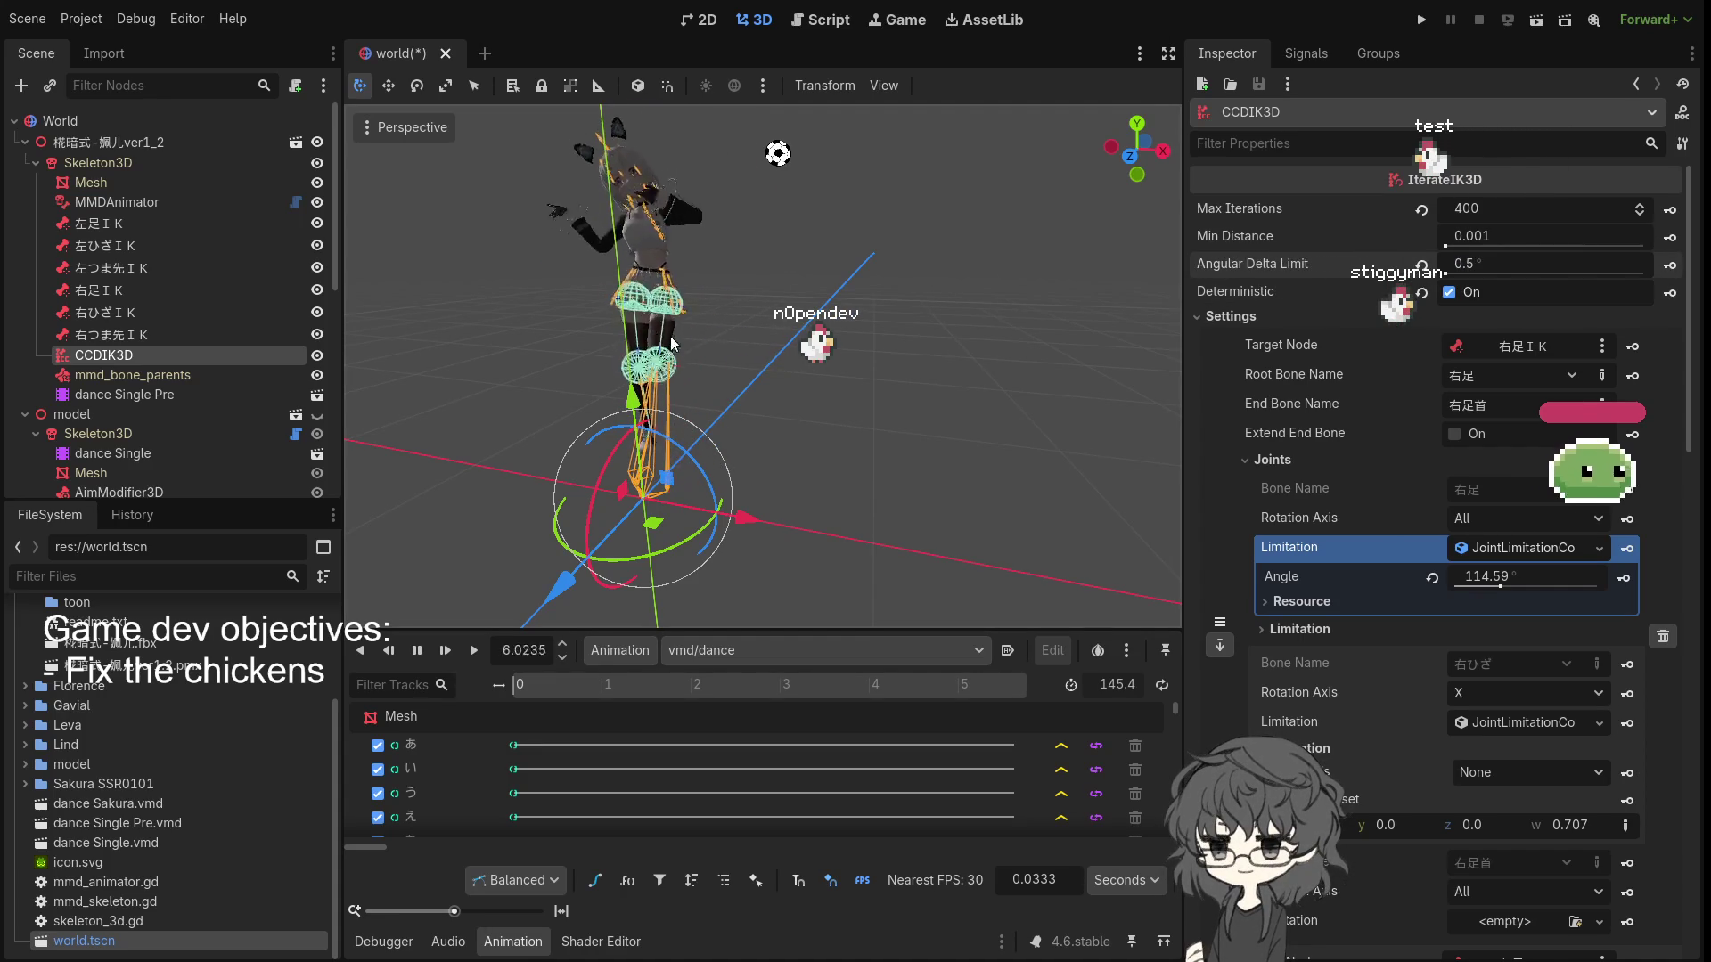
scroll(693, 403, up, 5)
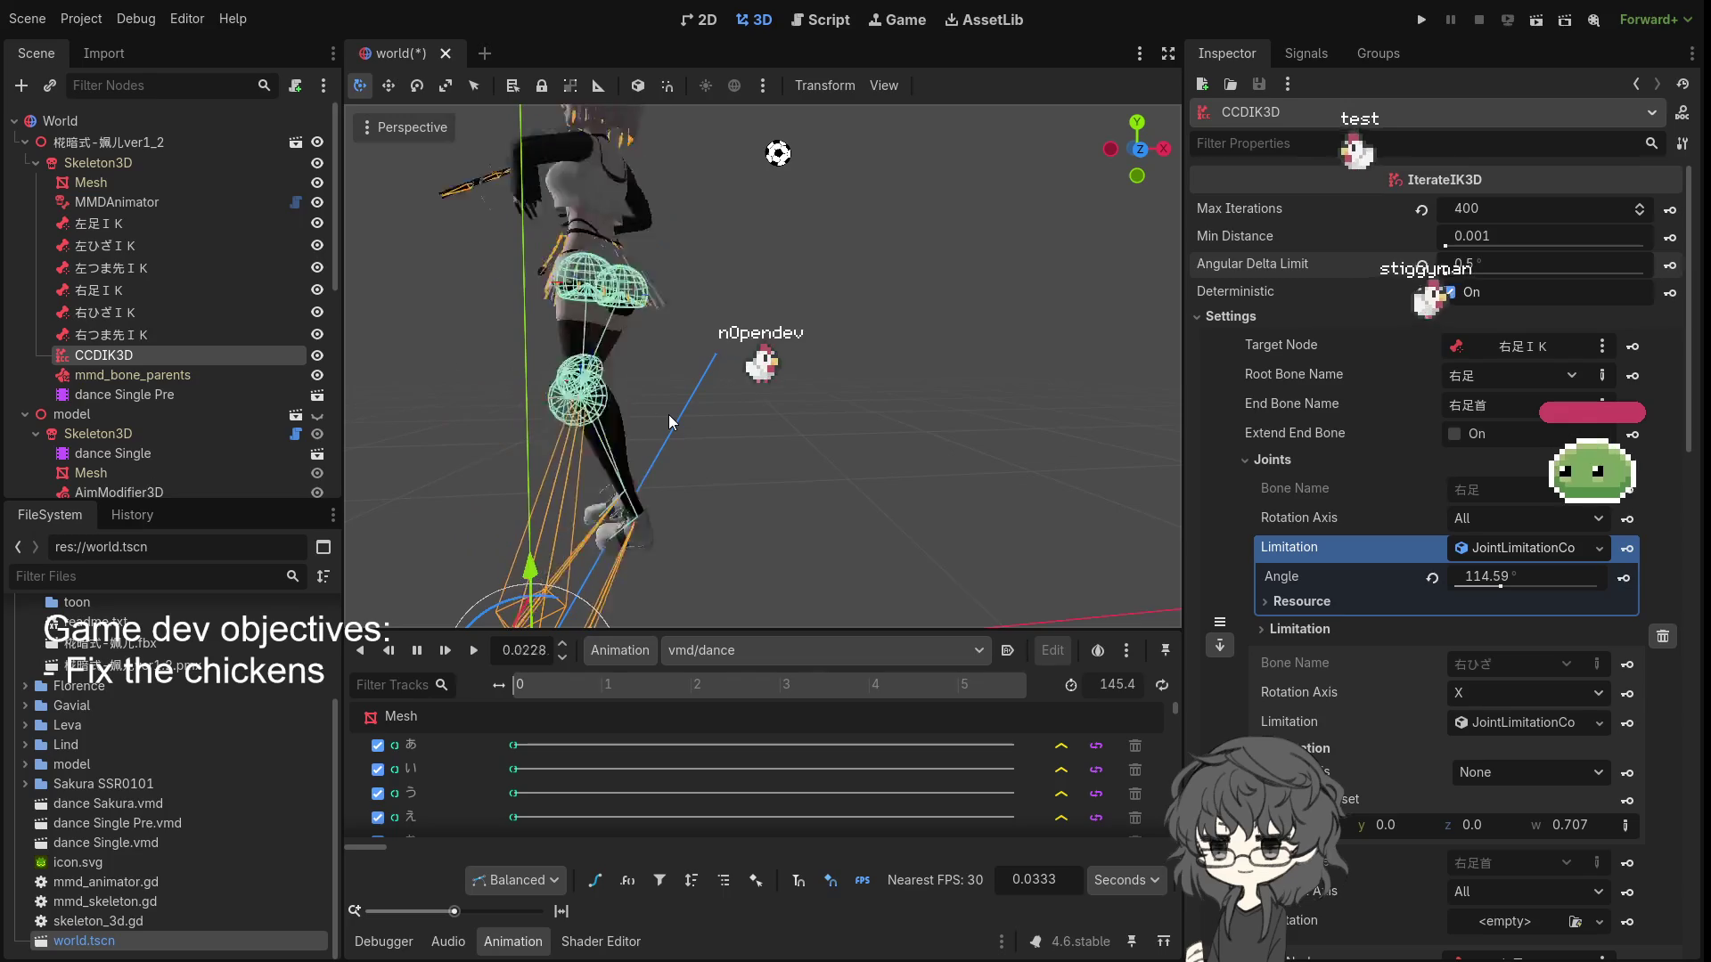
mouse_move(670, 422)
mouse_down()
mouse_move(794, 416)
mouse_move(773, 403)
mouse_up()
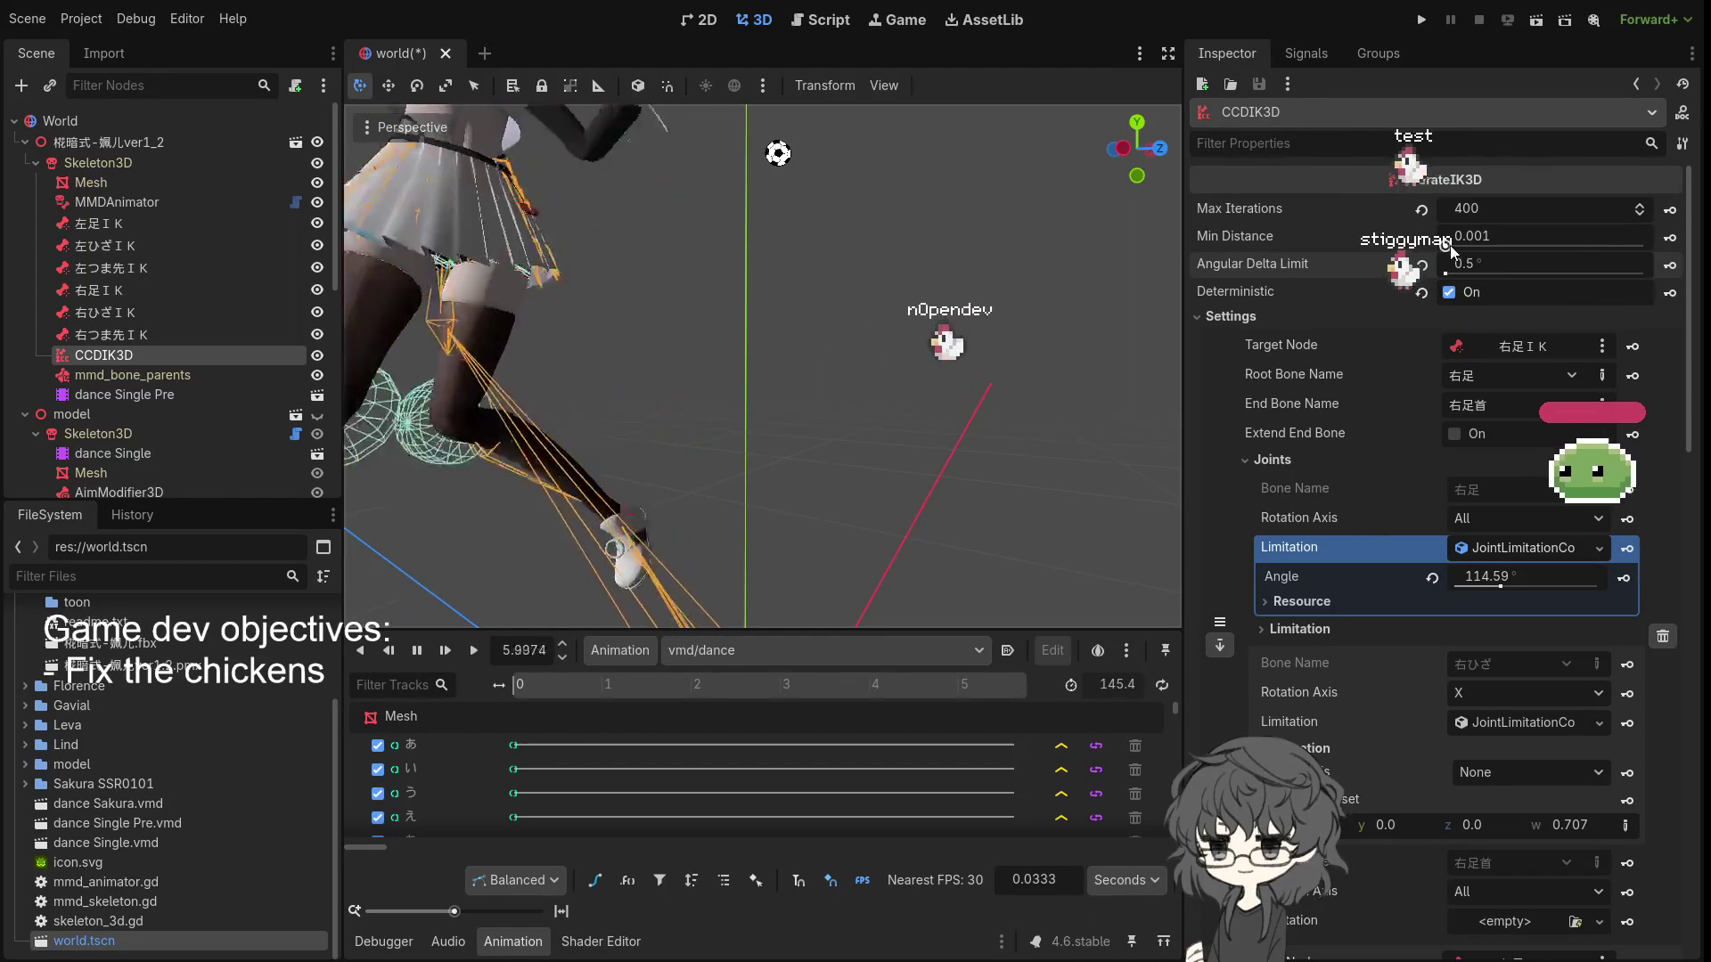
- Deselect CCDIK3D, then reselect it in the Scene tree to show its IK settings
click(883, 269)
scroll(746, 298, down, 4)
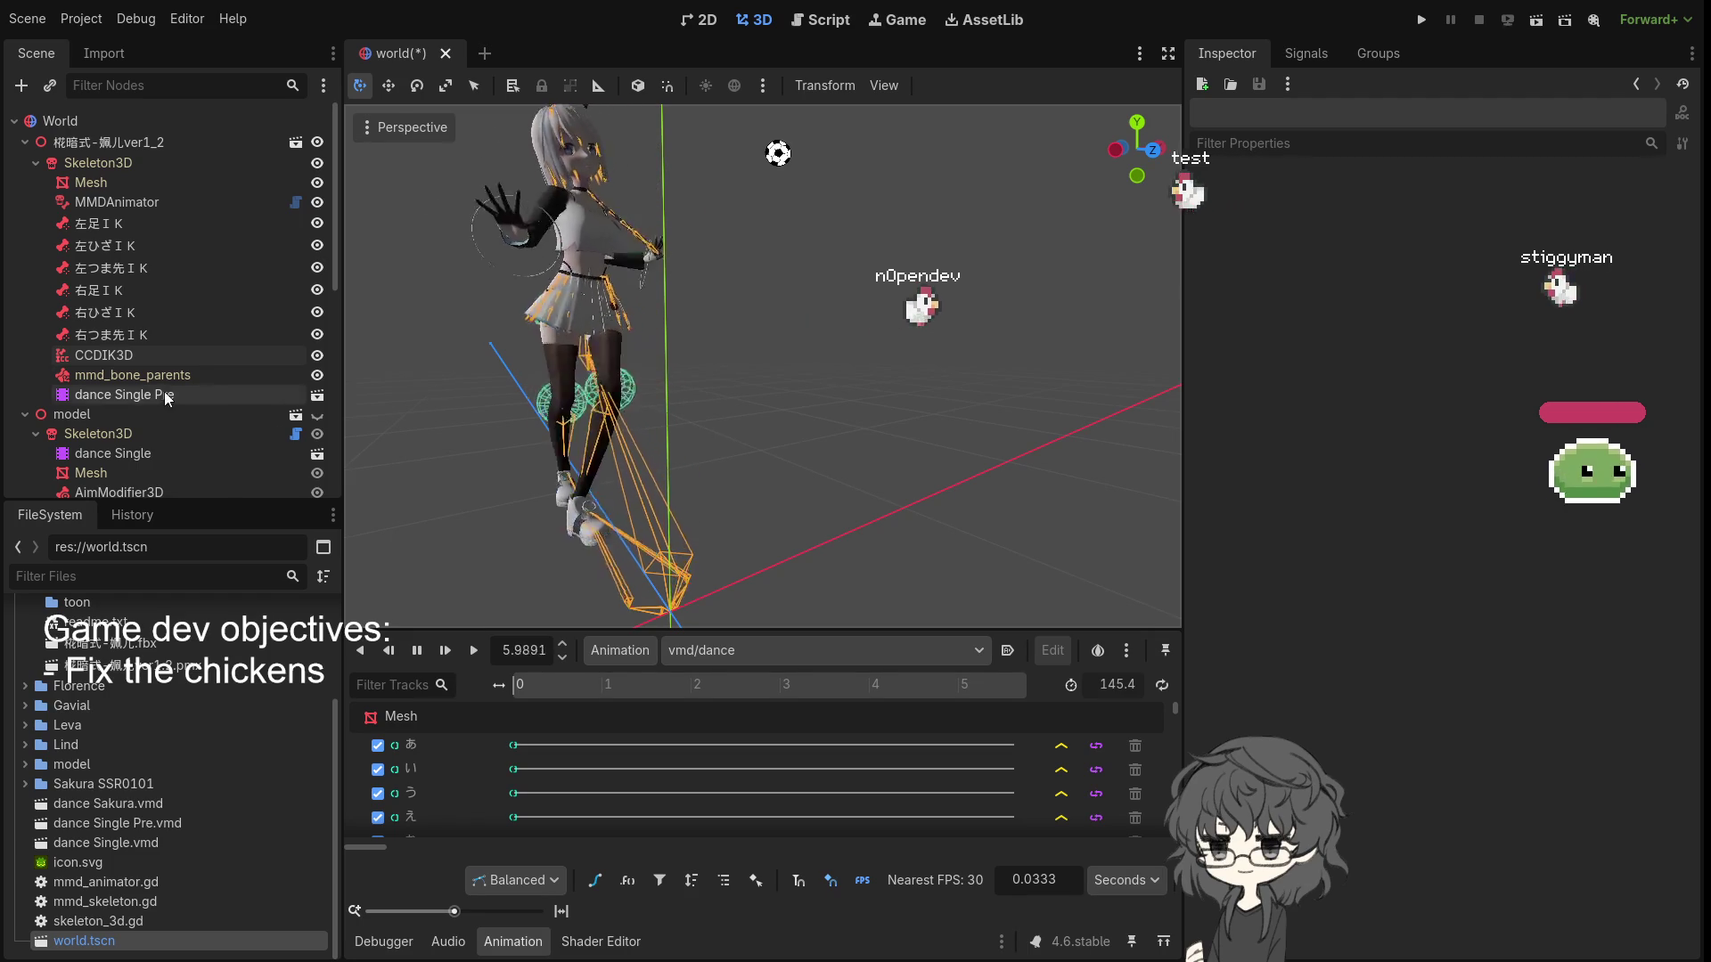
click(107, 353)
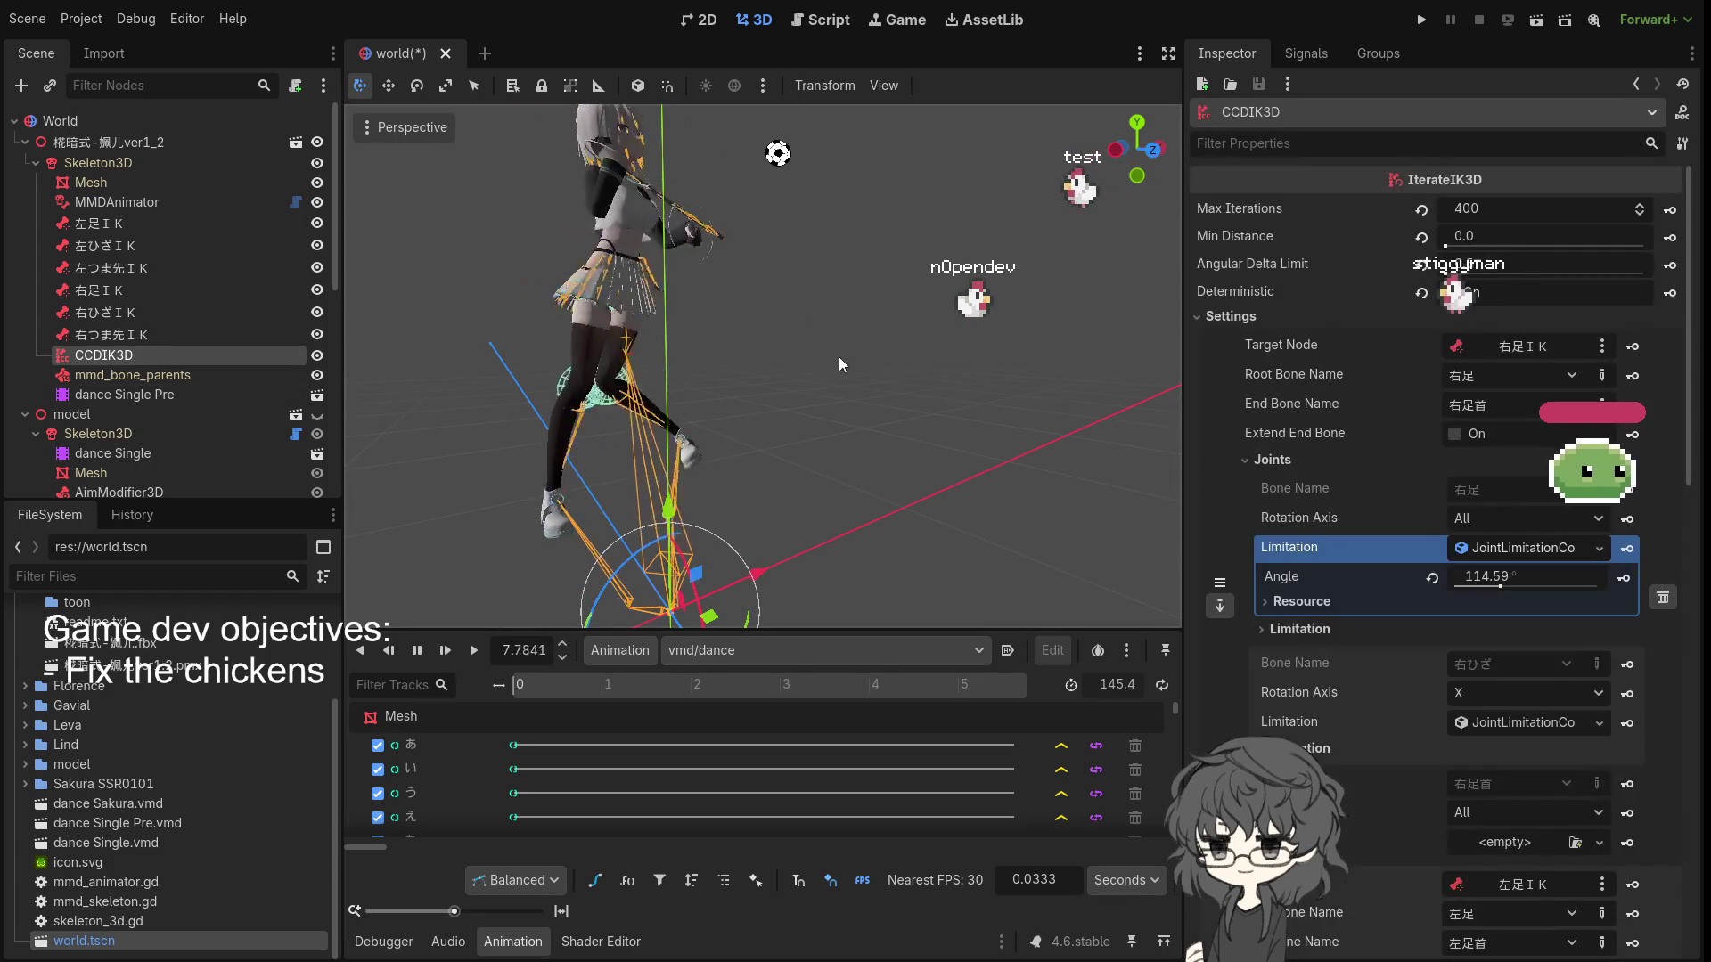
- Try Min Distance values 0, 0.1 and 1.0, reset it to 0, and replay the dance
click(1500, 236)
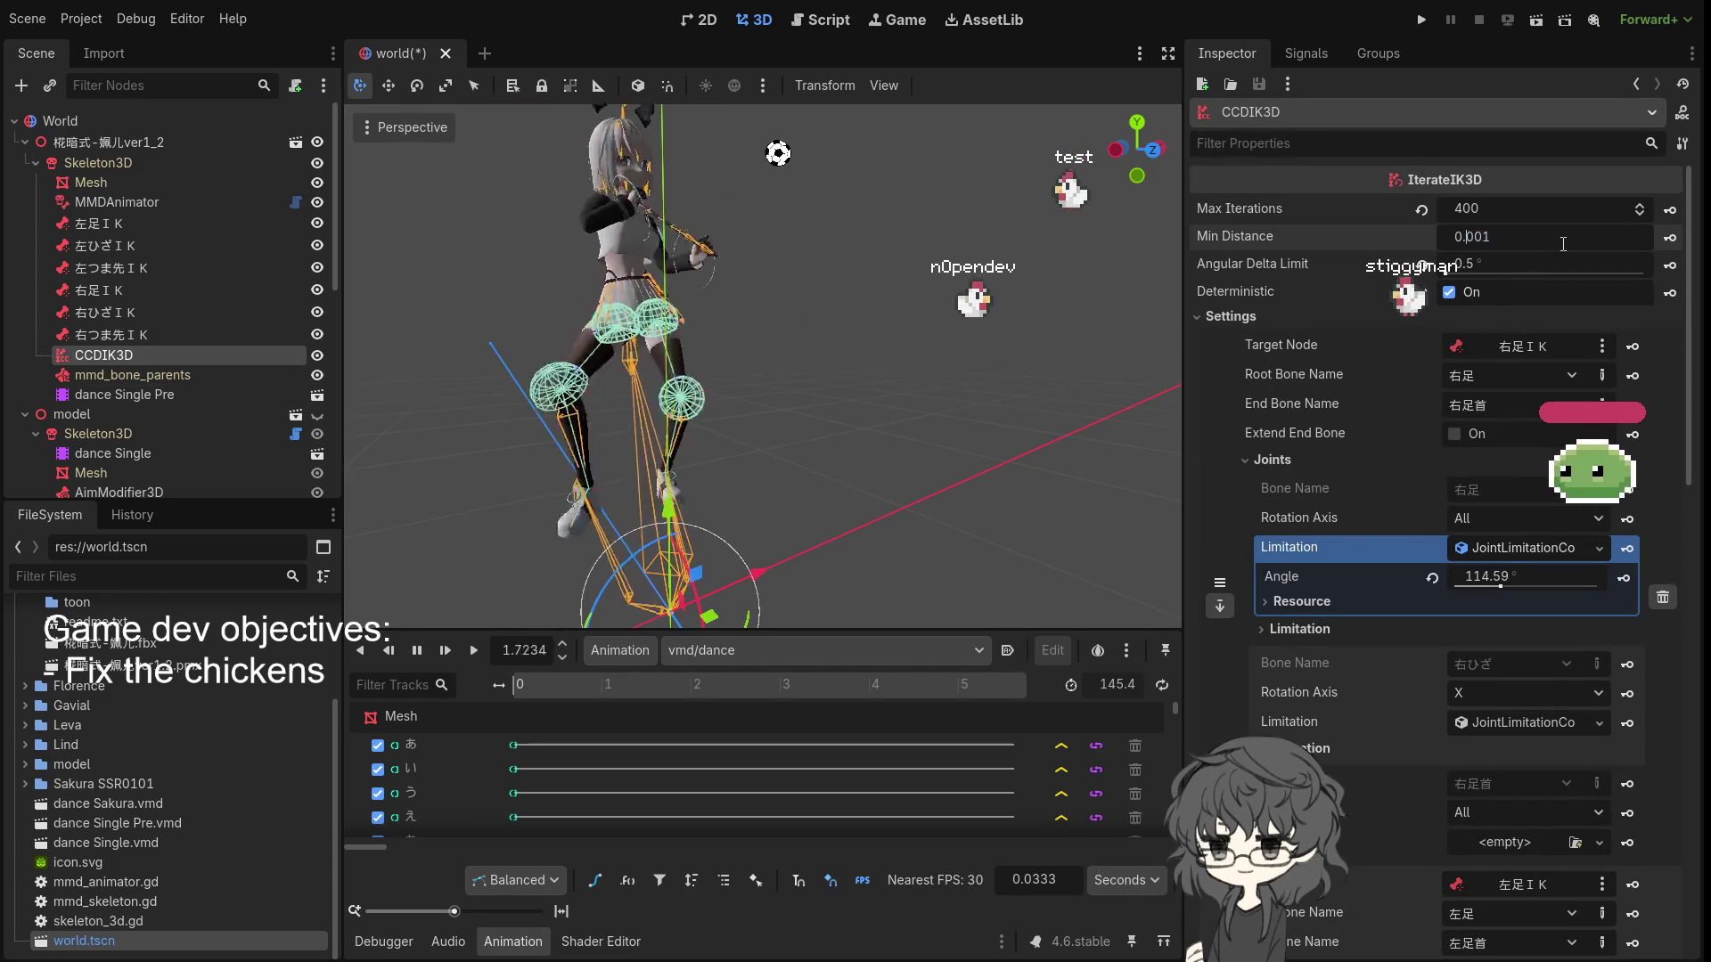
key(Delete)
key(Delete)
key(Delete)
key(Return)
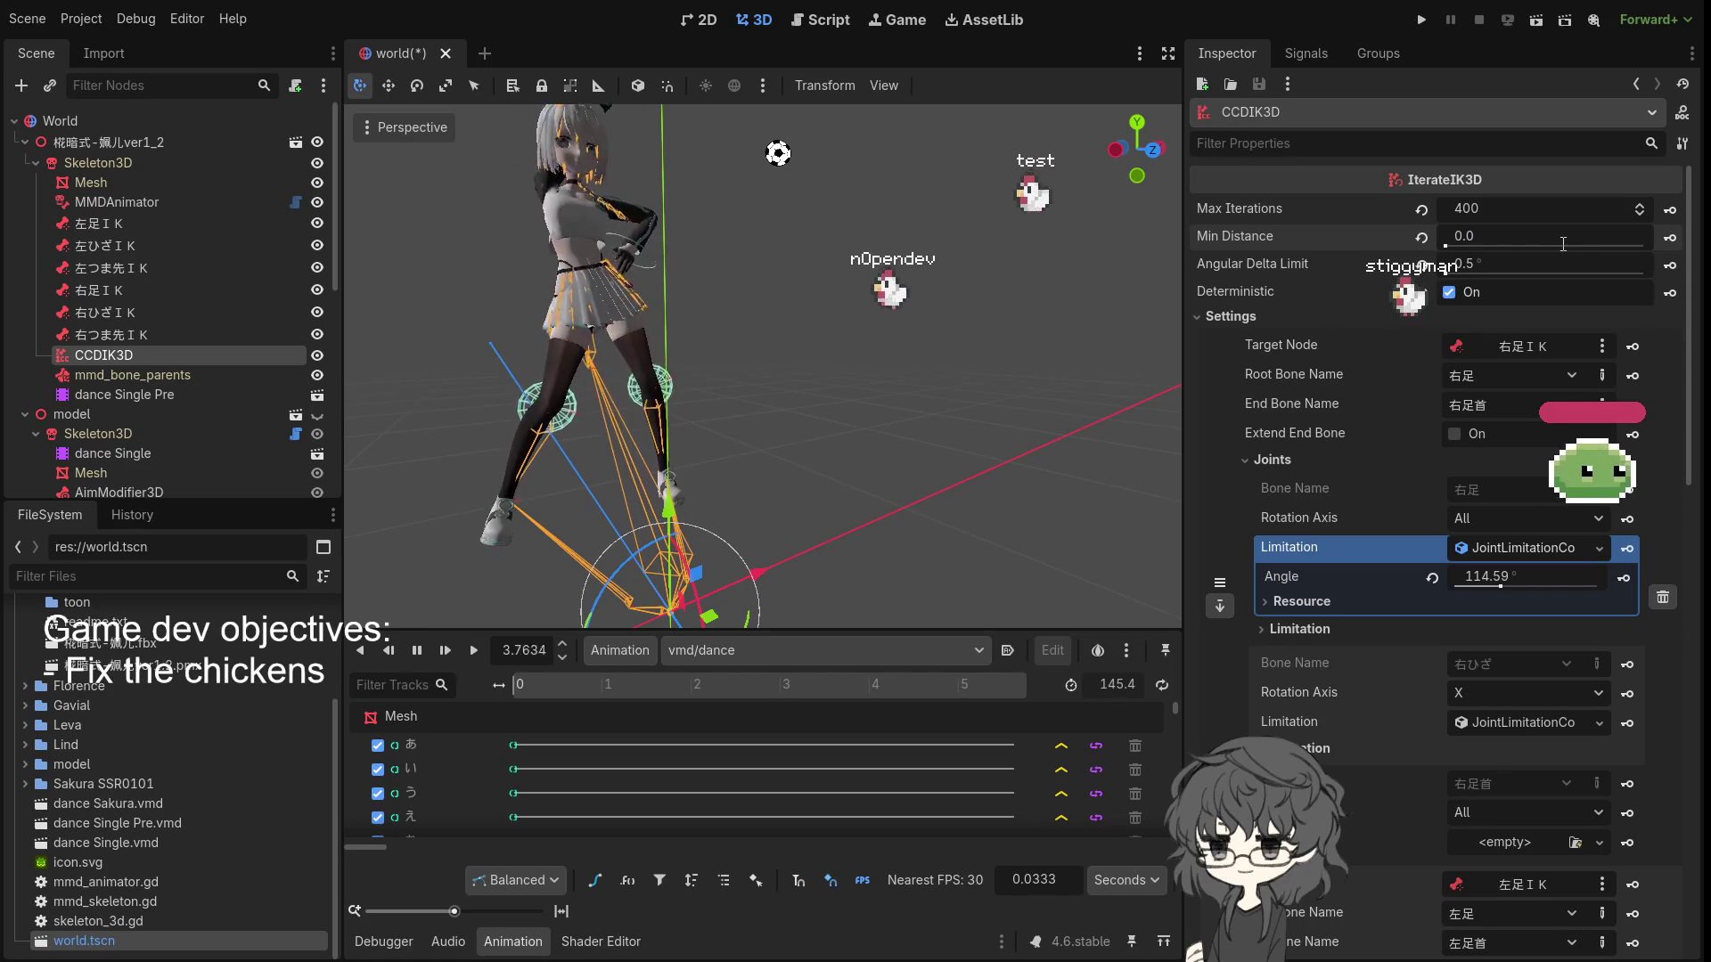
text(0.1)
key(Return)
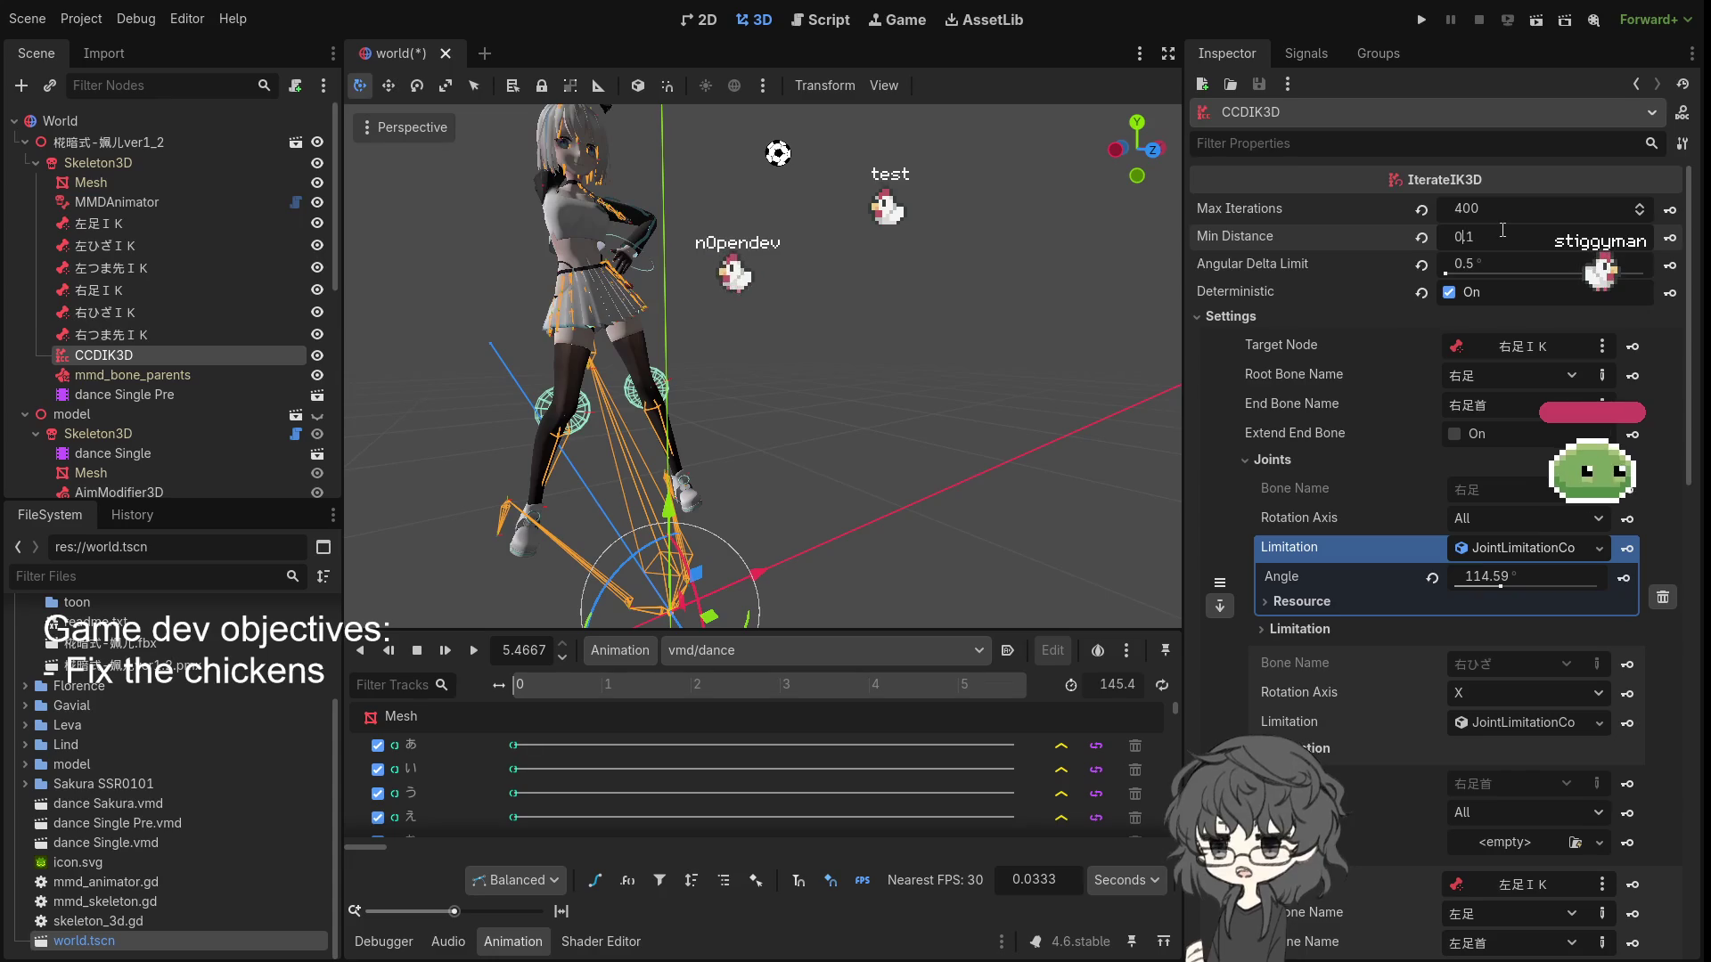
text(1)
key(Return)
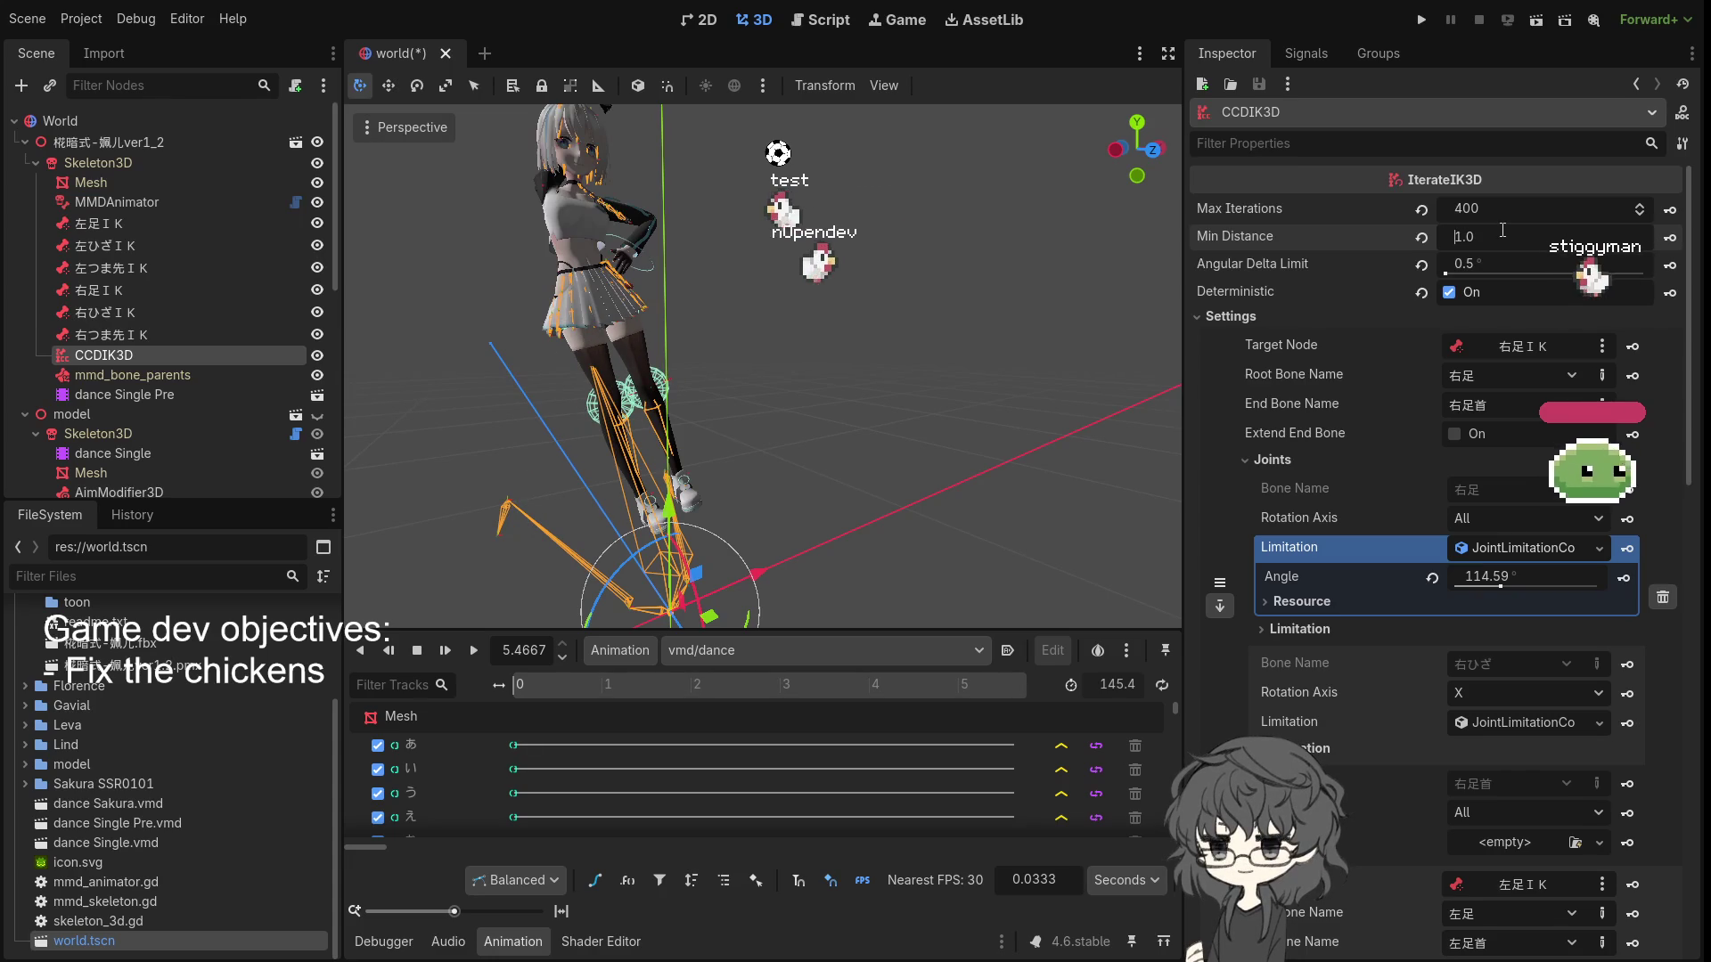
key(ctrl+a)
text(0)
key(Return)
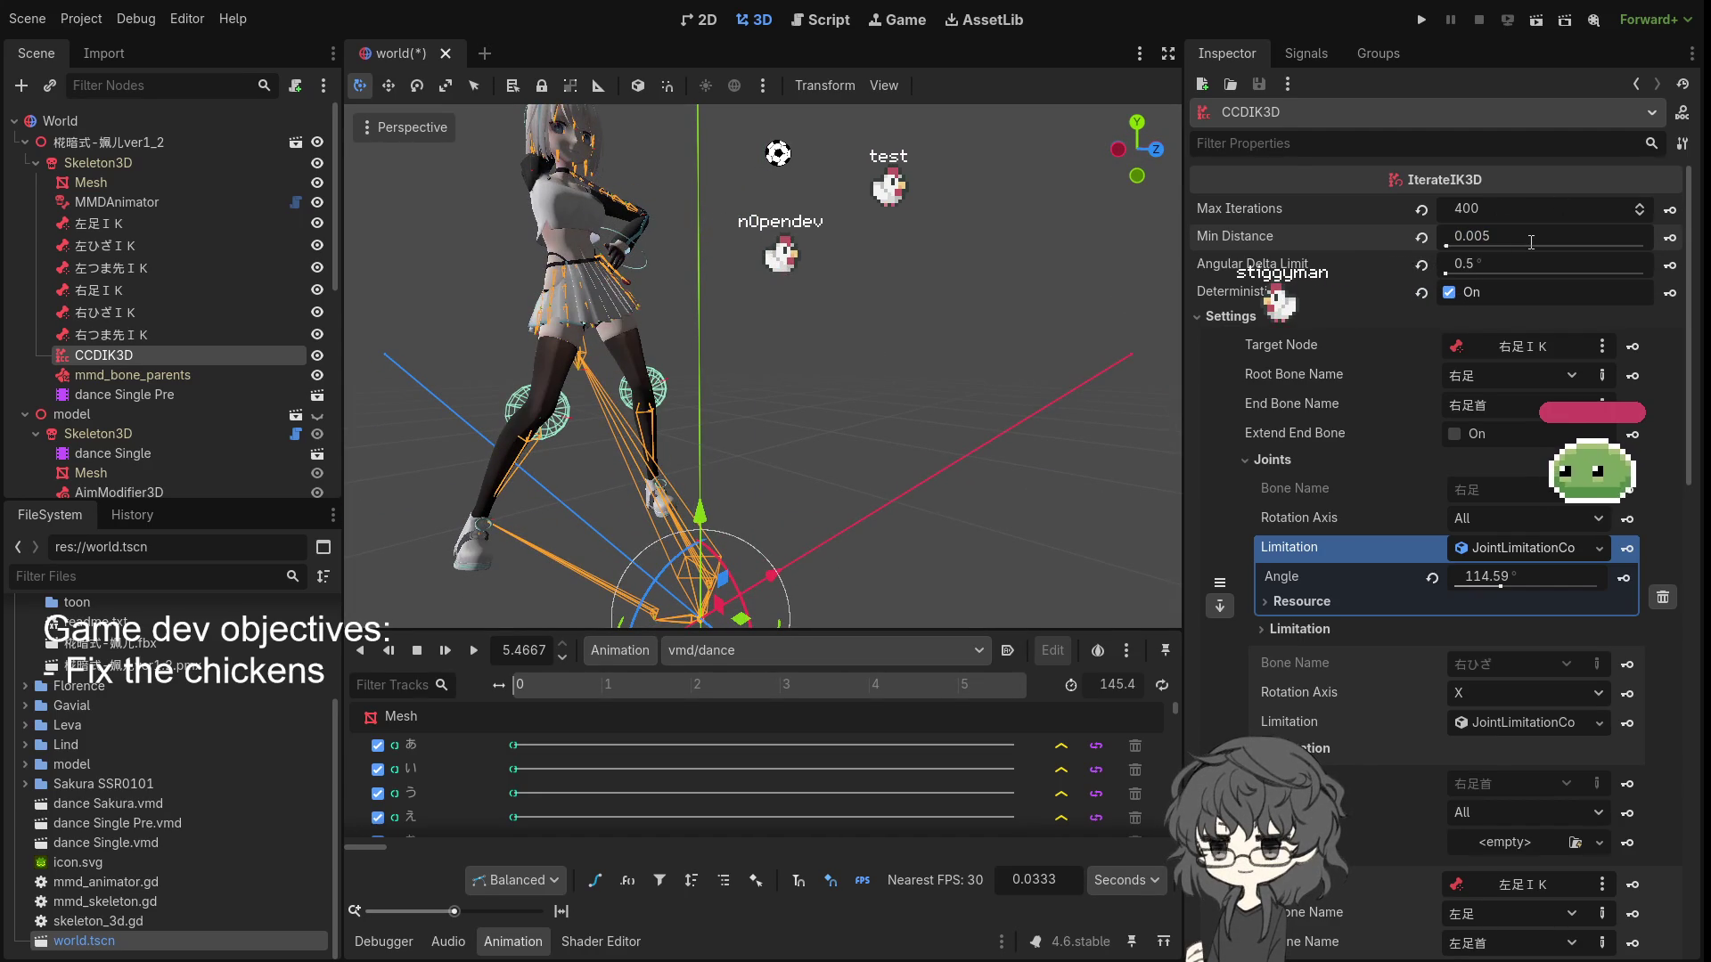
click(475, 651)
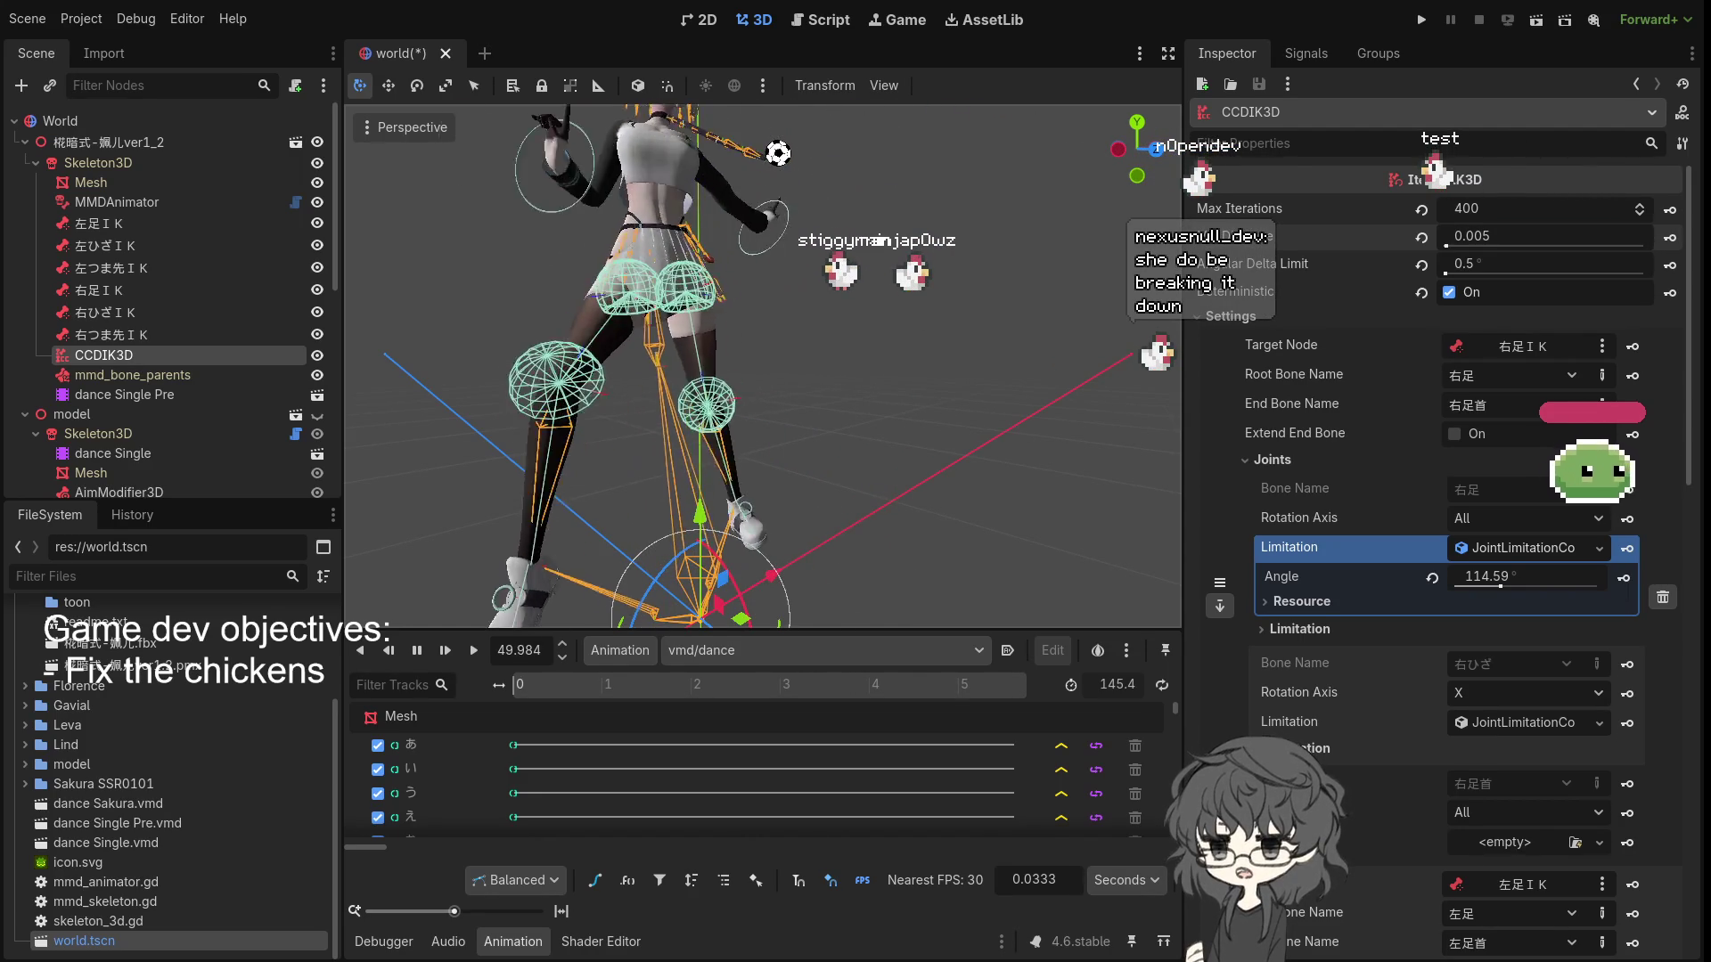
- Restart the dance with Shift+D, deselect CCDIK3D and zoom out to watch the legs
key(shift+d)
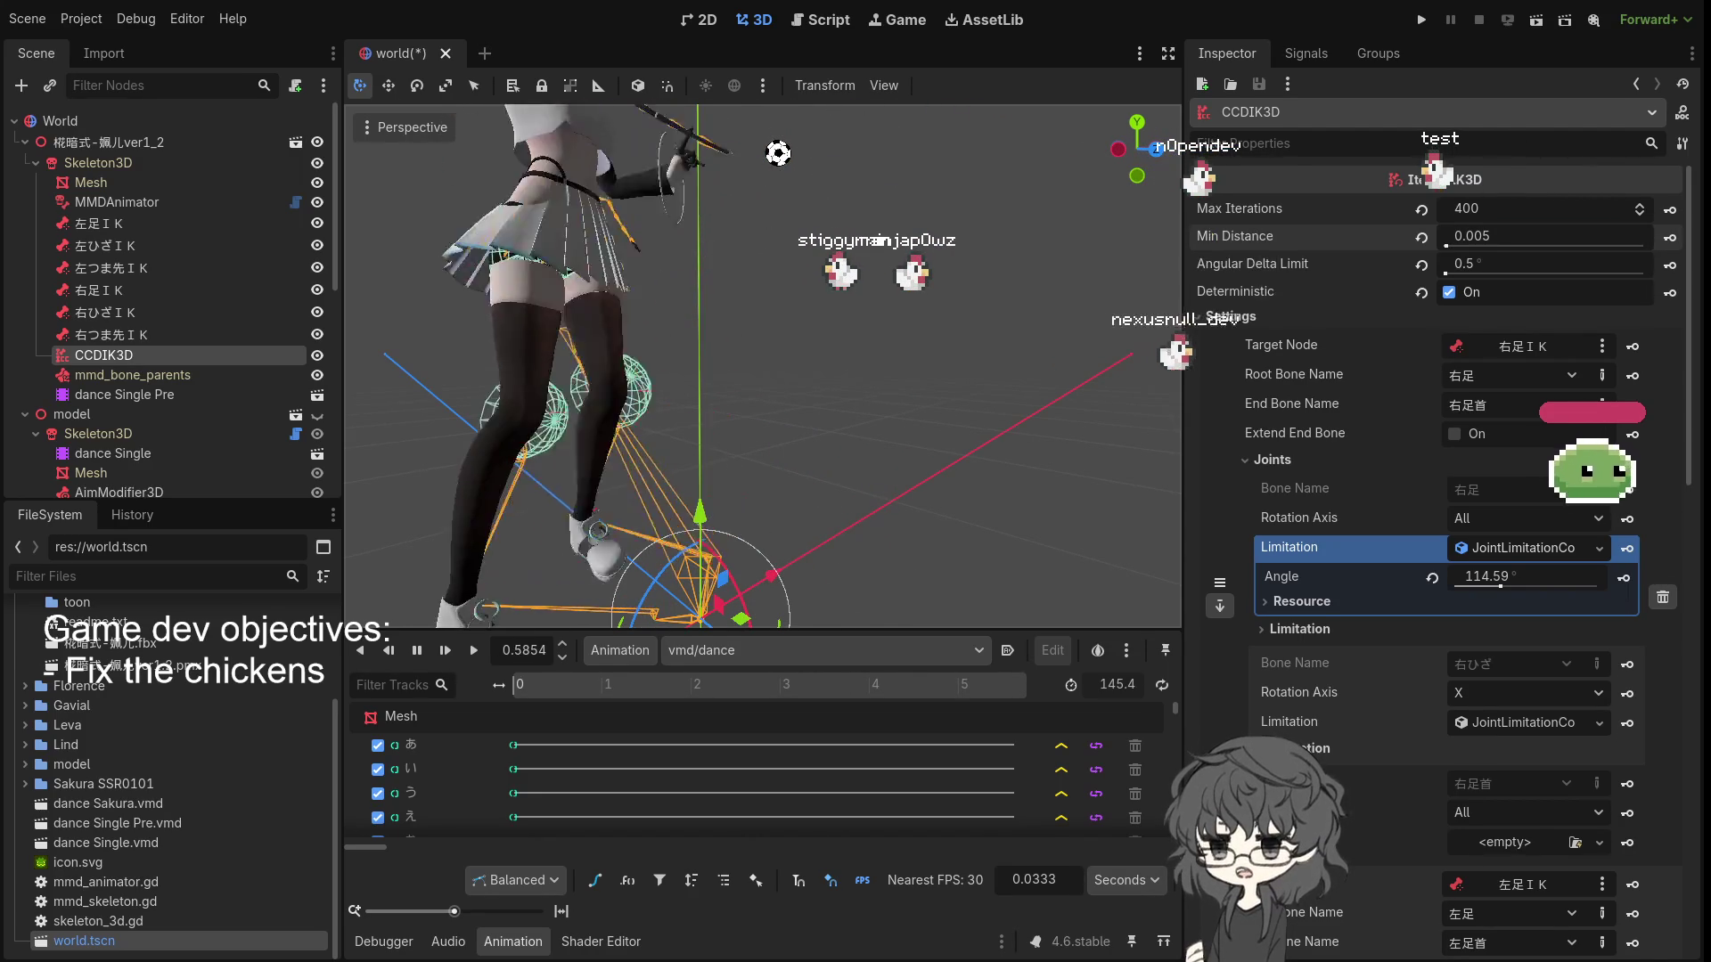
click(945, 532)
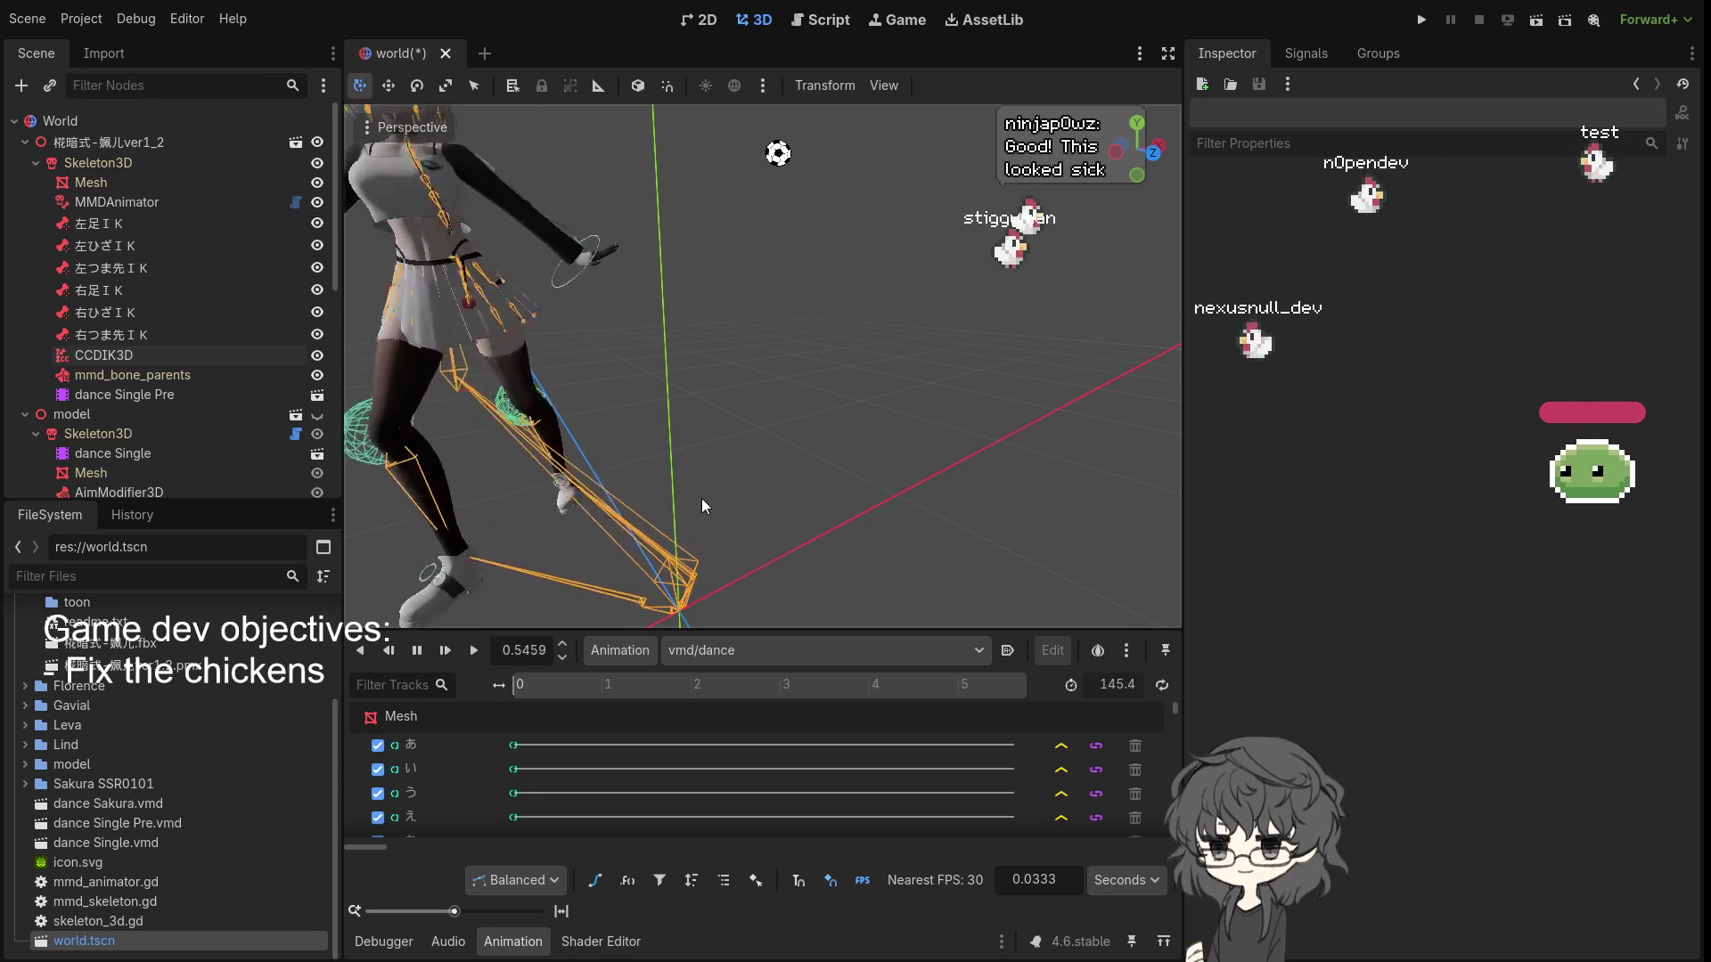
scroll(702, 499, down, 5)
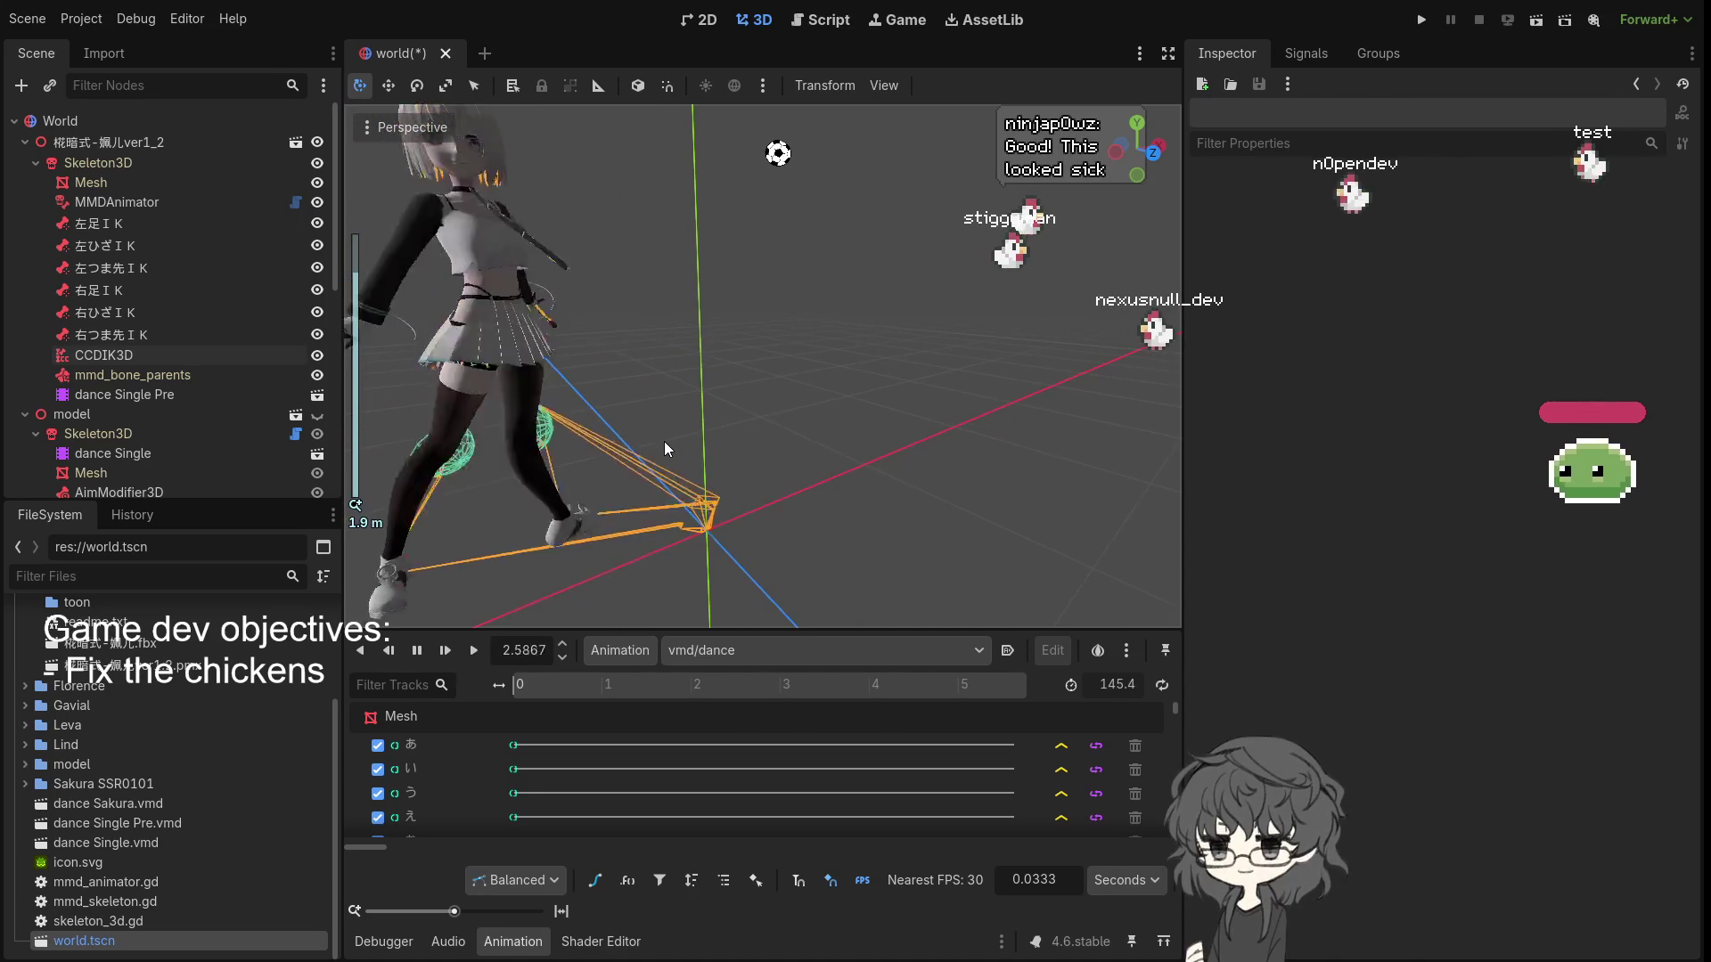
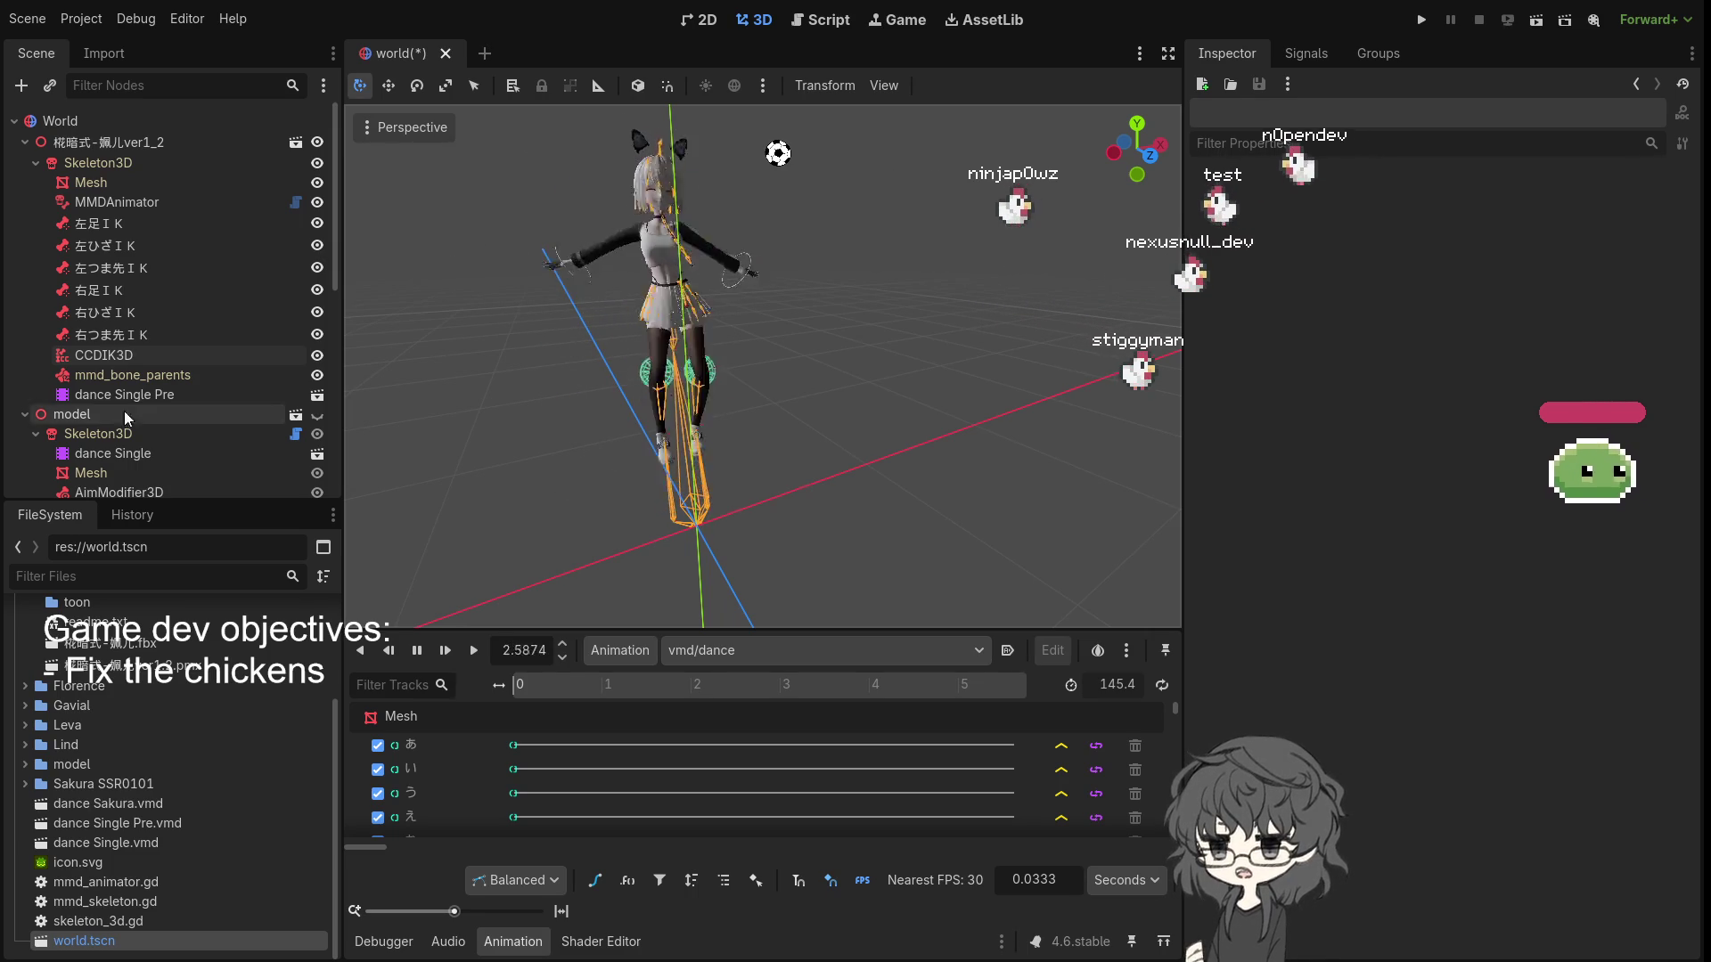
- Set the CCDIK3D solver's Max Iterations to 40 and Angular Delta Limit to 2.5°
click(115, 356)
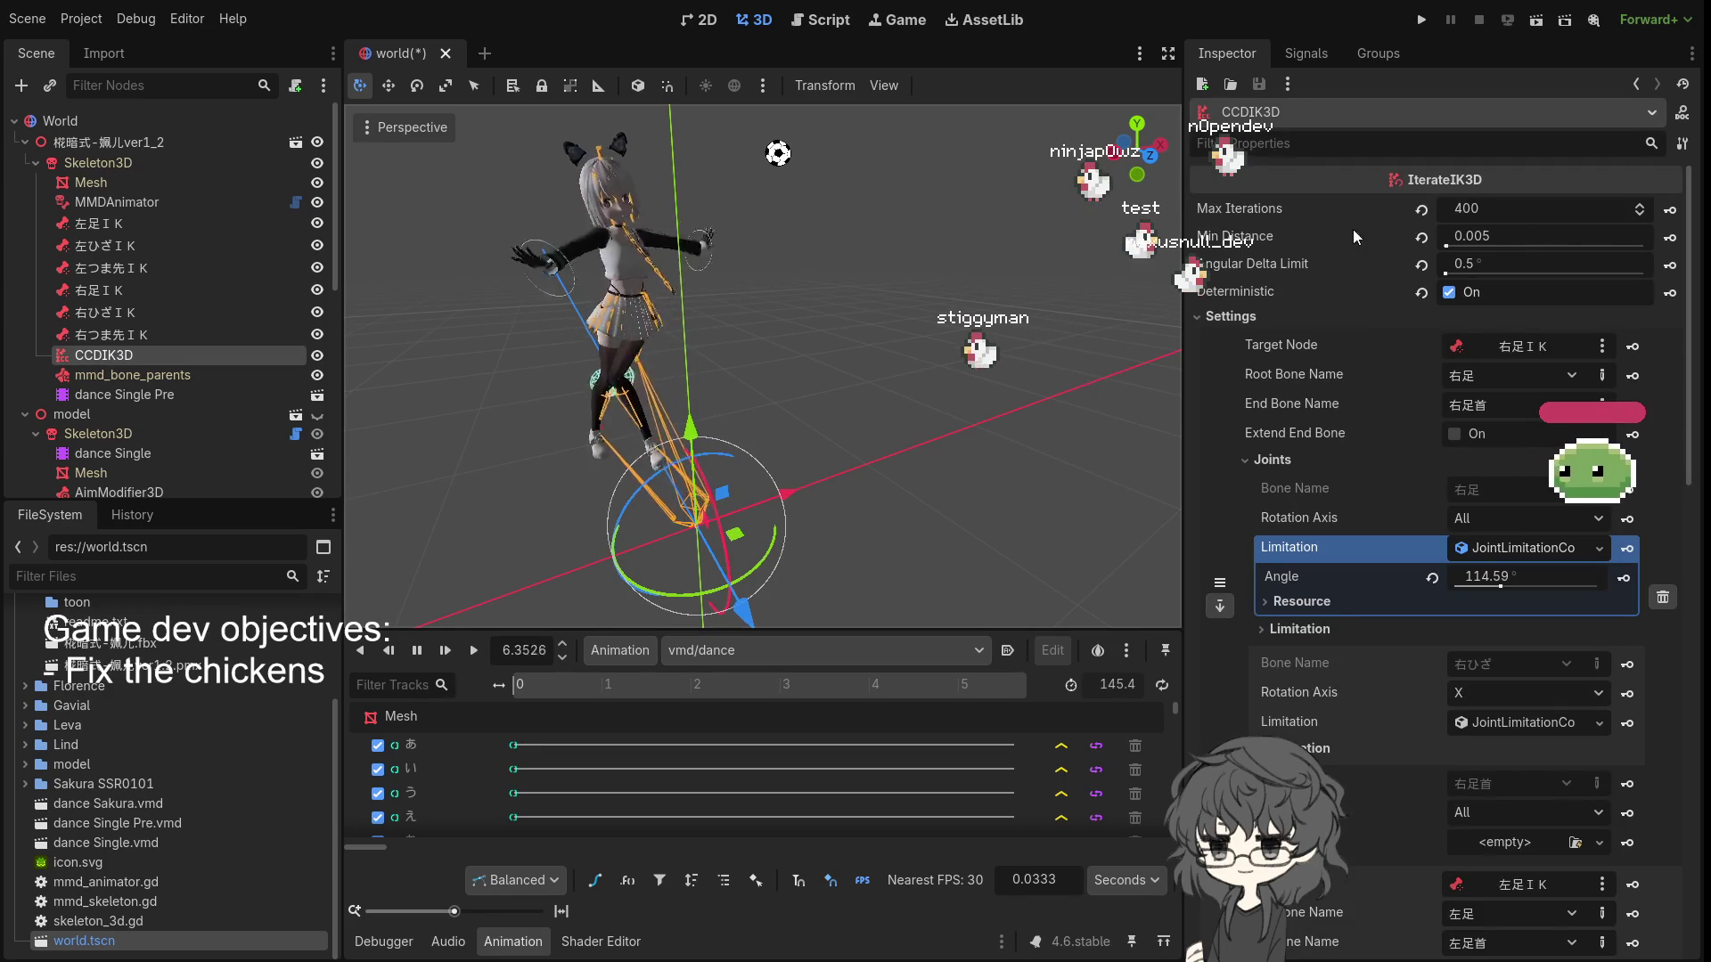
click(1513, 211)
text(40)
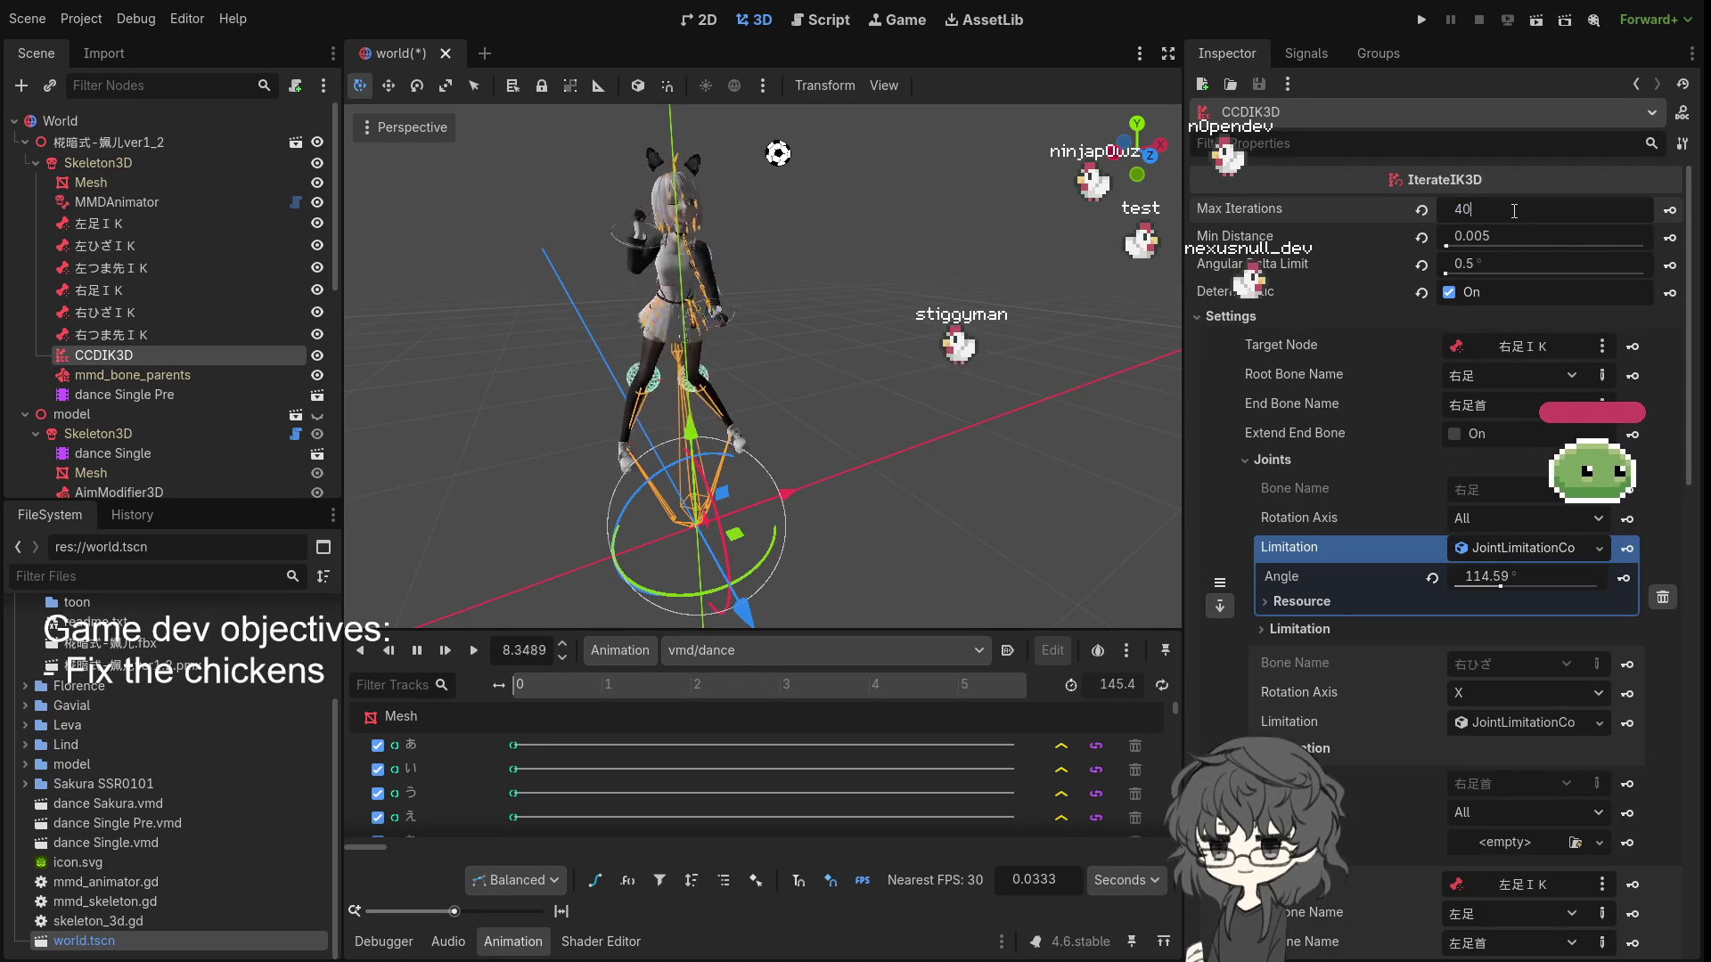
click(1495, 261)
text(2.5)
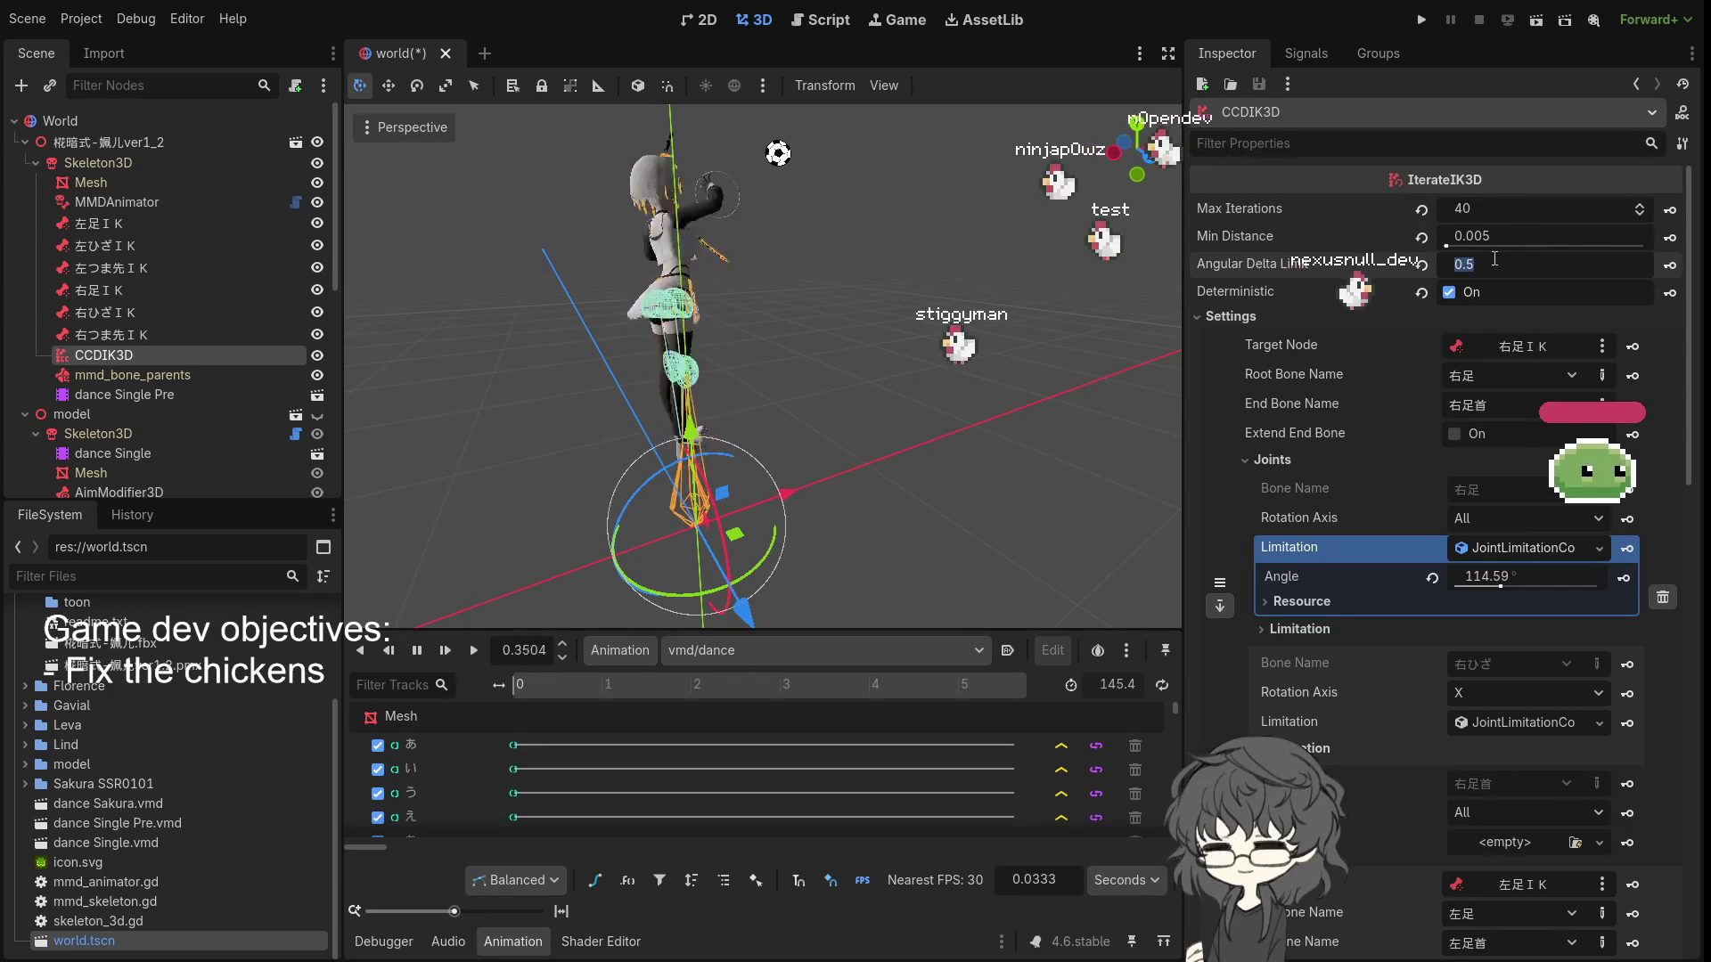
key(Return)
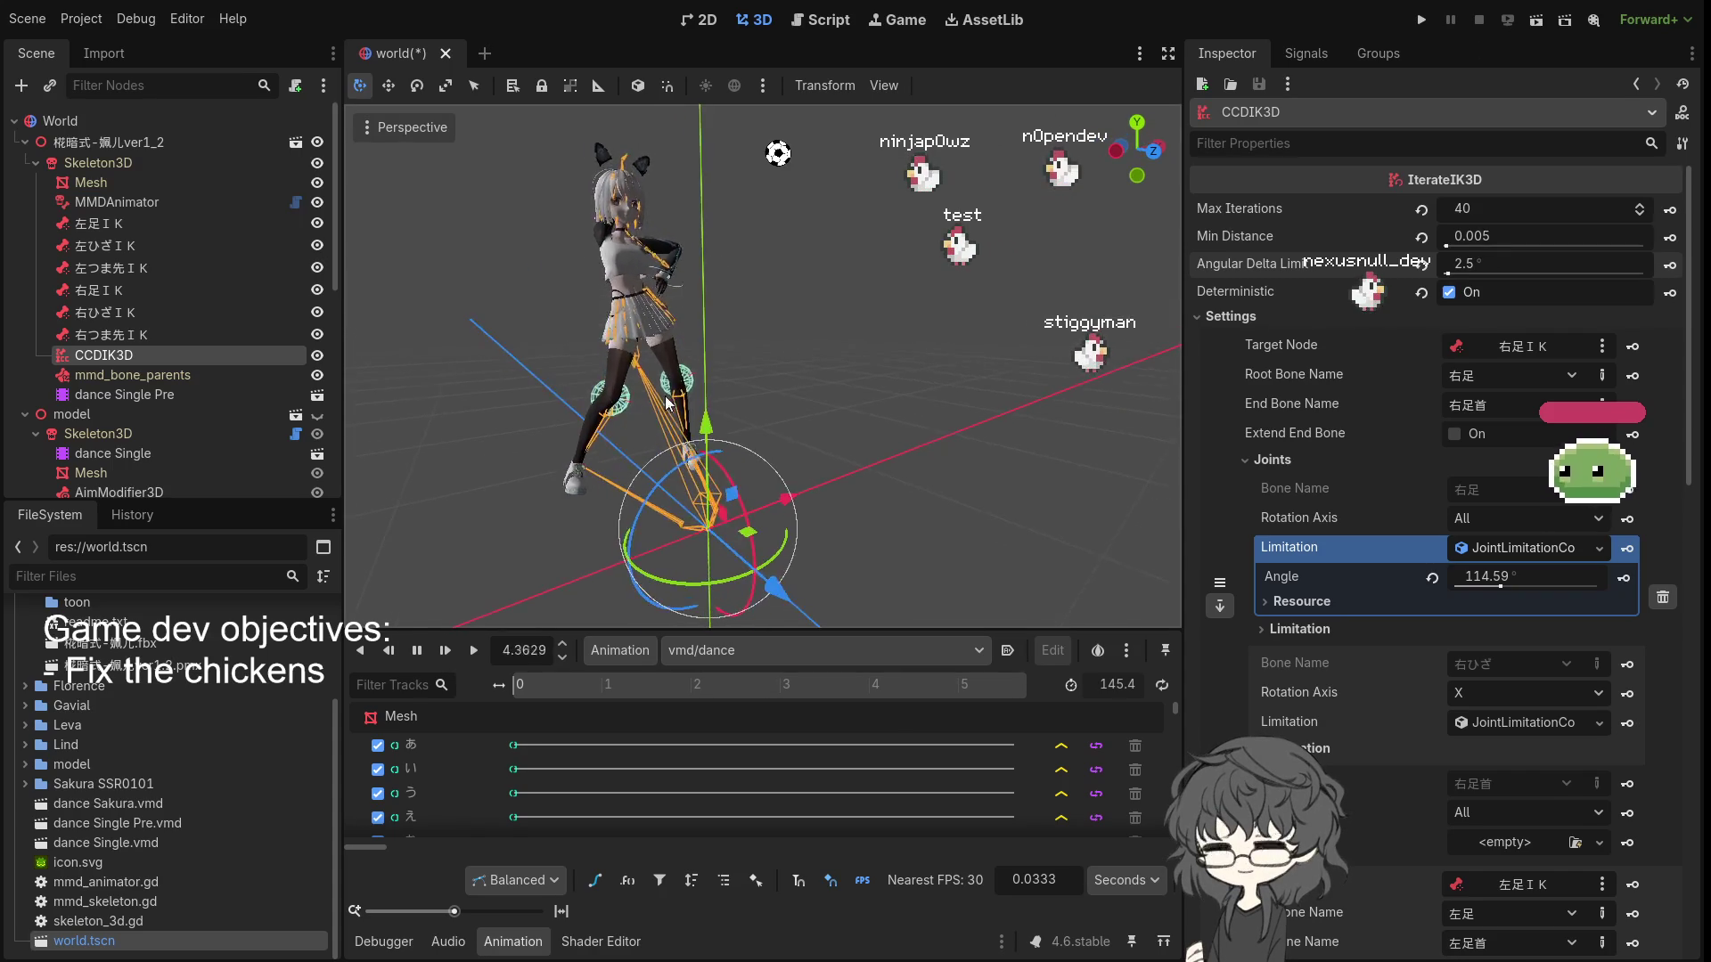
- Replay the dance from the beginning, then hide the first character
scroll(506, 436, up, 3)
click(474, 653)
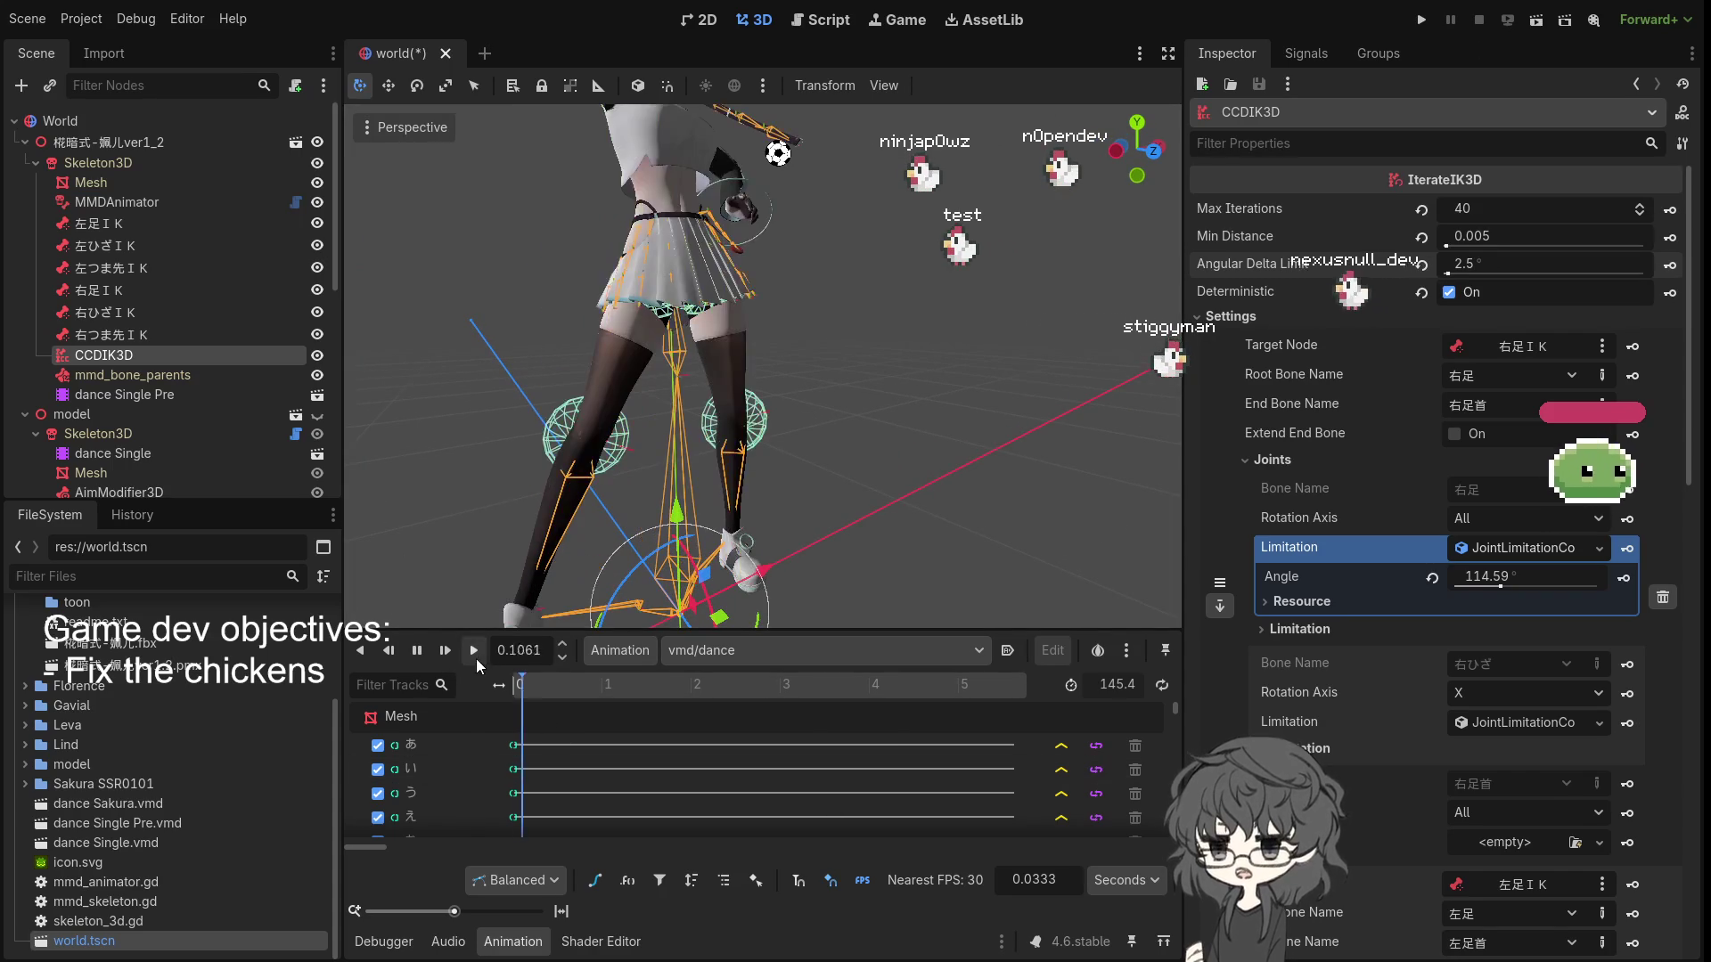
scroll(702, 452, down, 3)
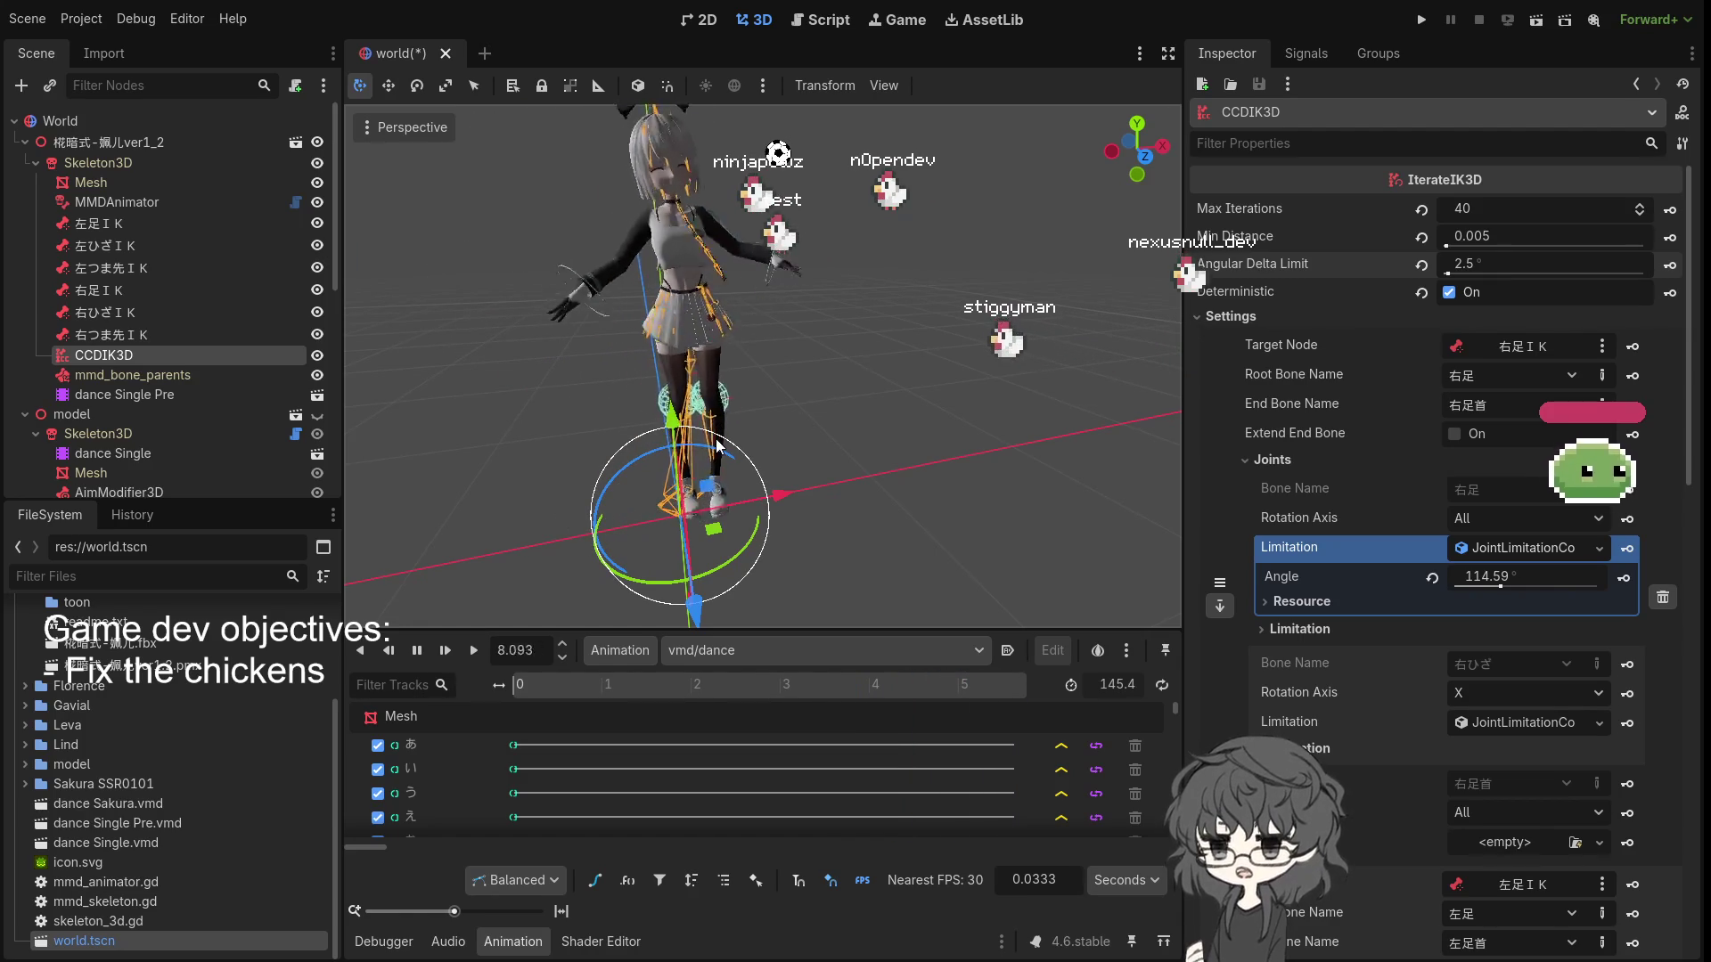
click(317, 143)
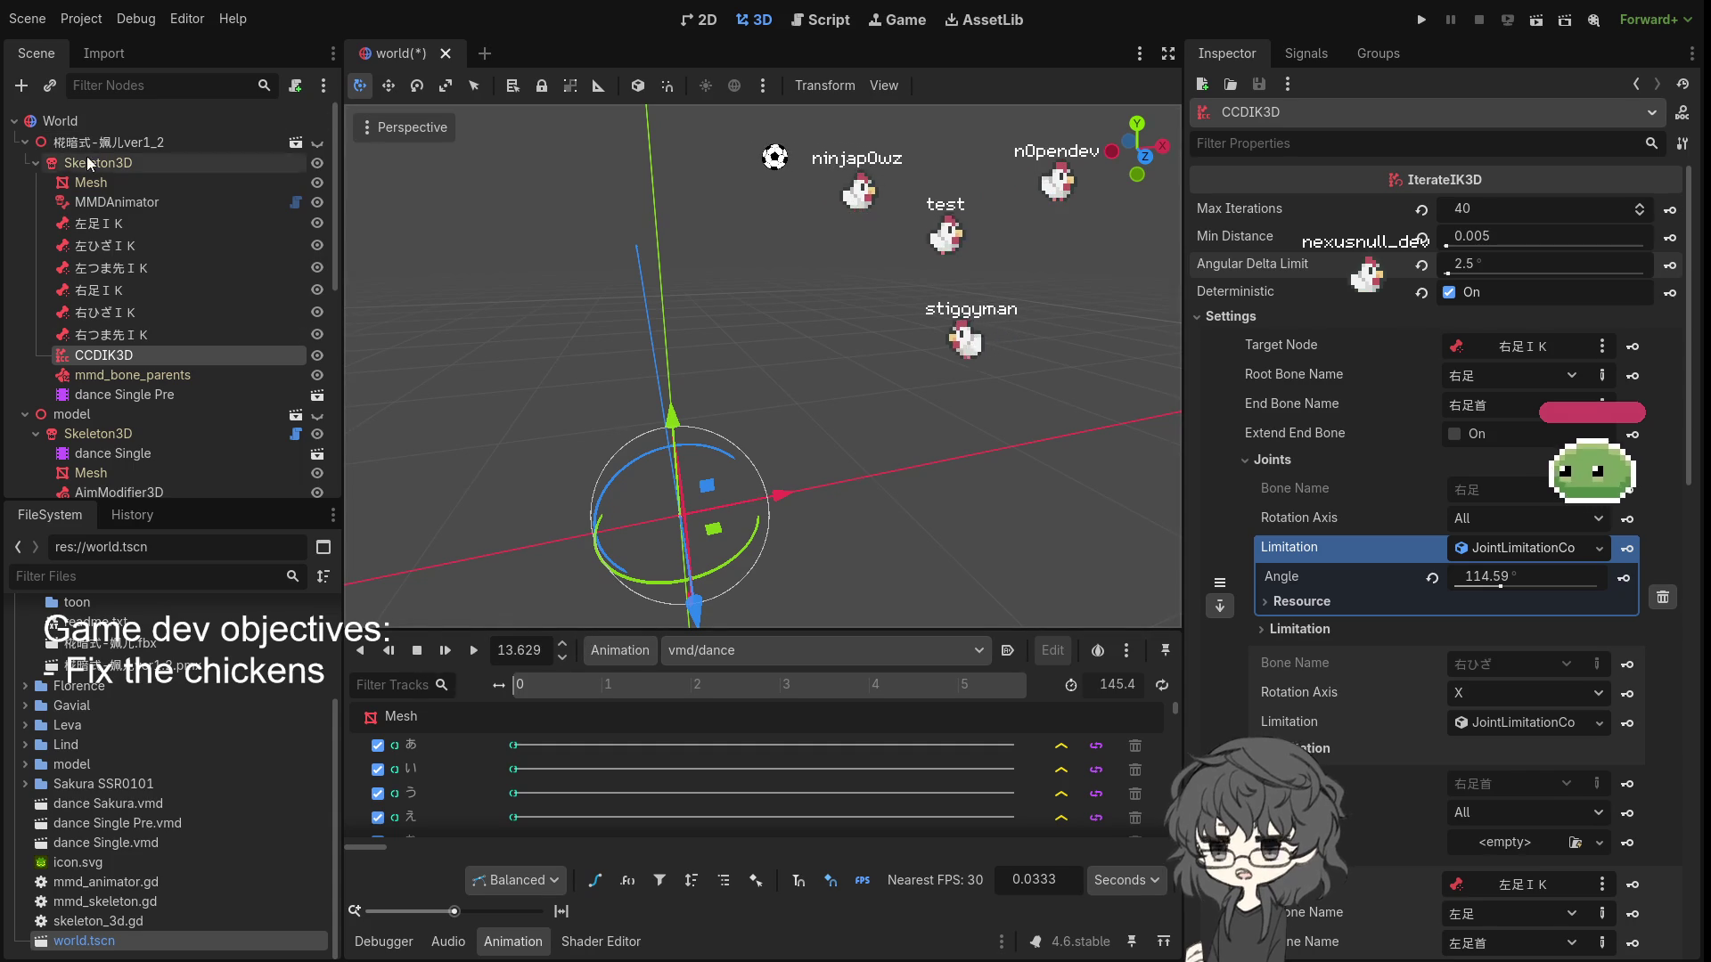
- Collapse the first character and model nodes, then show and expand the Sakura character
click(21, 144)
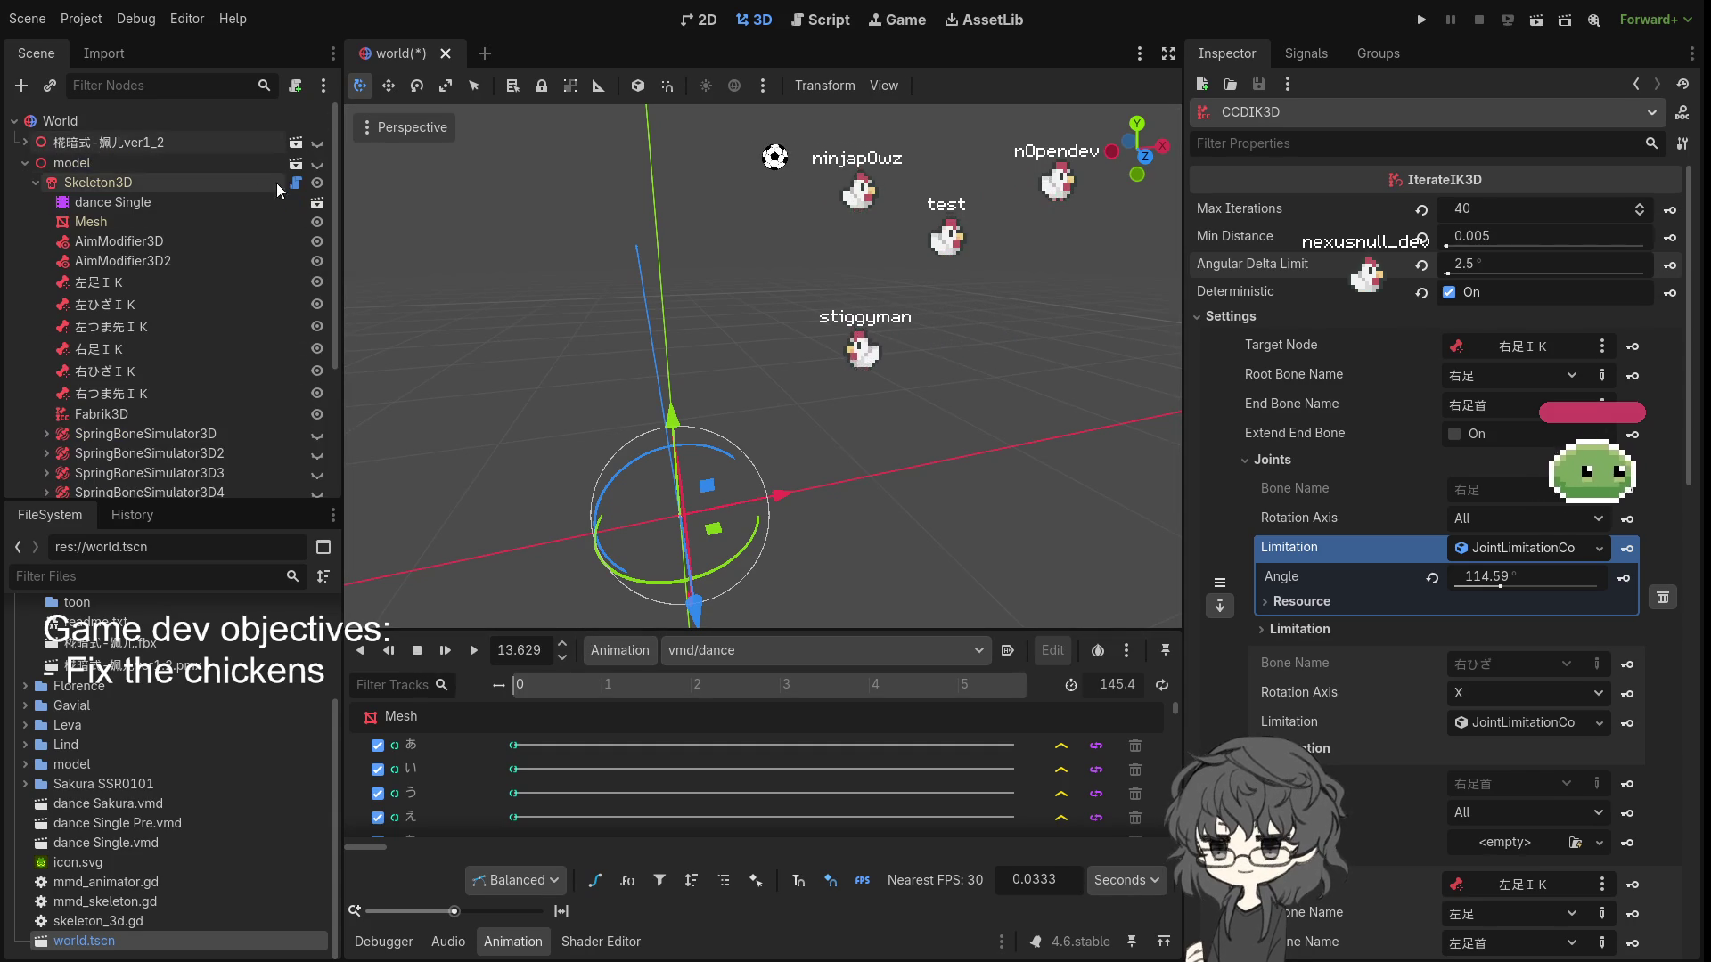
click(26, 163)
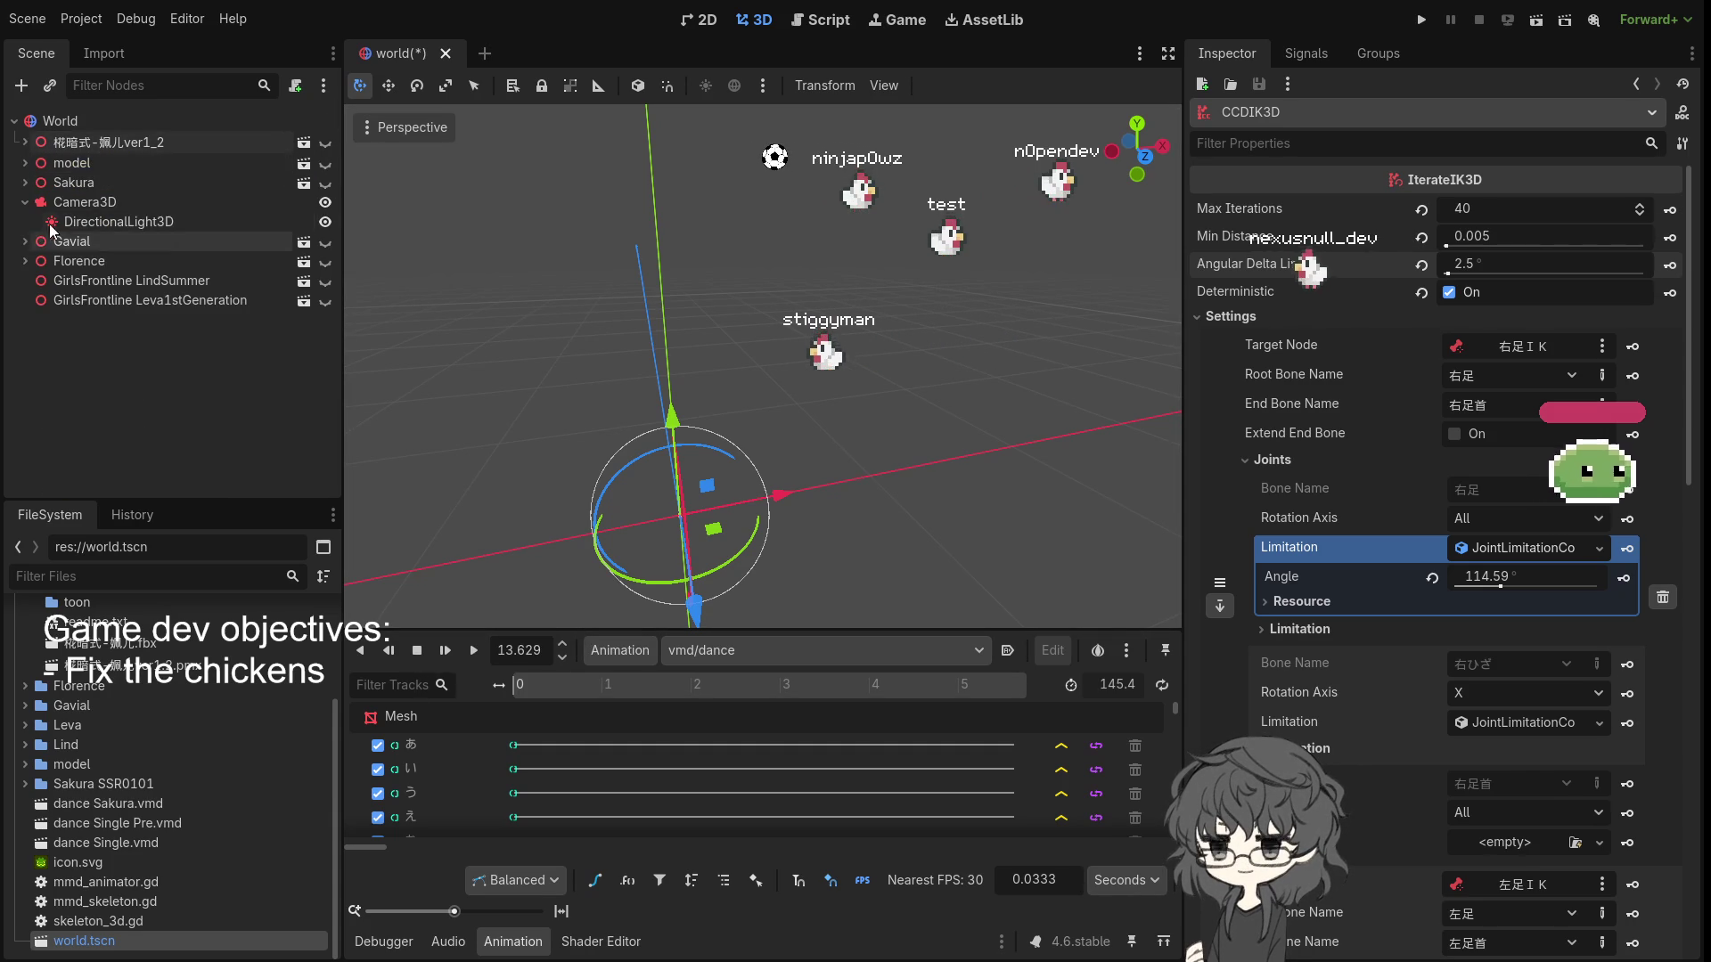
click(326, 185)
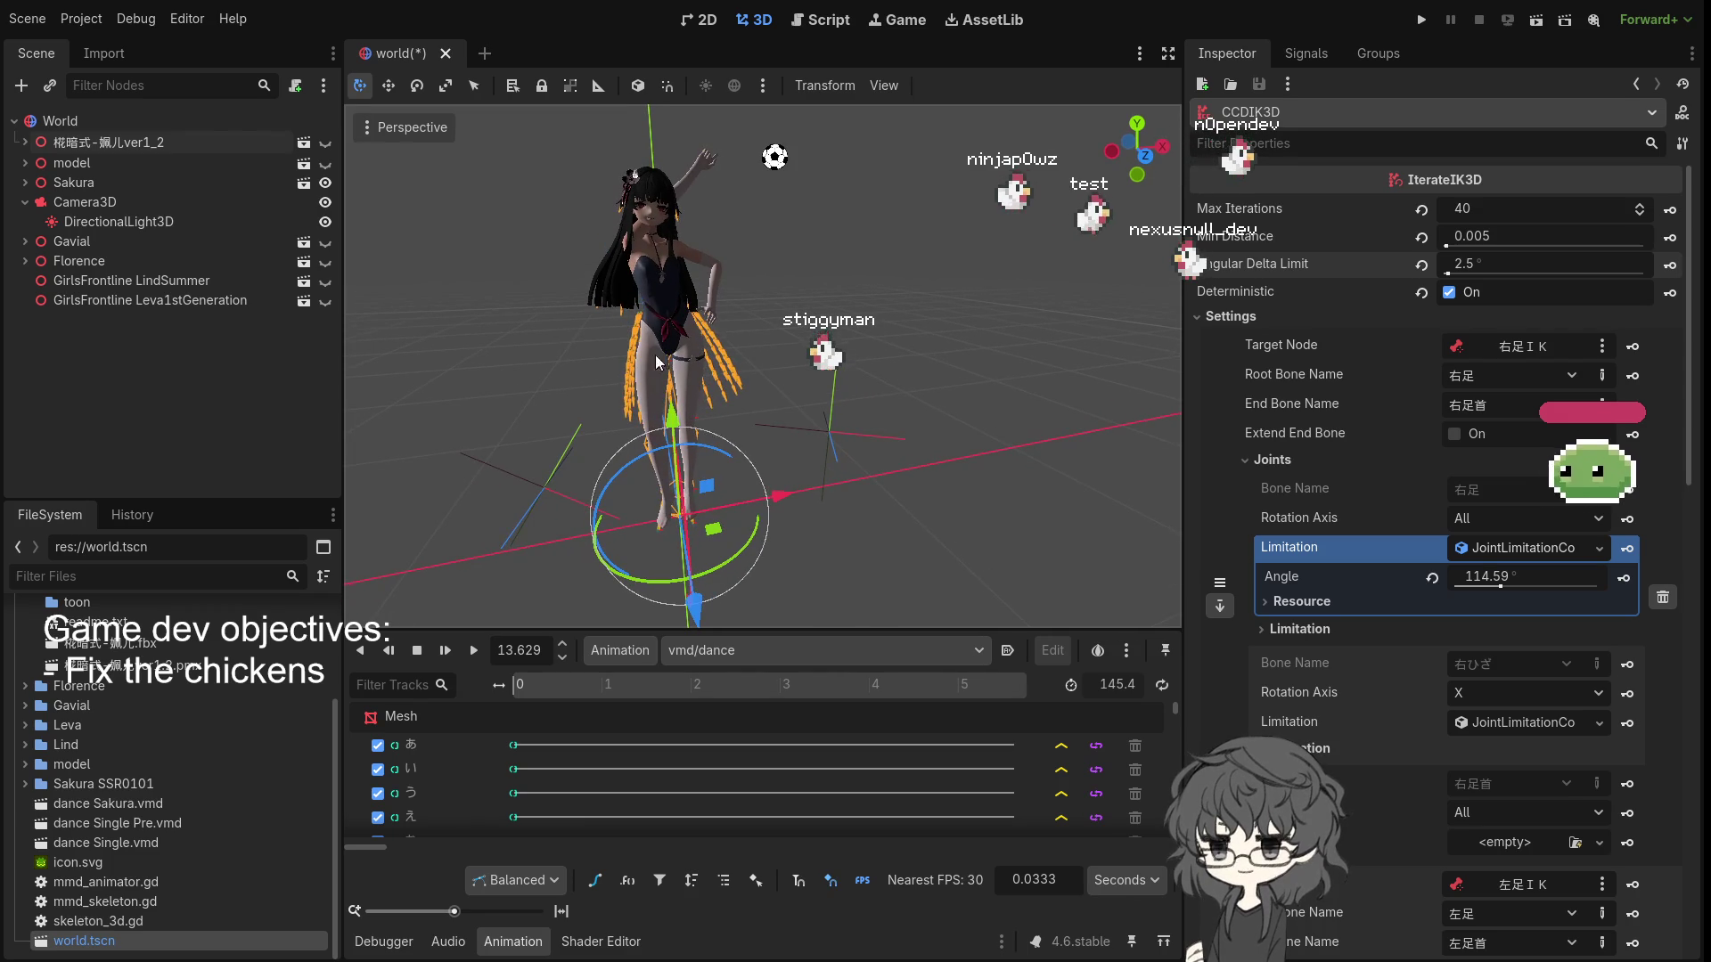
click(25, 182)
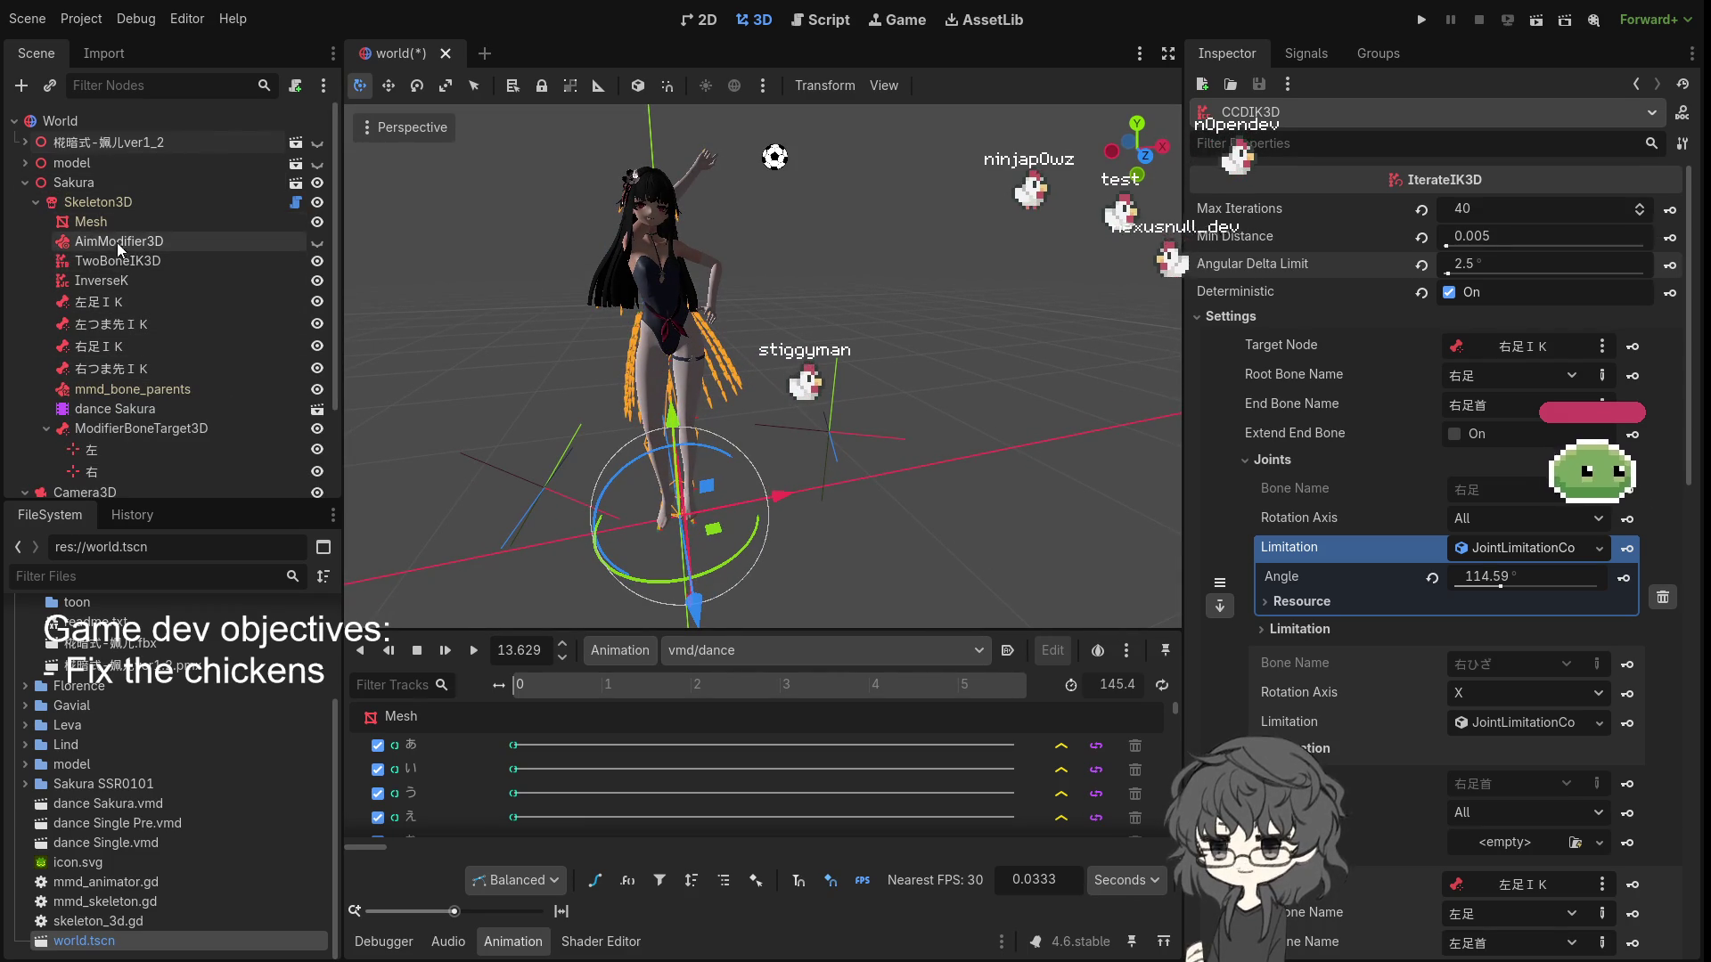
- Orbit around the Sakura dancer, inspect the marker beside her, then clear the selection
mouse_move(704, 606)
mouse_down()
mouse_move(636, 470)
mouse_move(604, 596)
mouse_up()
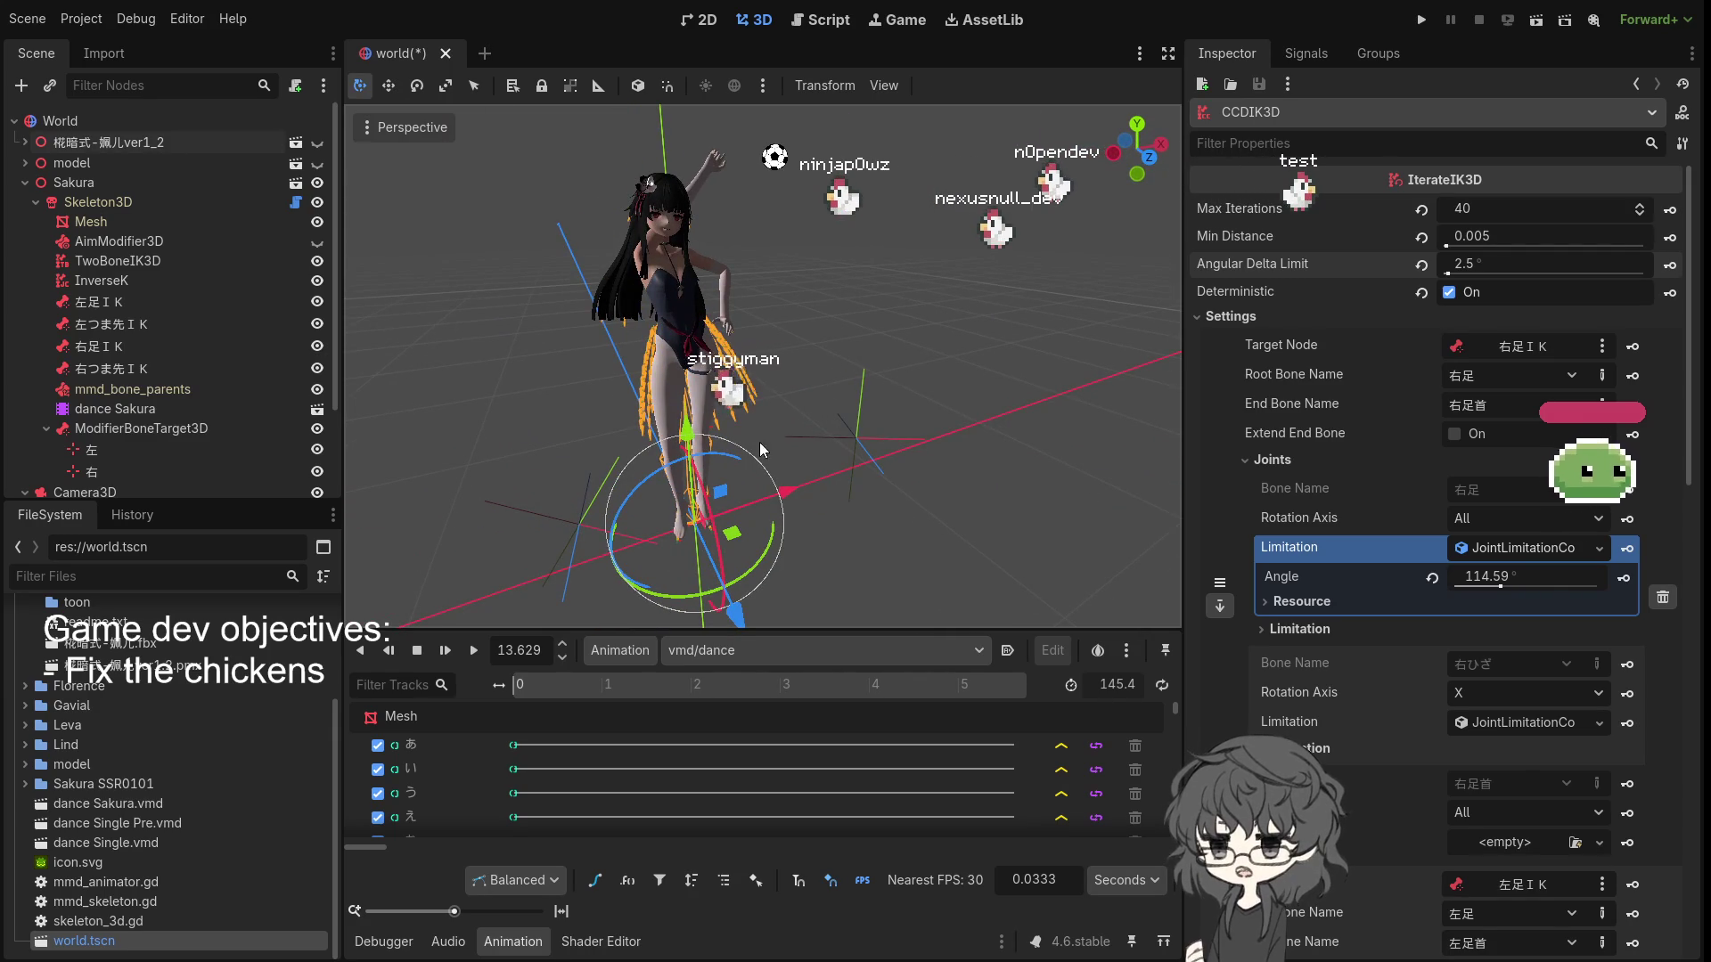
mouse_move(832, 484)
mouse_down()
mouse_move(1005, 429)
mouse_move(938, 484)
mouse_move(803, 474)
mouse_up()
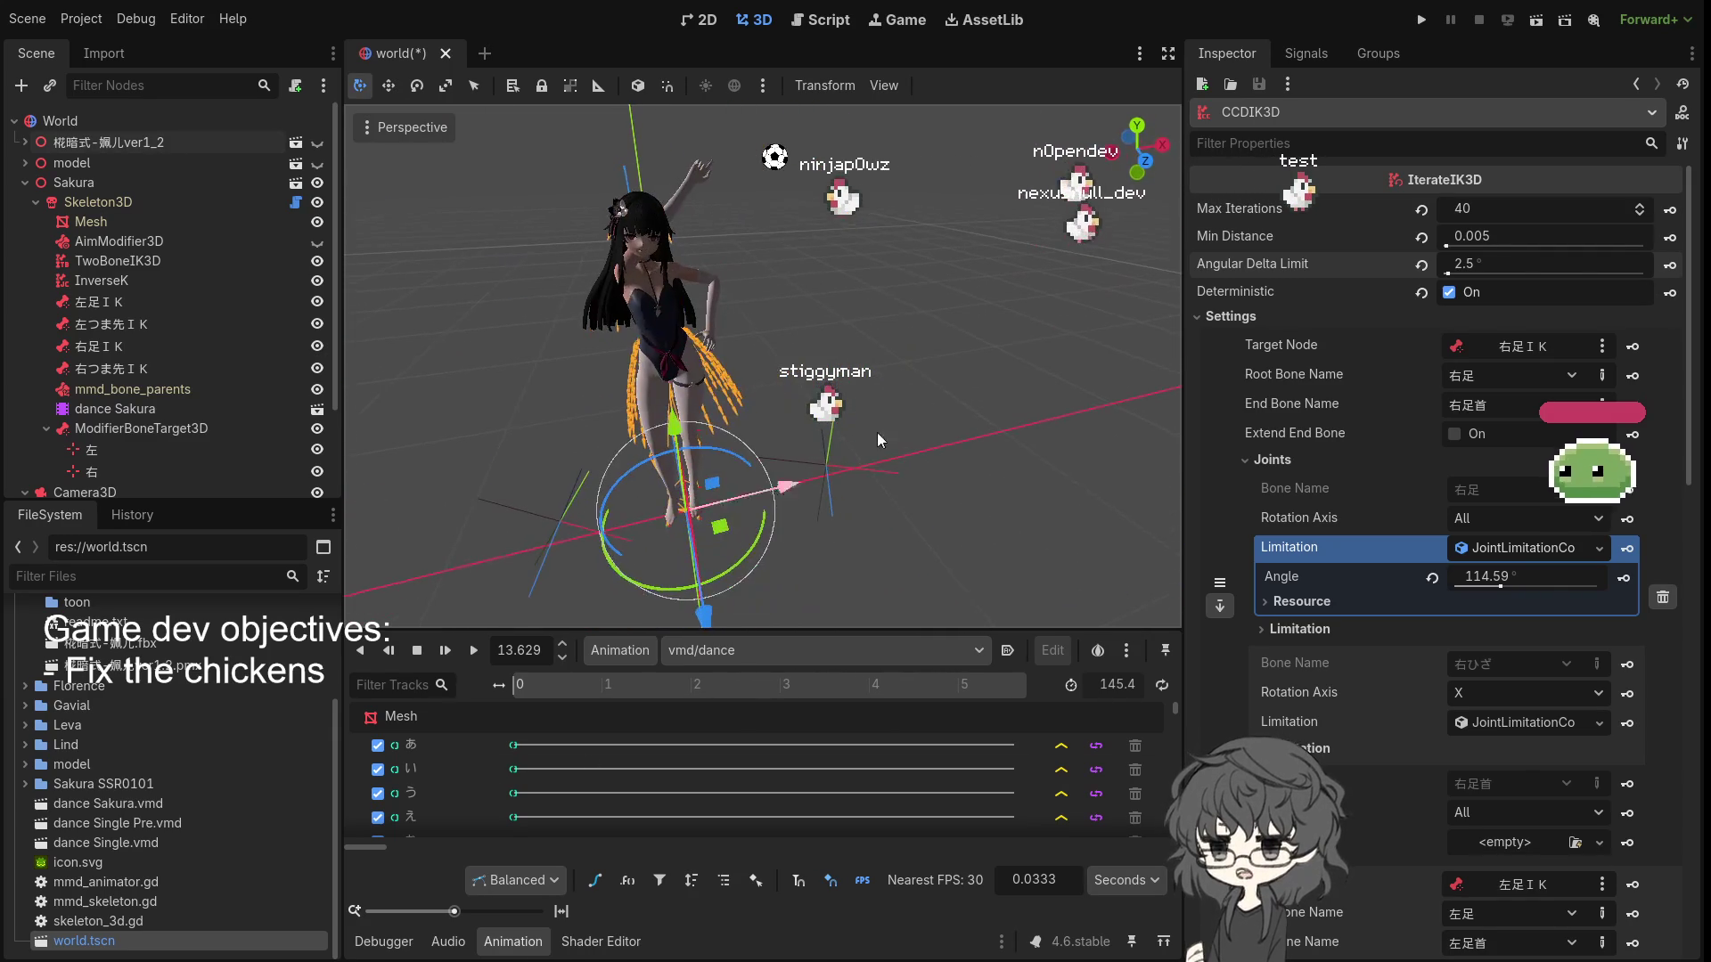
click(829, 459)
click(501, 435)
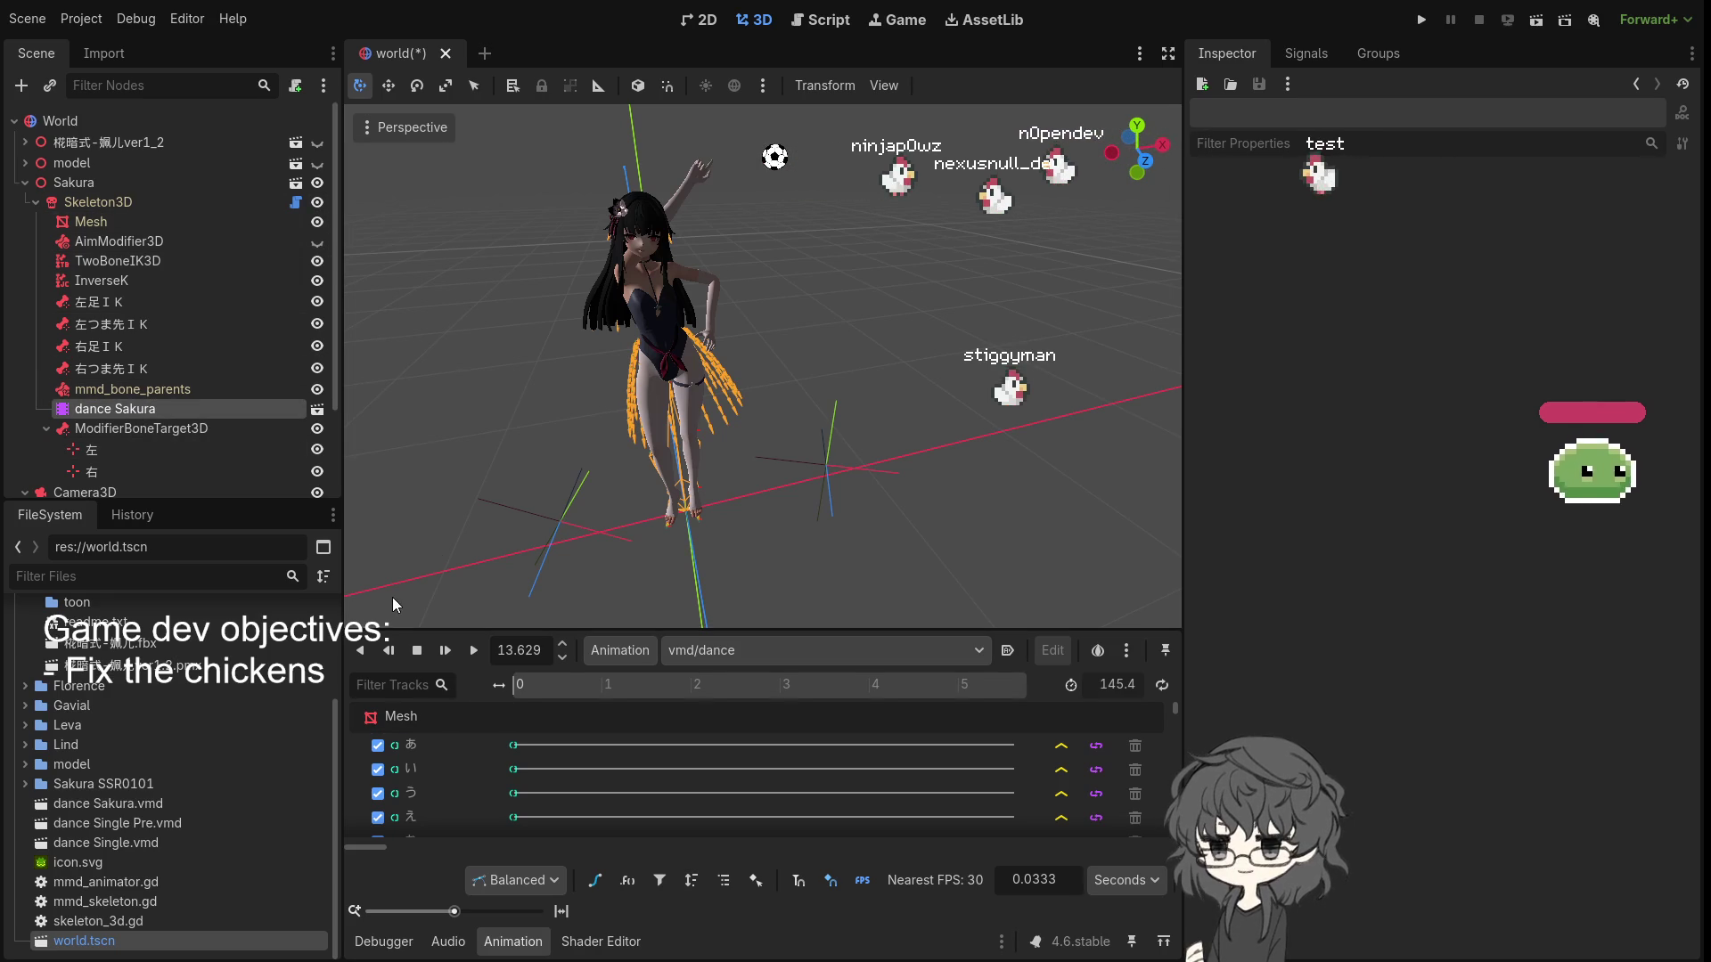
- Select the dance Sakura AnimationPlayer and restart the vmd/dance animation from the beginning
click(474, 653)
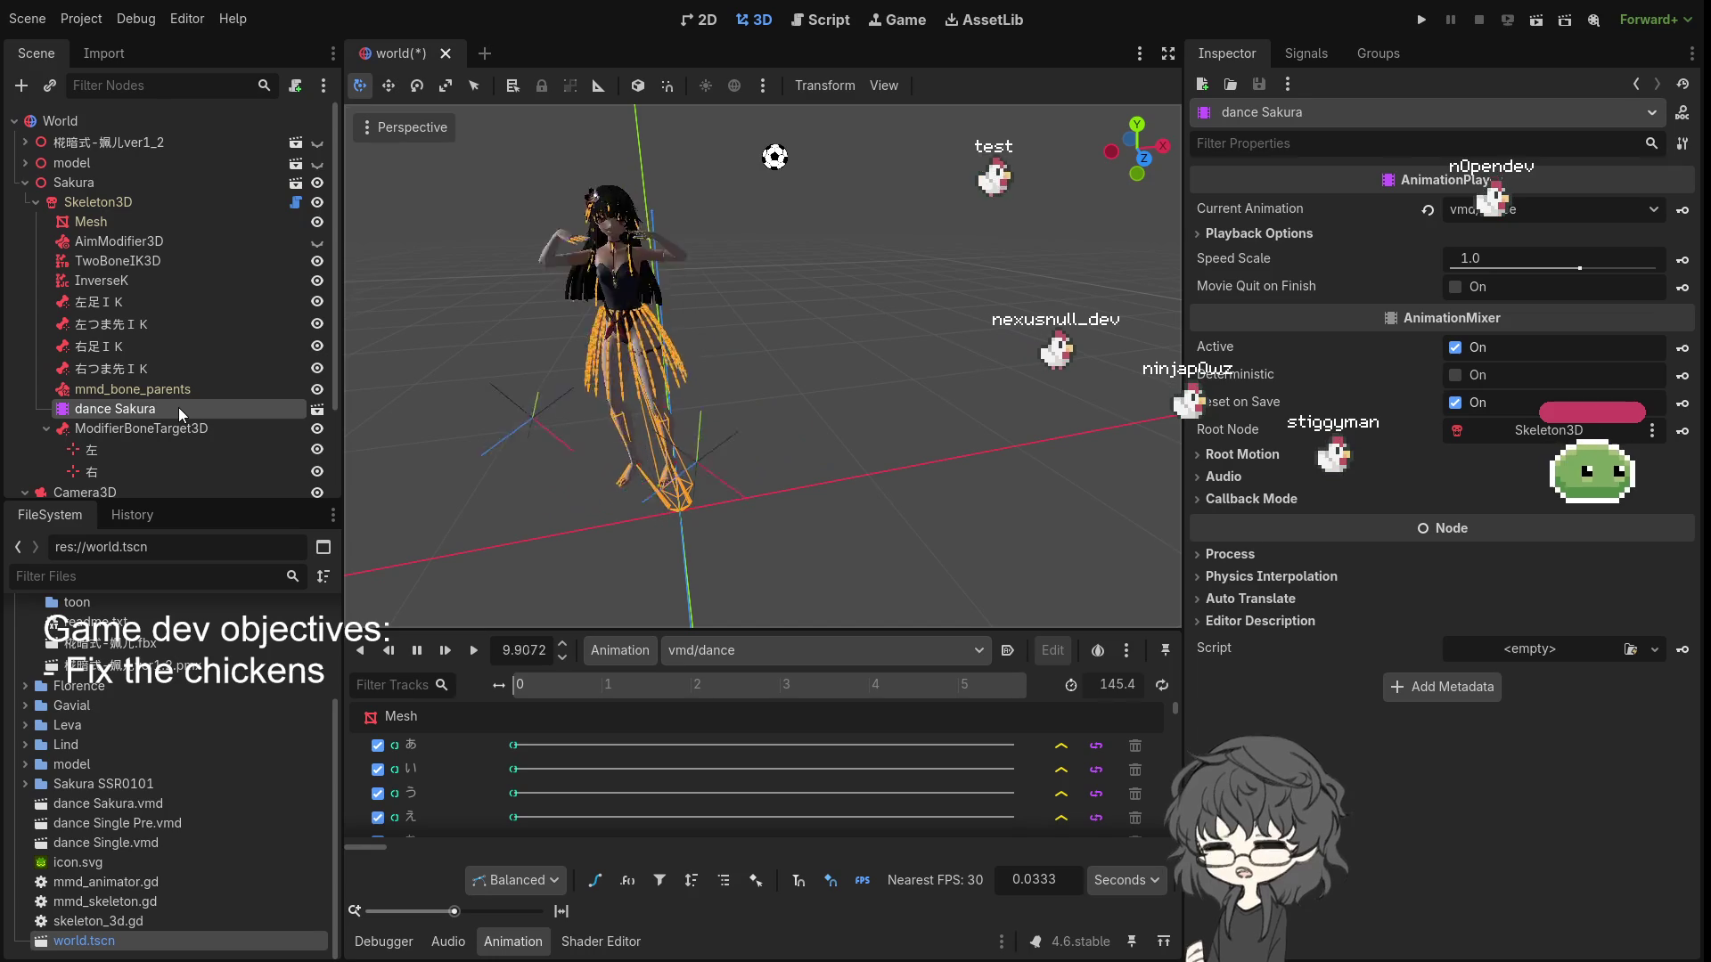
click(178, 408)
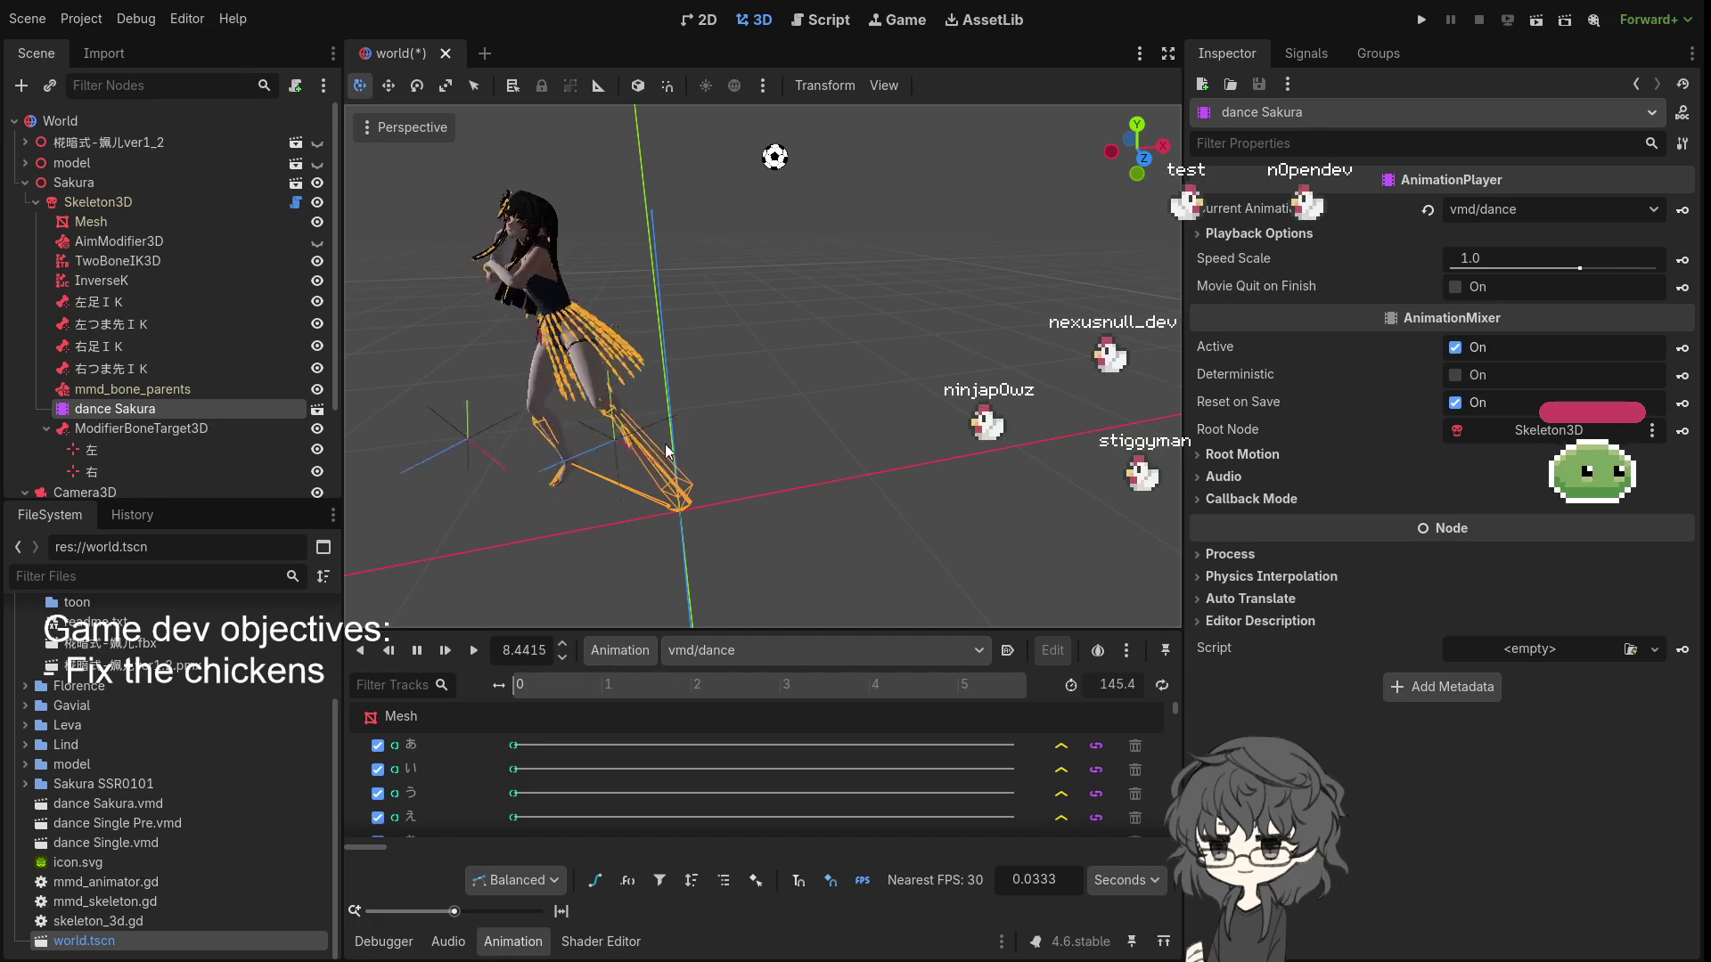
key(shift+d)
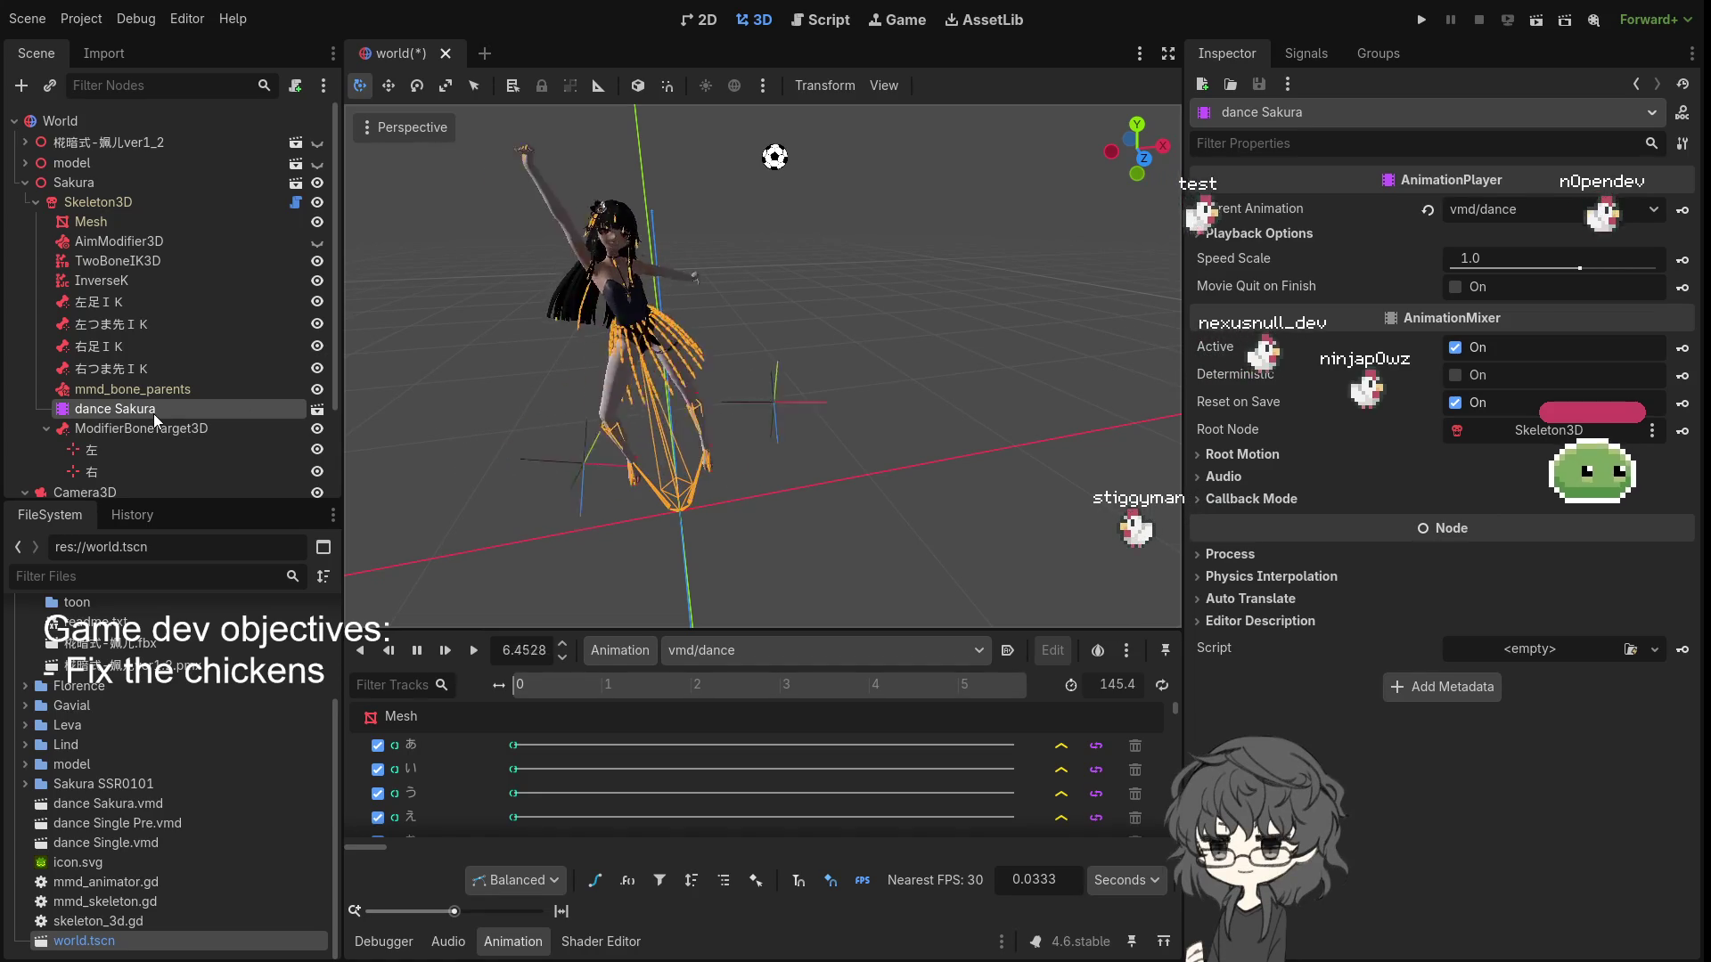
mouse_move(788, 389)
mouse_down()
mouse_move(772, 474)
mouse_move(863, 448)
mouse_move(715, 553)
mouse_move(741, 564)
mouse_move(713, 448)
mouse_move(643, 401)
mouse_up()
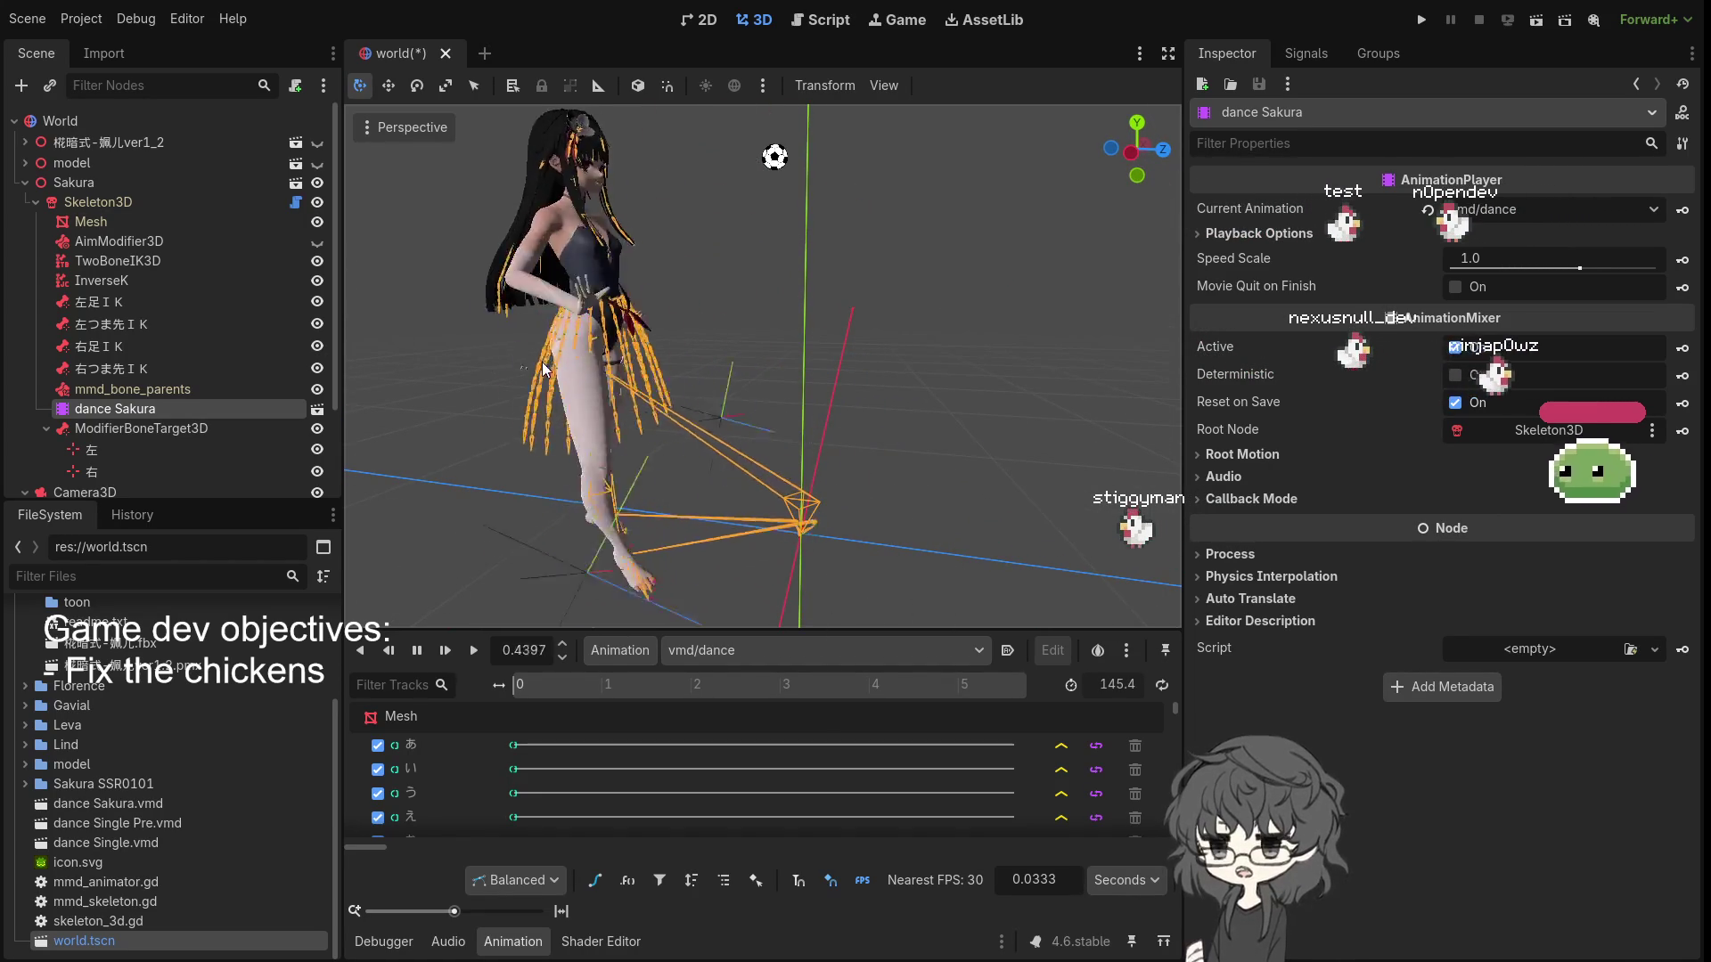
scroll(713, 516, down, 5)
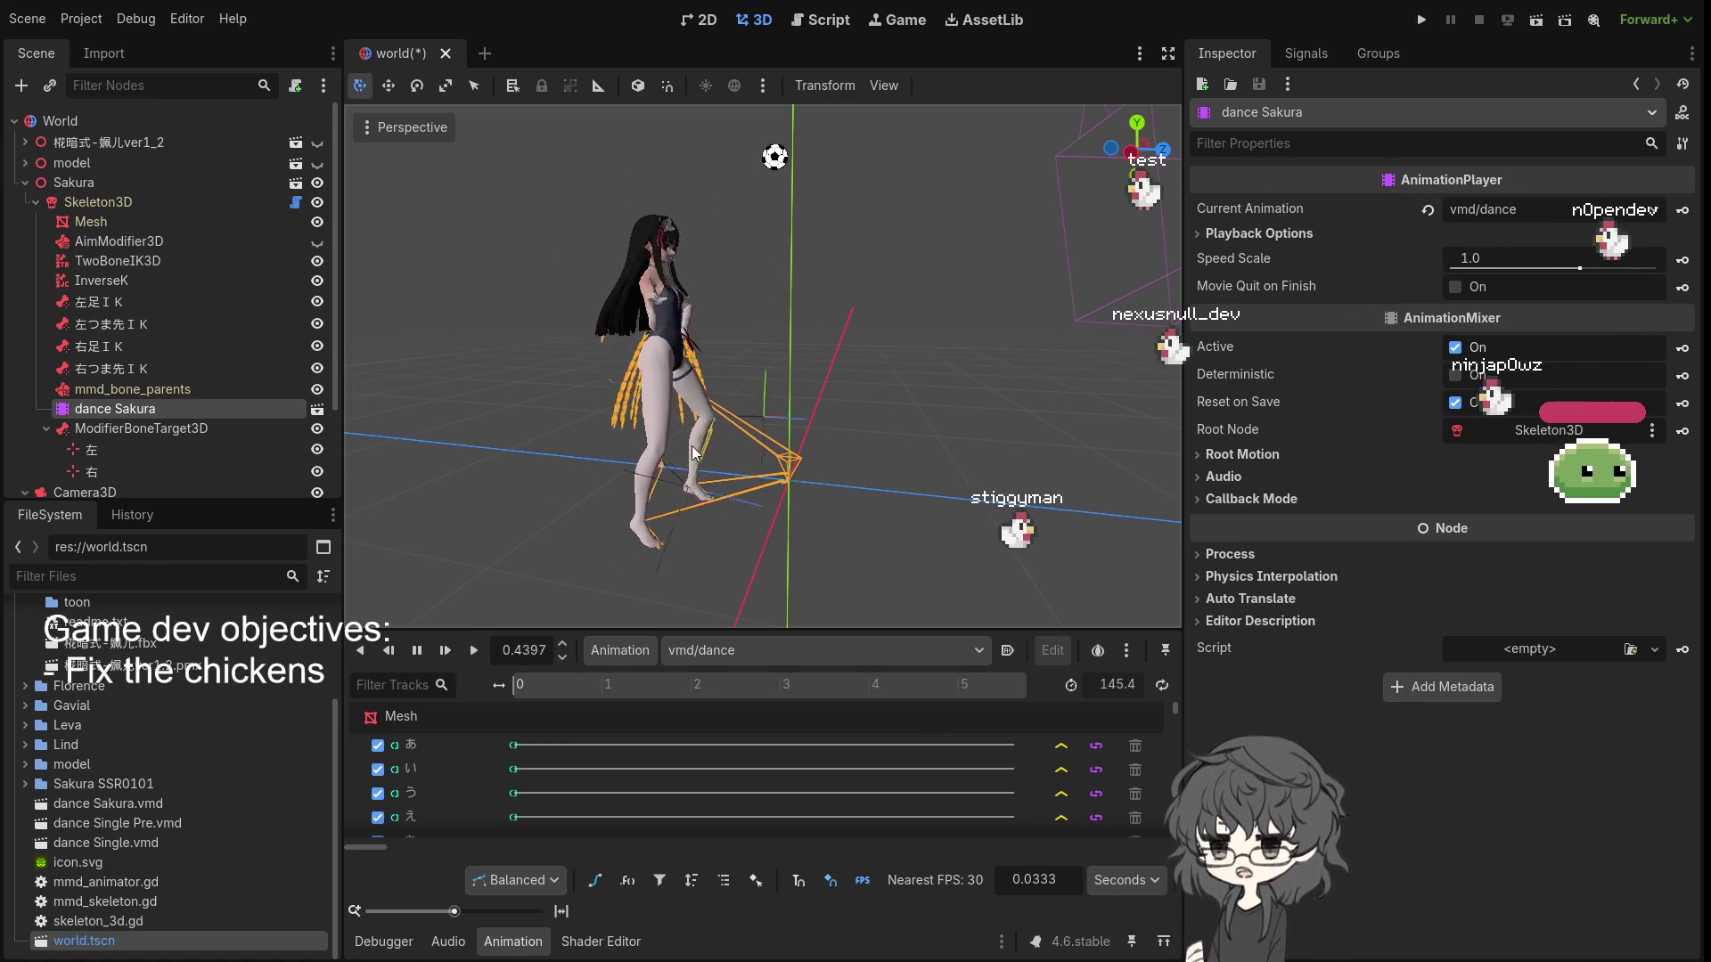
mouse_move(640, 484)
mouse_down()
mouse_move(608, 498)
mouse_move(670, 471)
mouse_move(725, 476)
mouse_up()
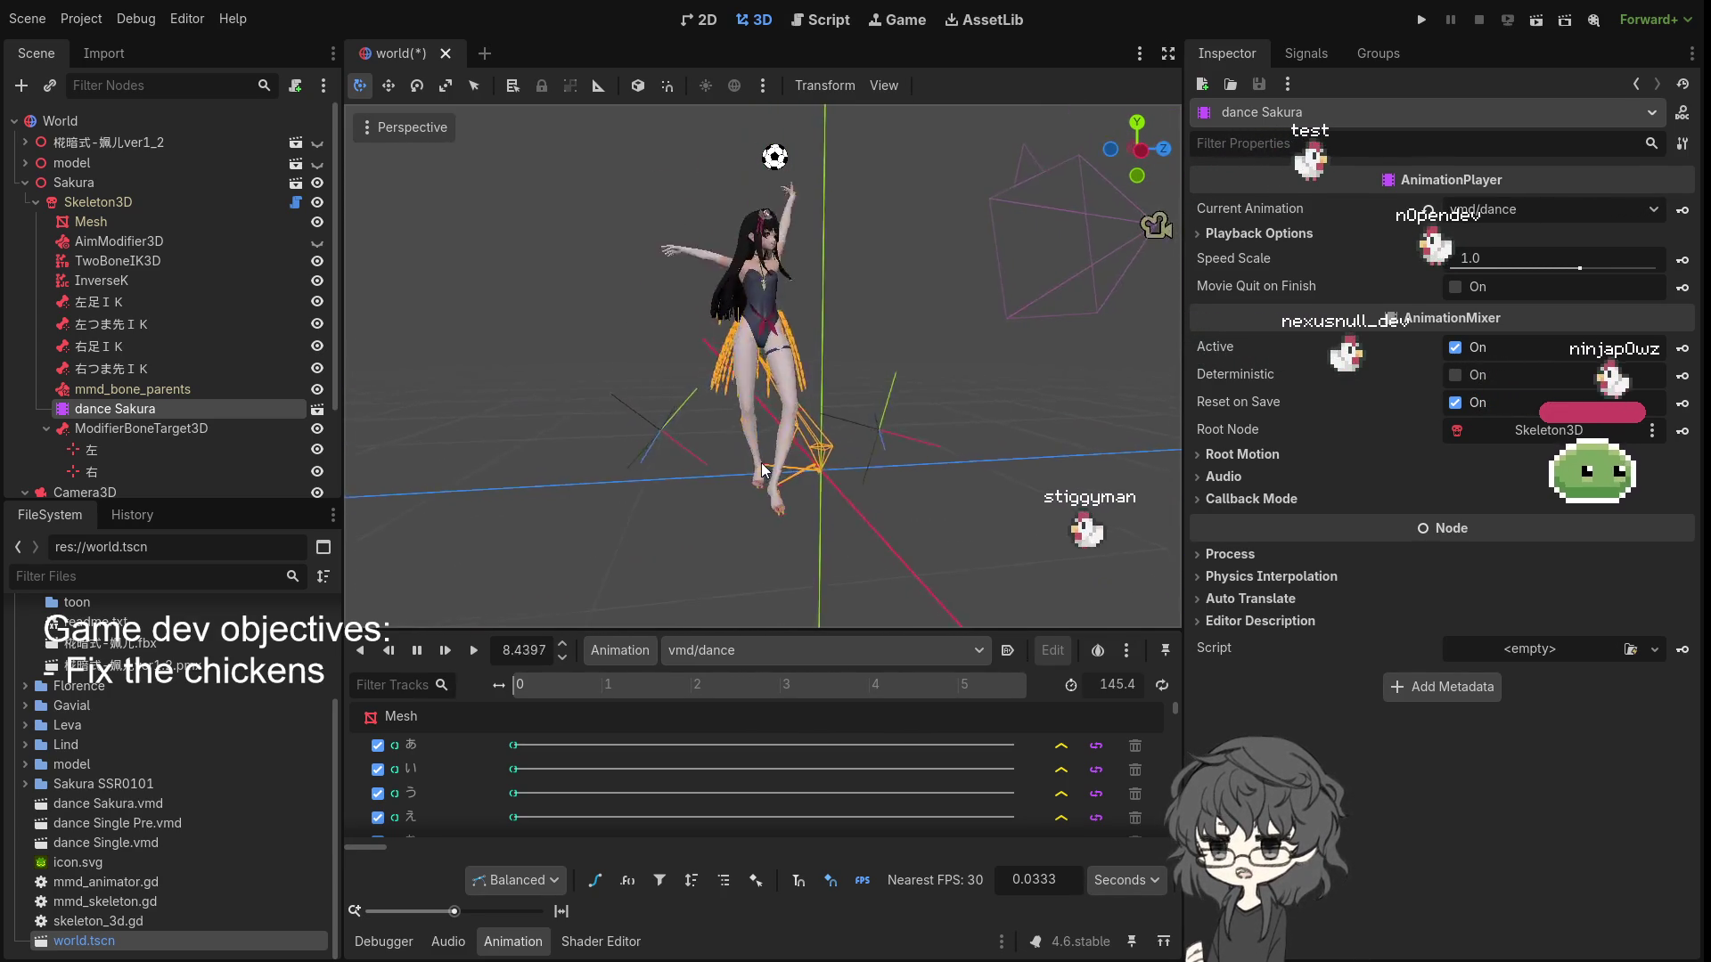
drag(762, 470, 684, 485)
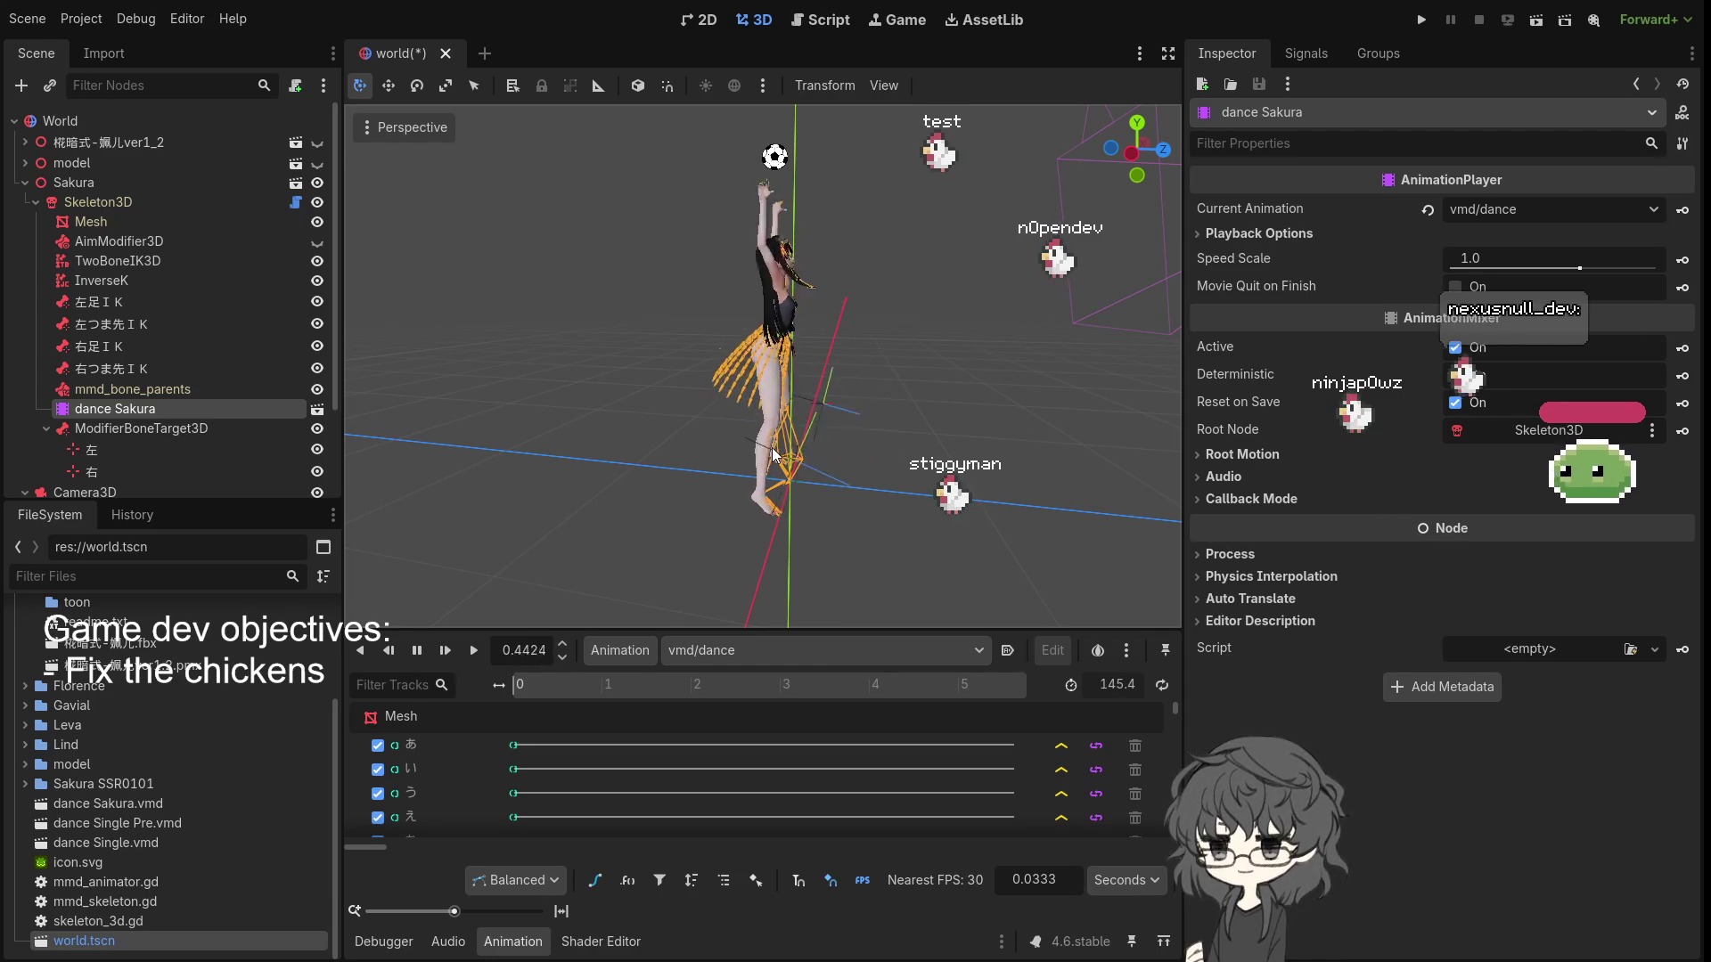
scroll(824, 459, up, 5)
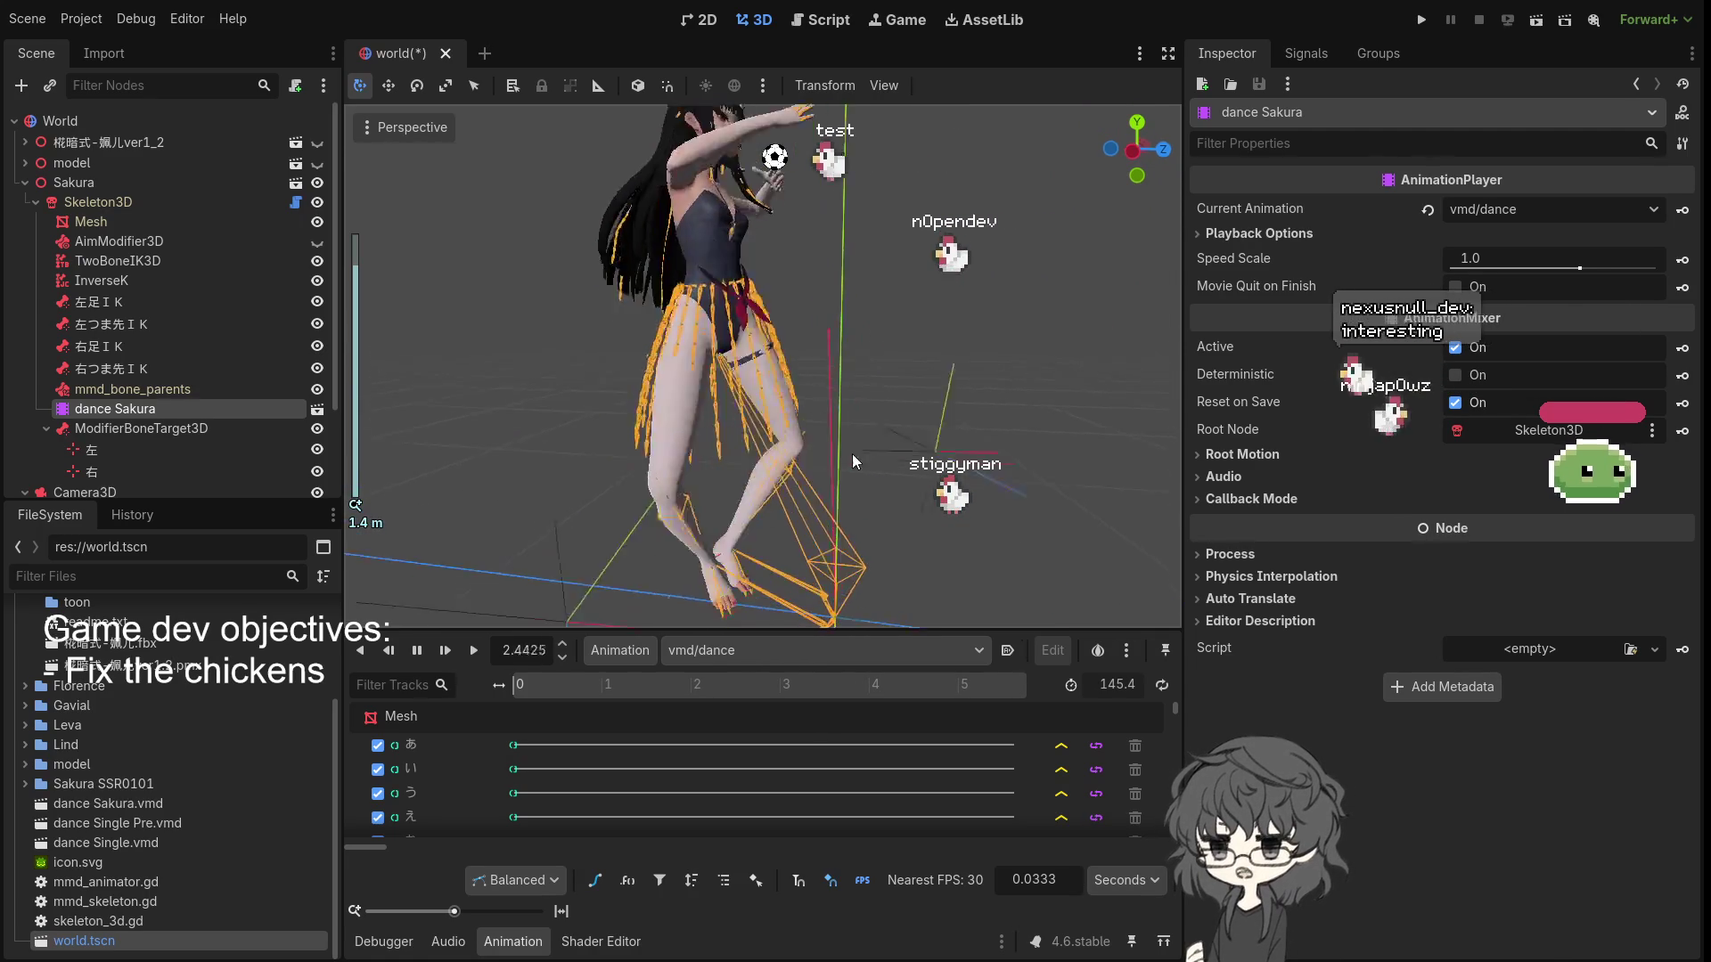
drag(727, 489, 781, 469)
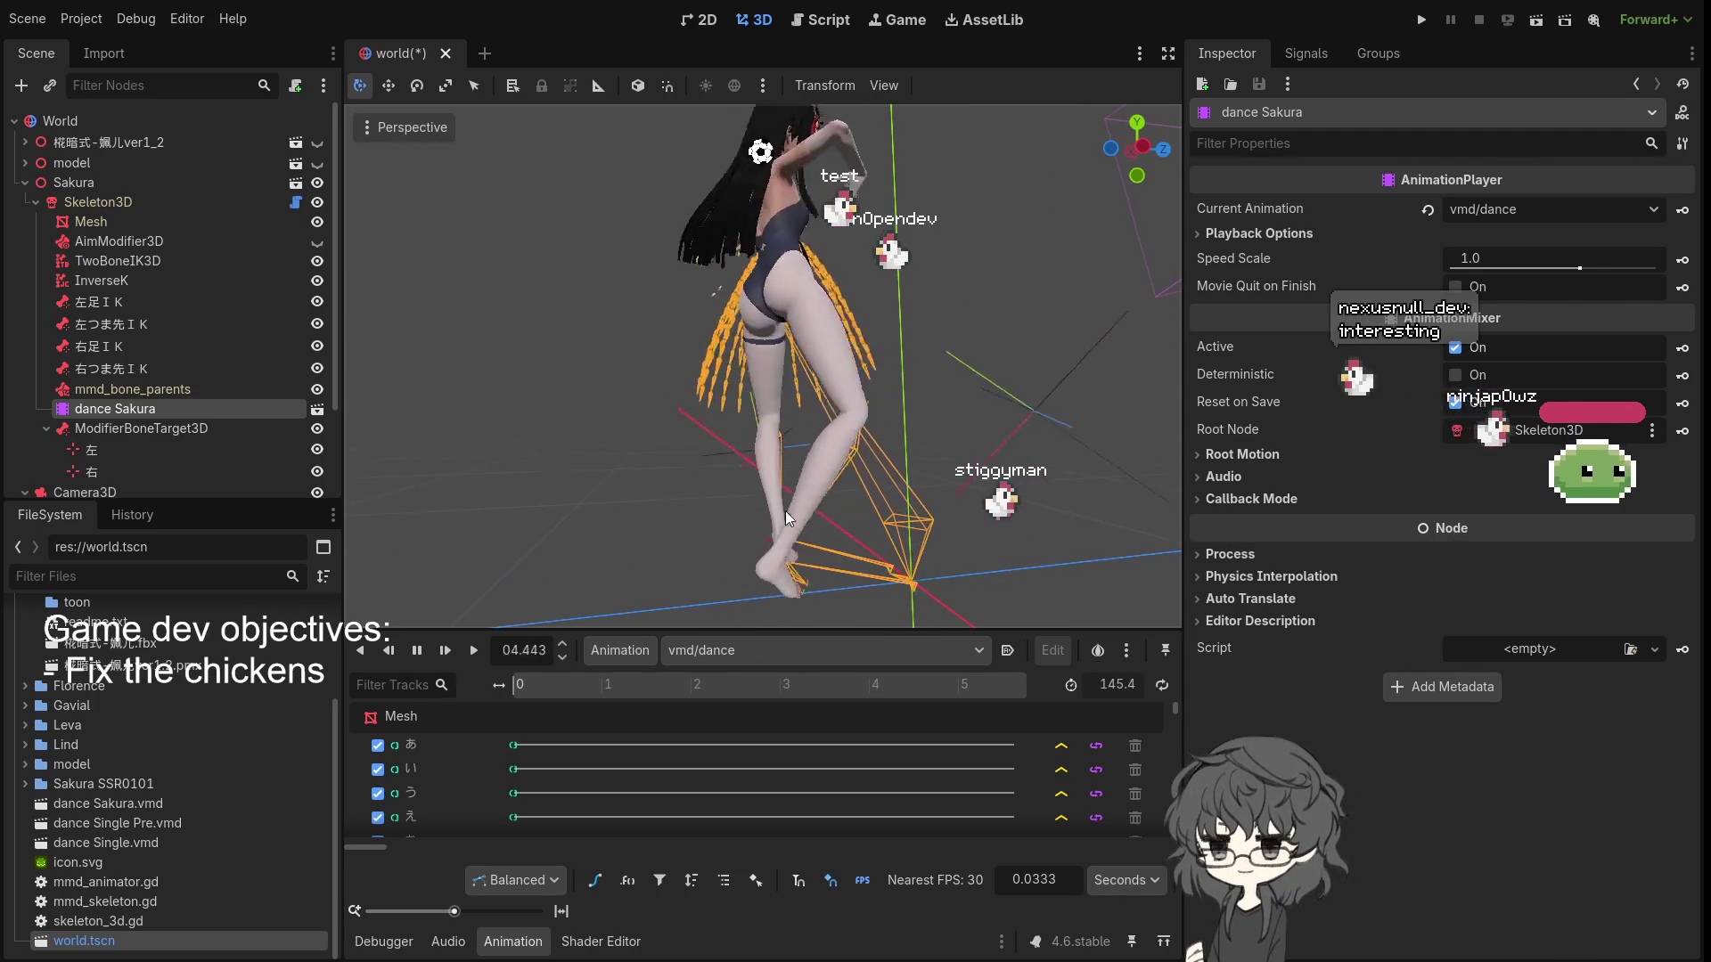
scroll(778, 585, down, 3)
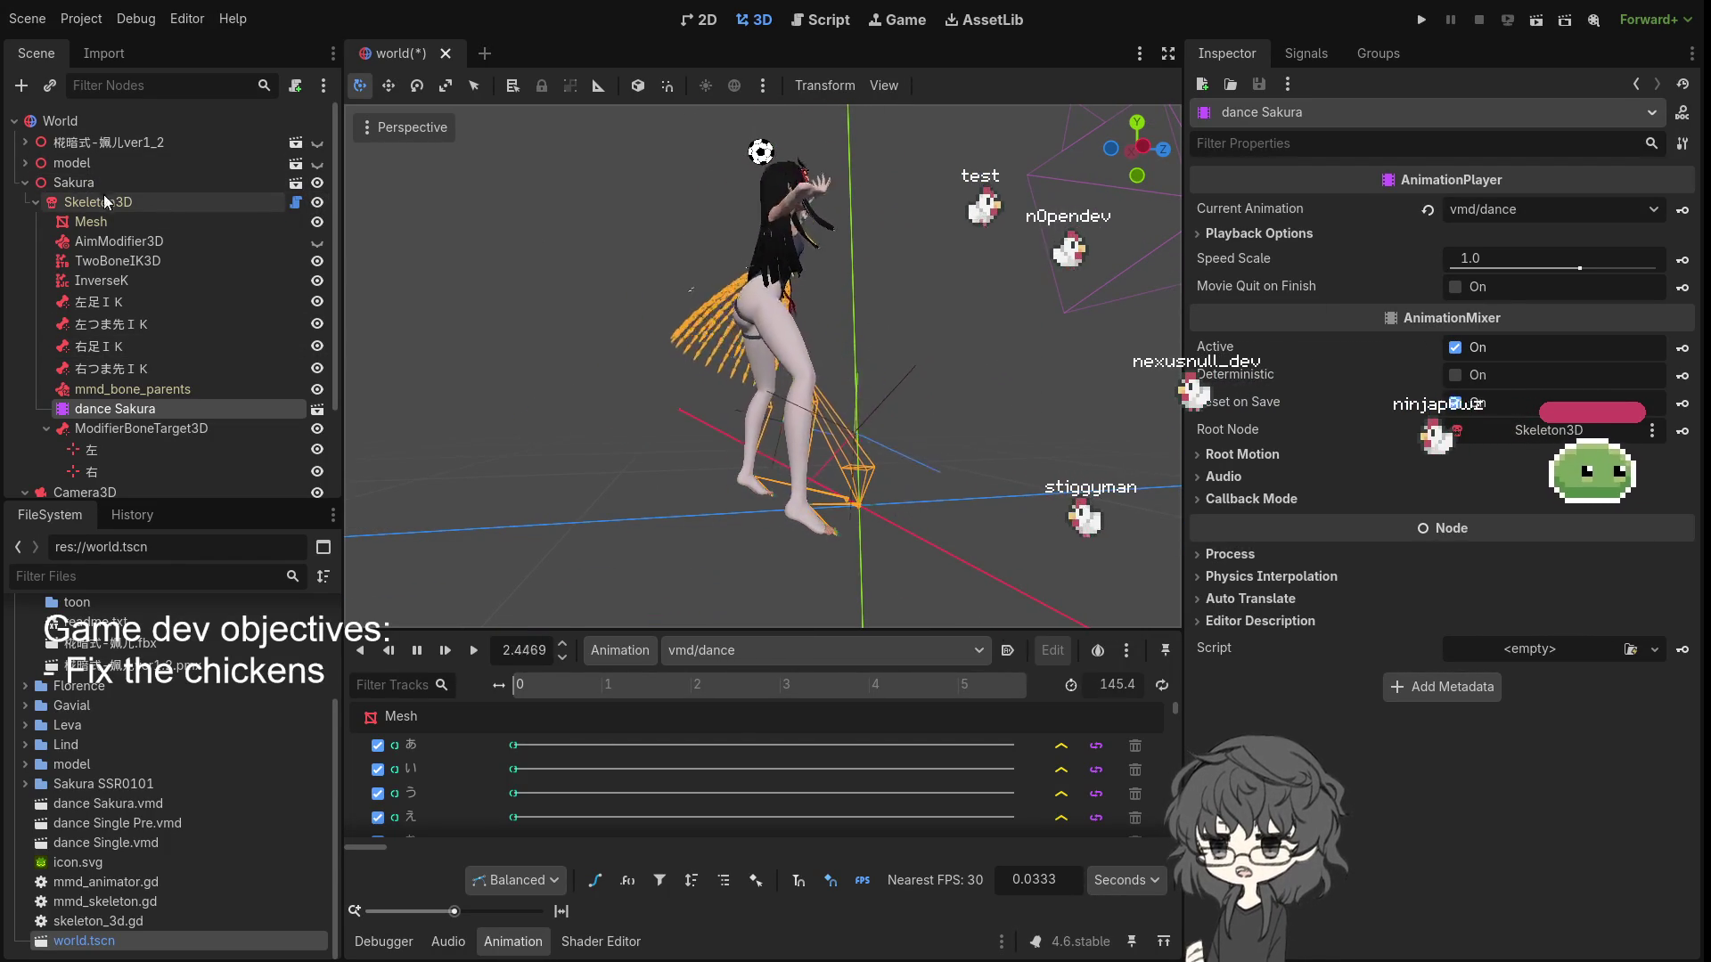
click(317, 183)
- Show the white-dress model character, view it from several sides, and expand its node
click(316, 163)
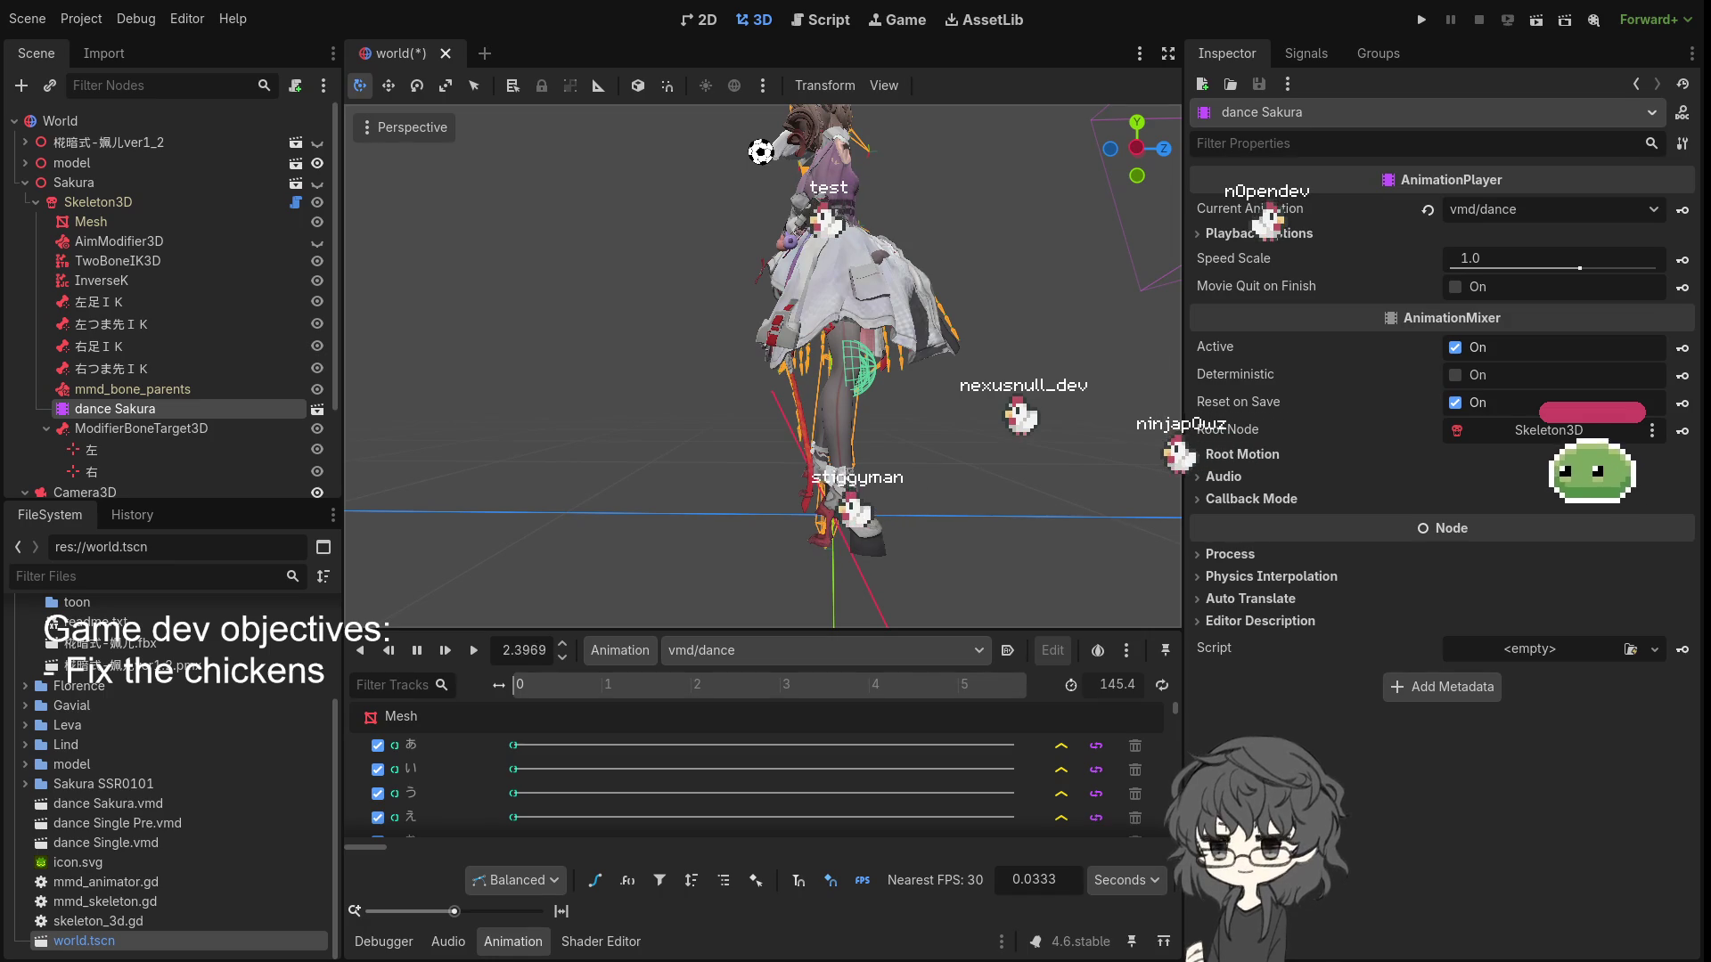
mouse_move(816, 527)
mouse_down()
mouse_move(593, 551)
mouse_move(649, 307)
mouse_move(713, 350)
mouse_move(704, 303)
mouse_up()
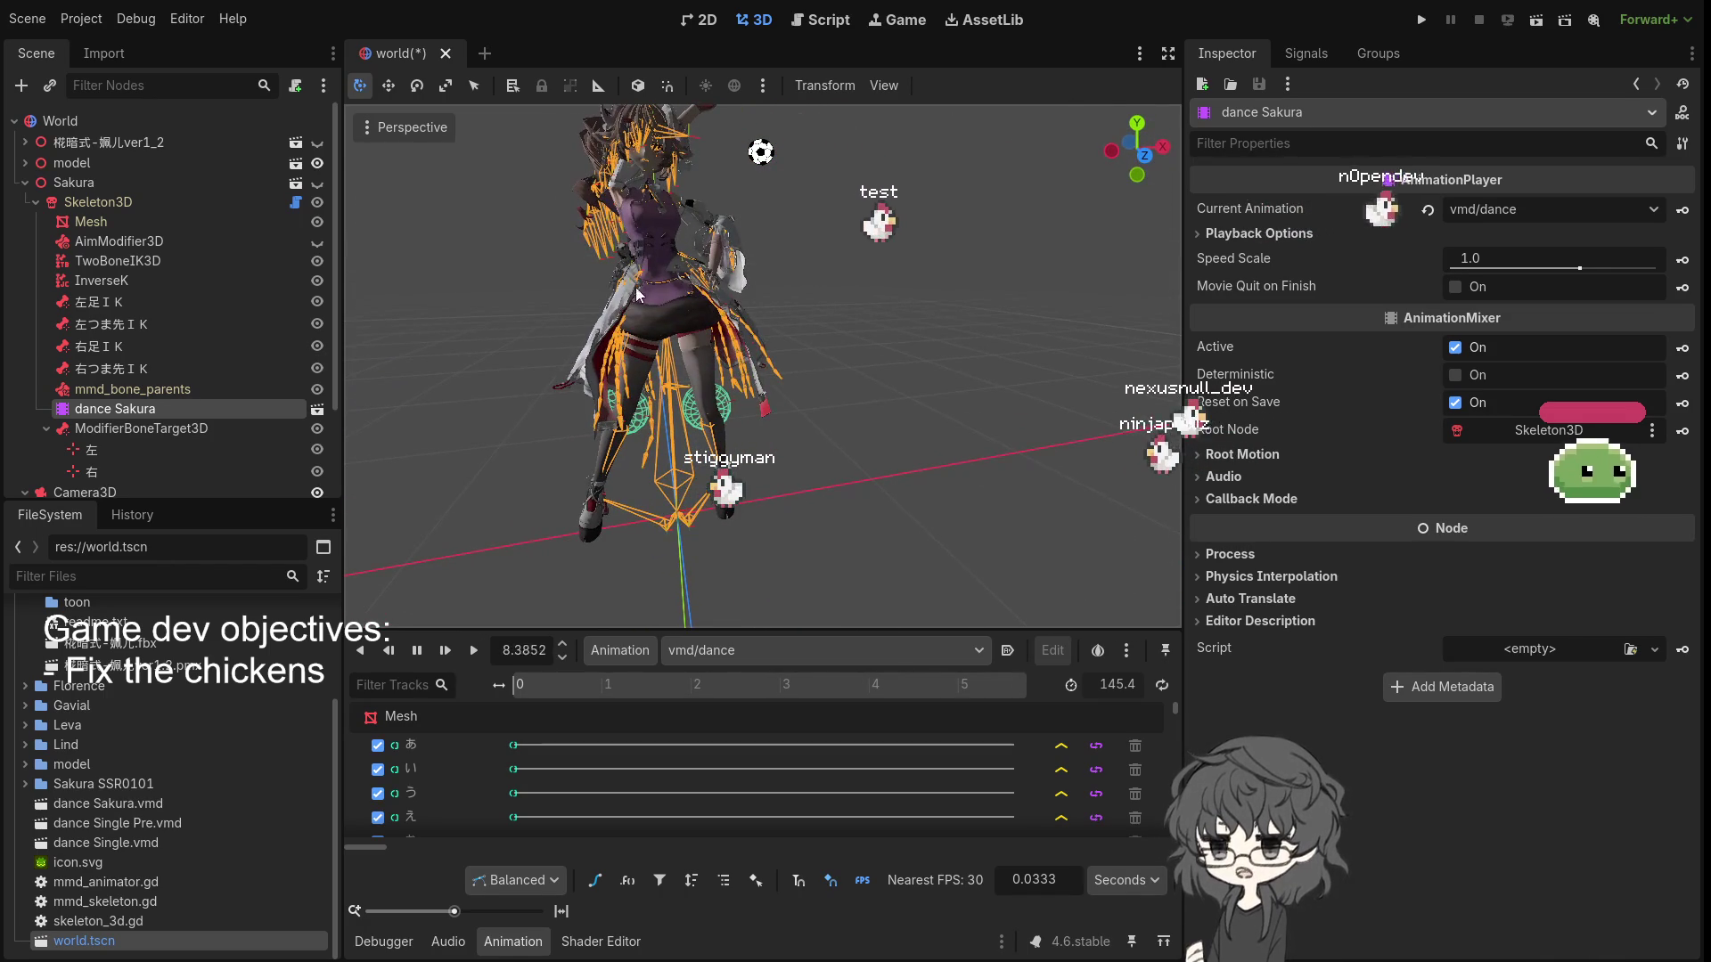
scroll(702, 430, up, 1)
mouse_move(702, 429)
mouse_down()
mouse_move(863, 394)
mouse_move(911, 422)
mouse_up()
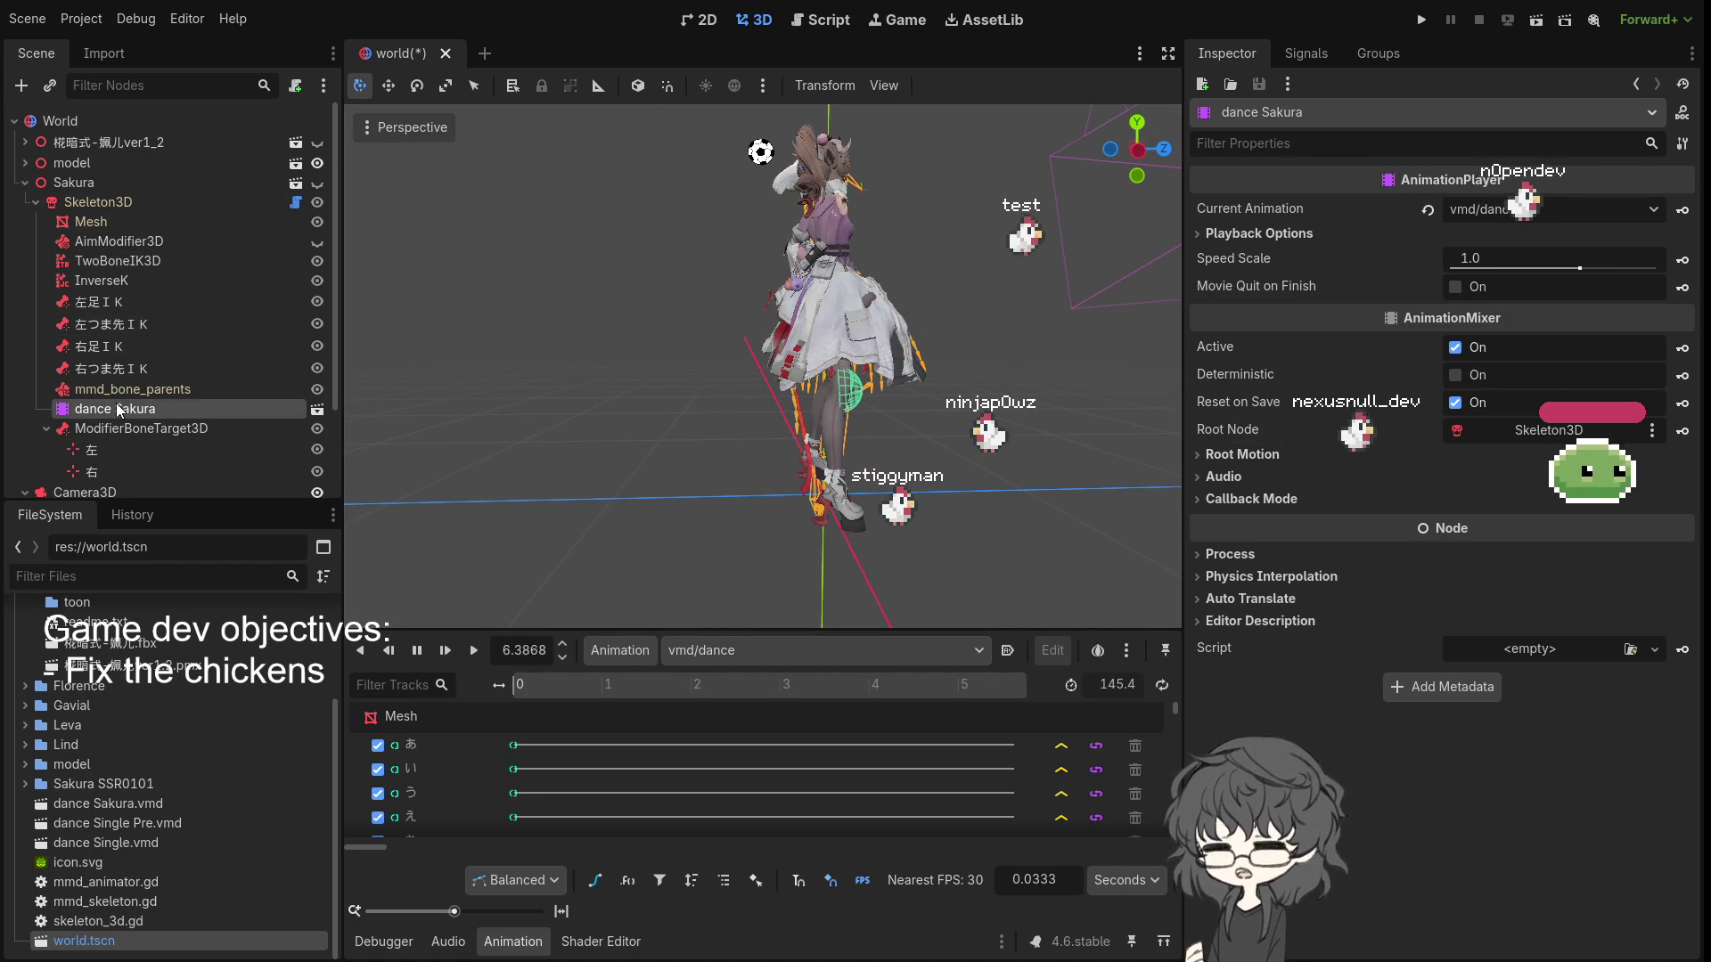
mouse_move(830, 547)
mouse_down()
mouse_move(772, 532)
mouse_move(801, 446)
mouse_move(841, 485)
mouse_up()
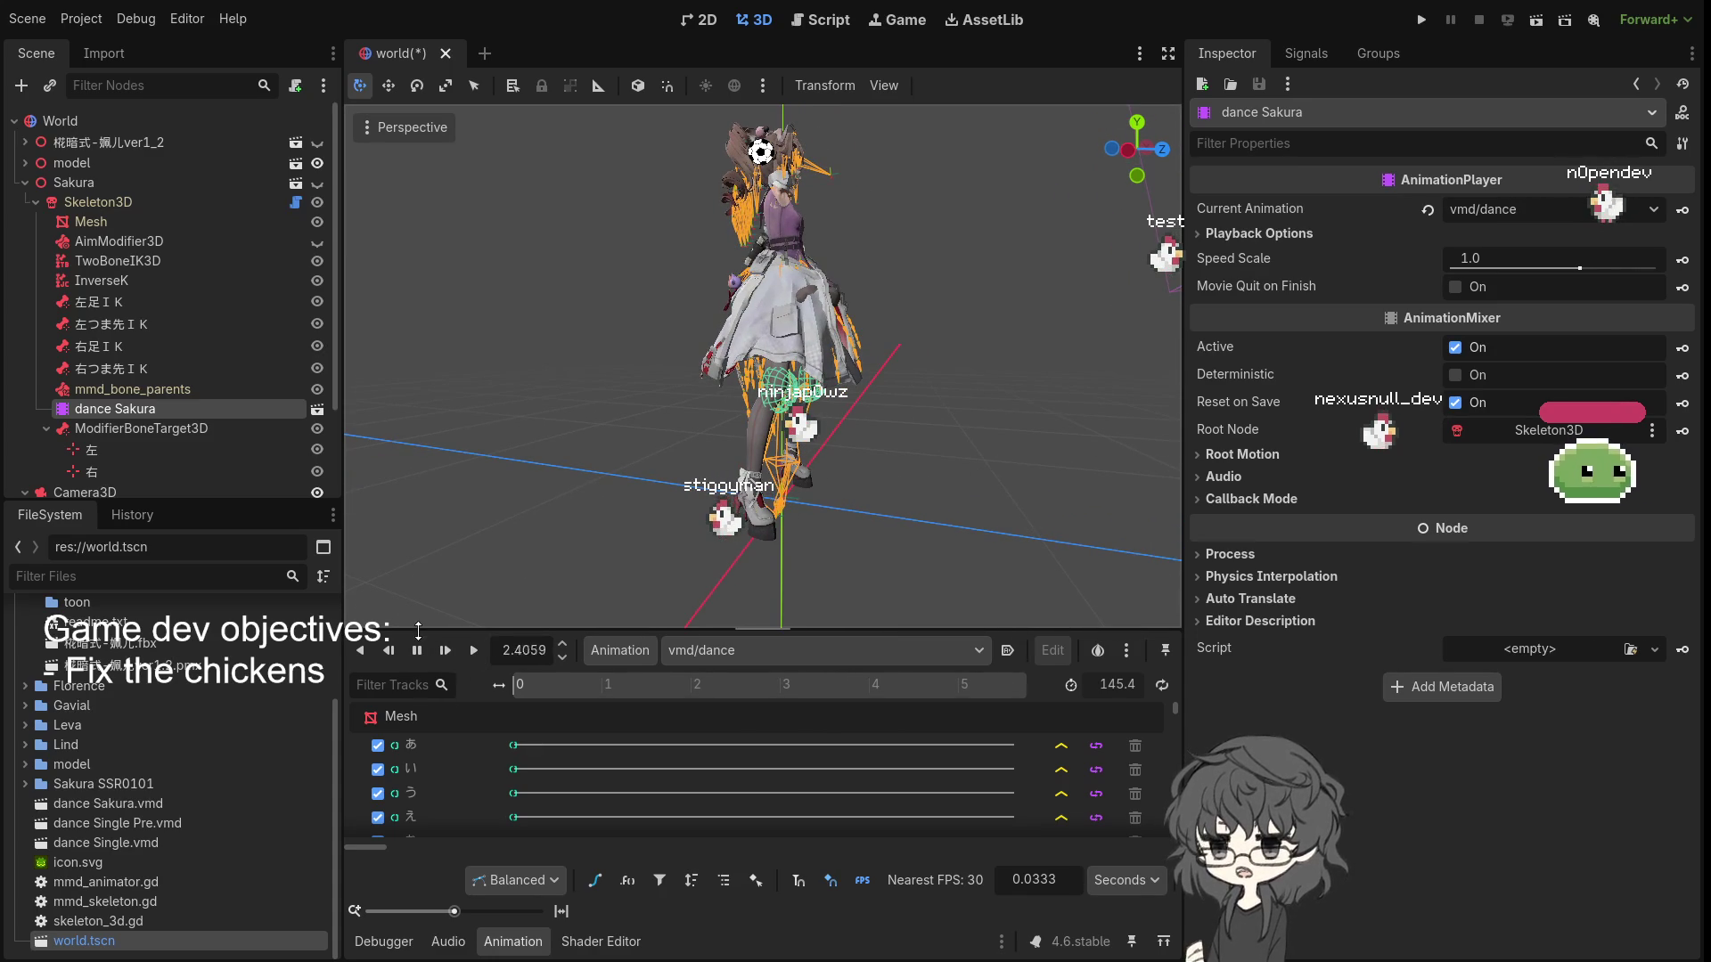
mouse_move(542, 524)
mouse_down()
mouse_move(392, 531)
mouse_move(366, 540)
mouse_move(370, 570)
mouse_up()
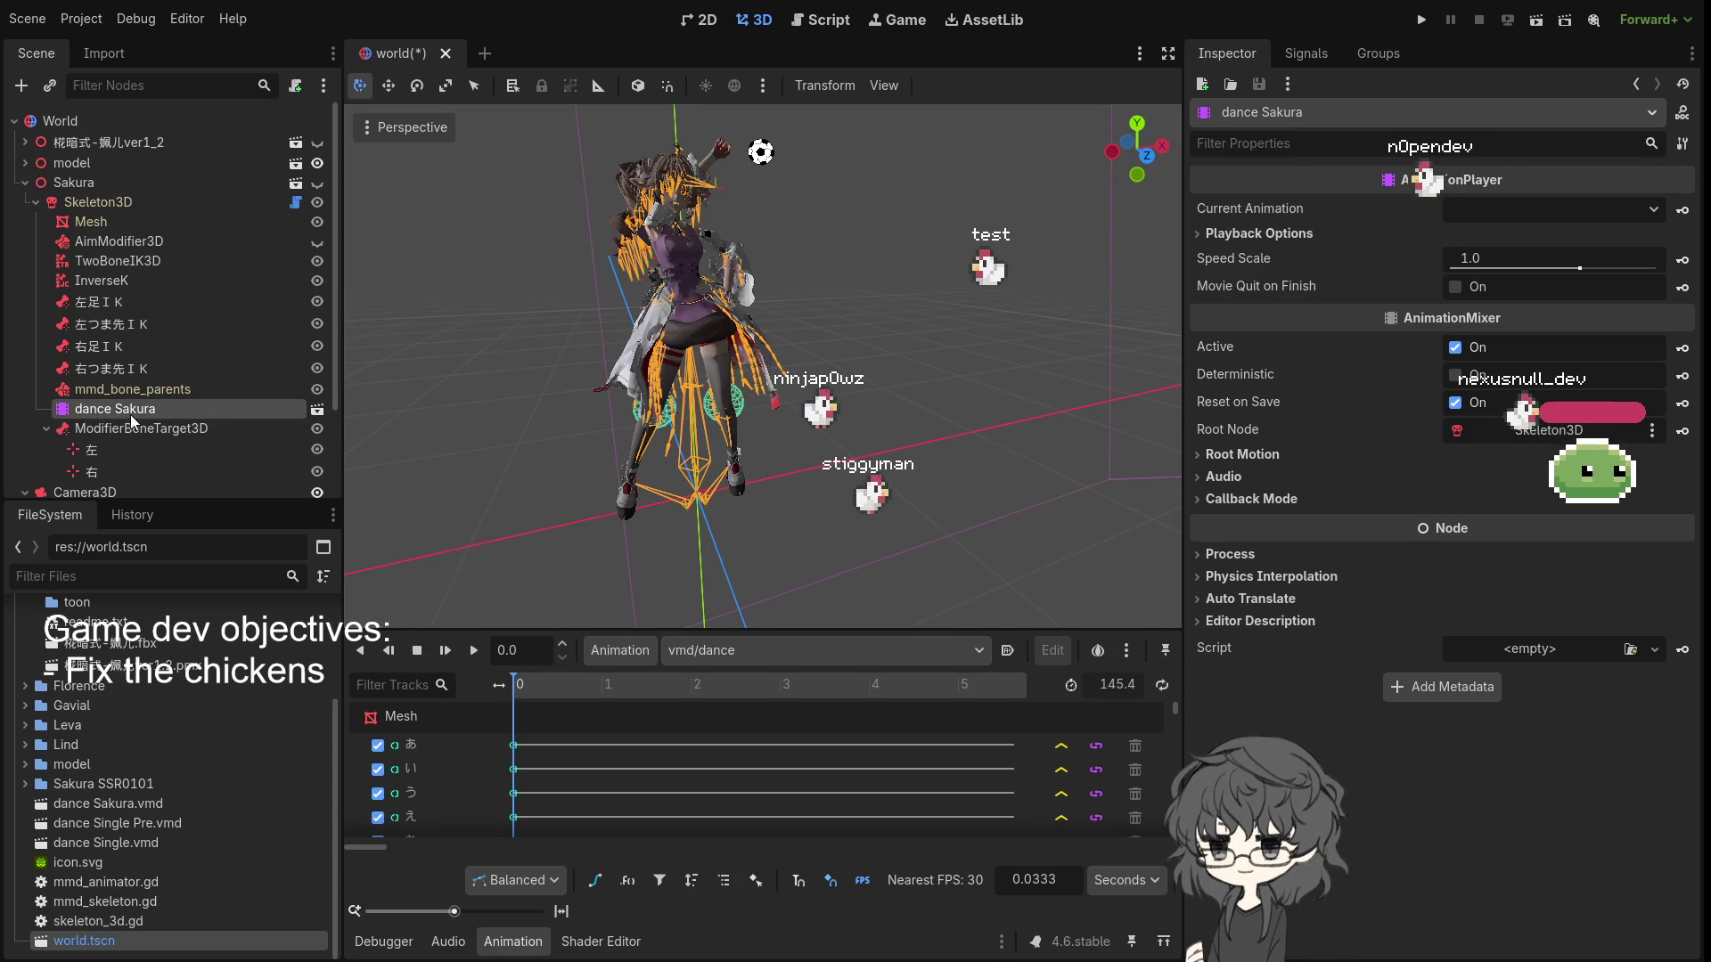
click(36, 202)
- Expand the model node, play vmd/dance while viewing the dancer's legs, then hide Skeleton3D
click(25, 162)
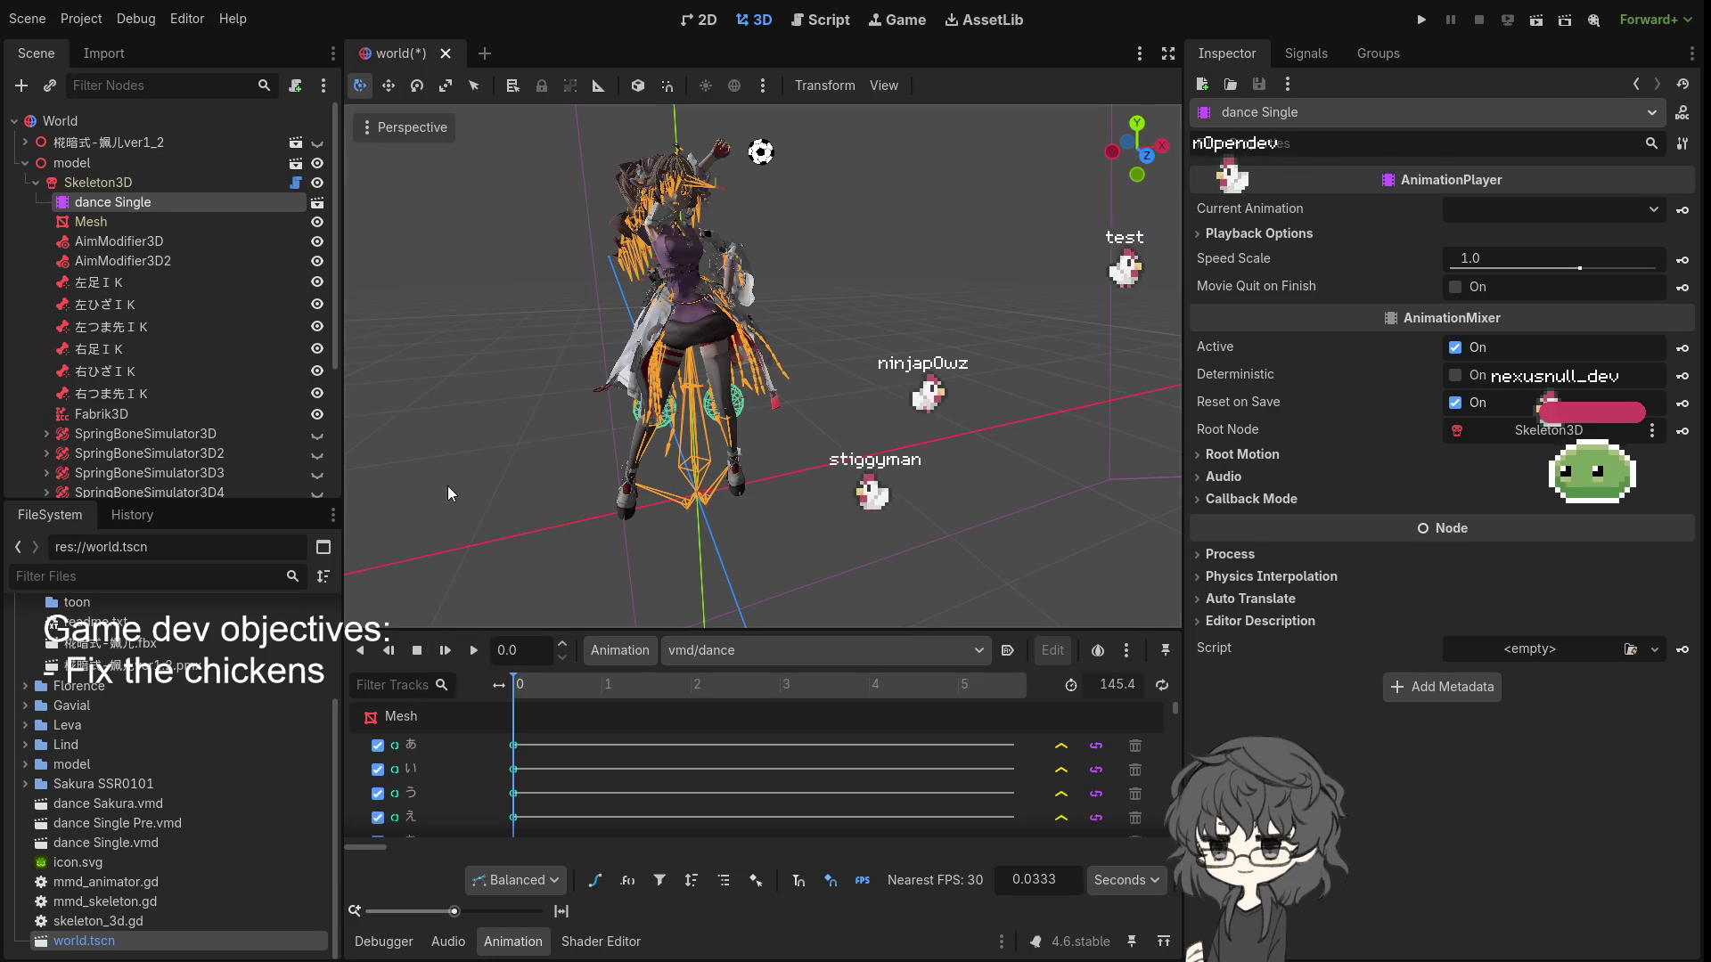
click(474, 653)
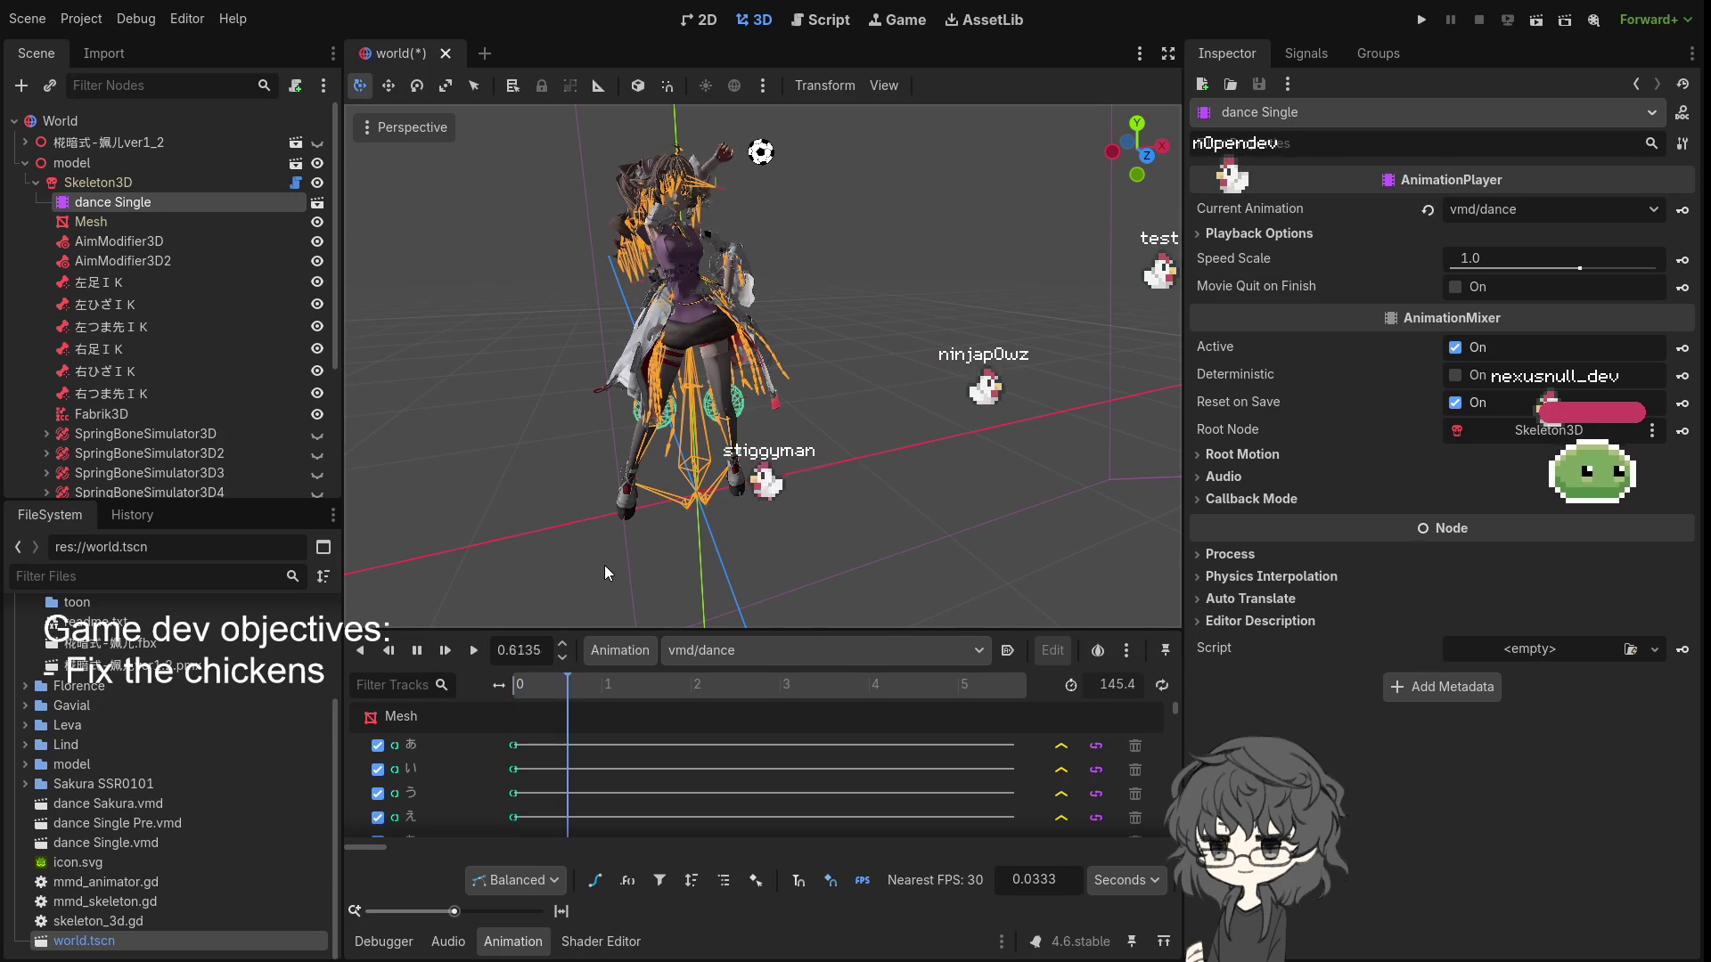
mouse_move(672, 555)
mouse_down()
mouse_move(688, 543)
mouse_move(610, 552)
mouse_up()
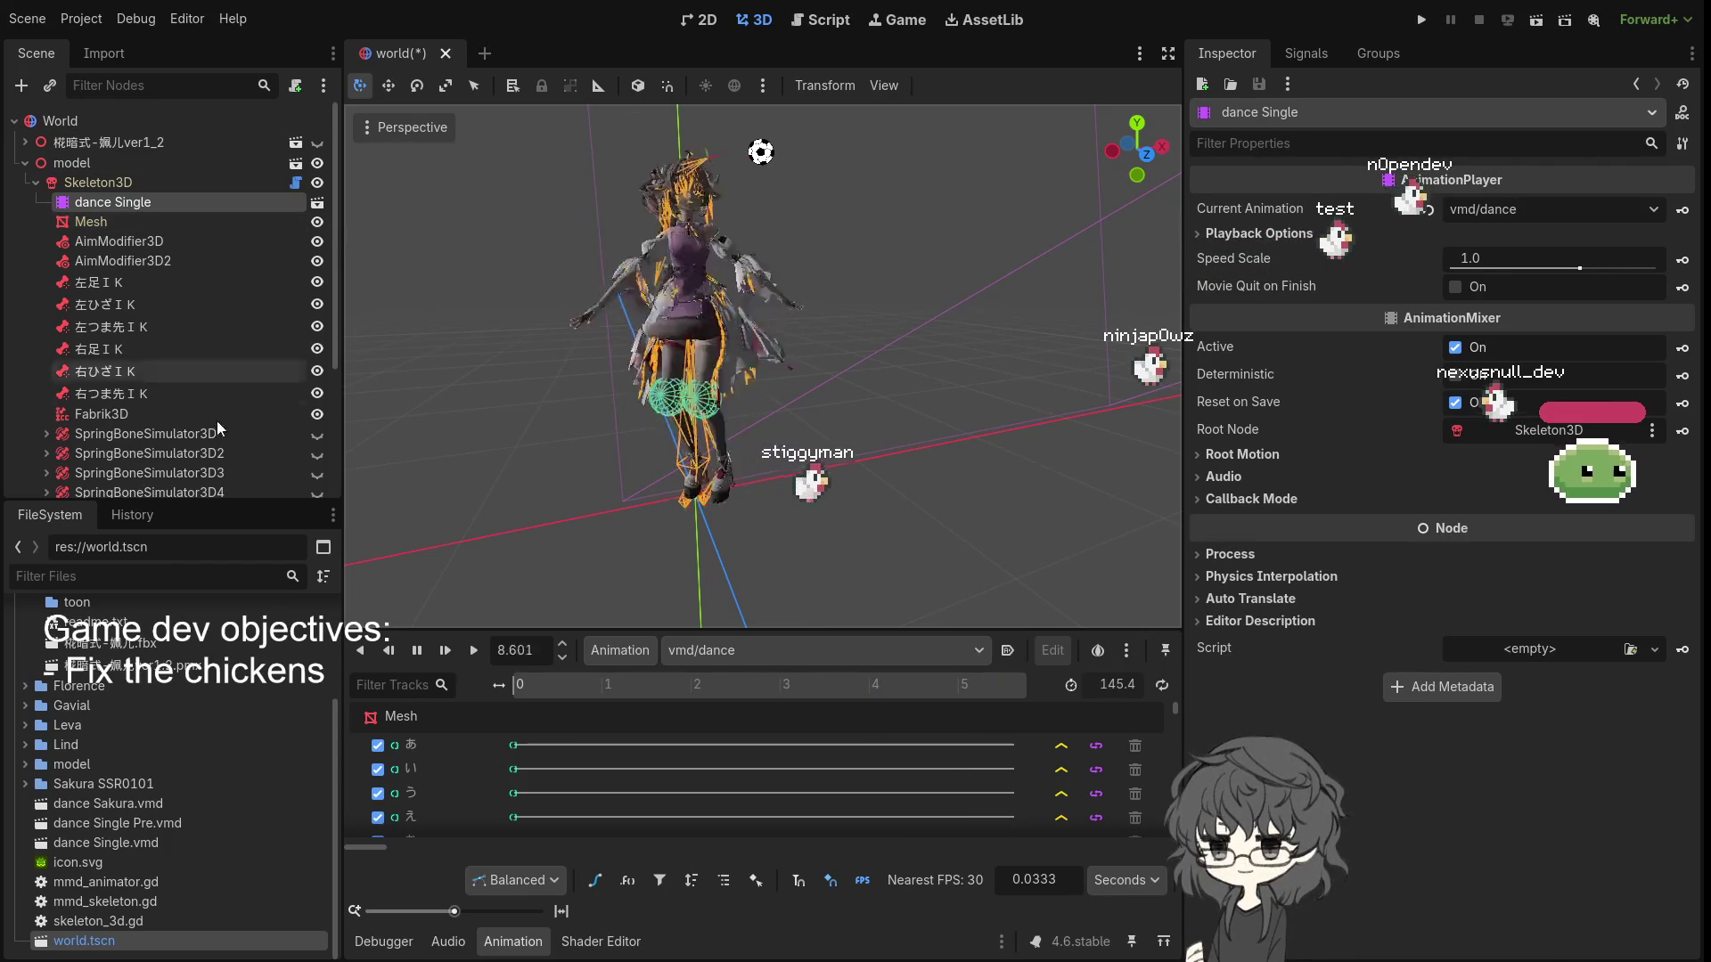
scroll(164, 249, down, 3)
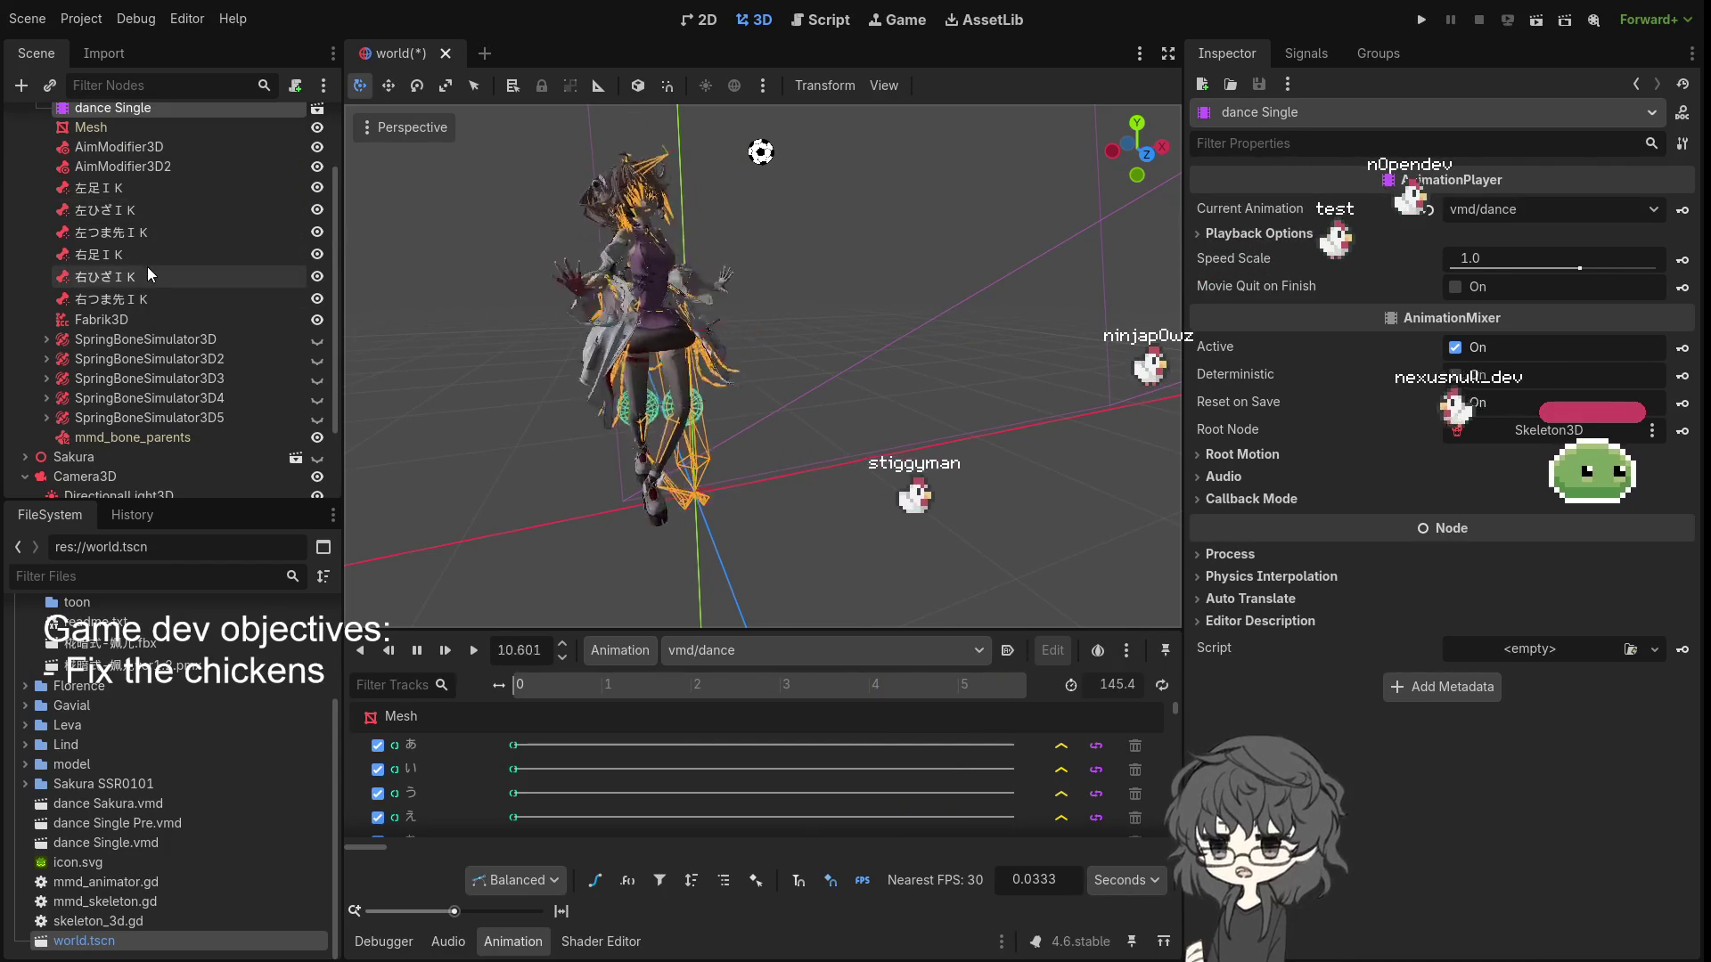
scroll(746, 469, up, 5)
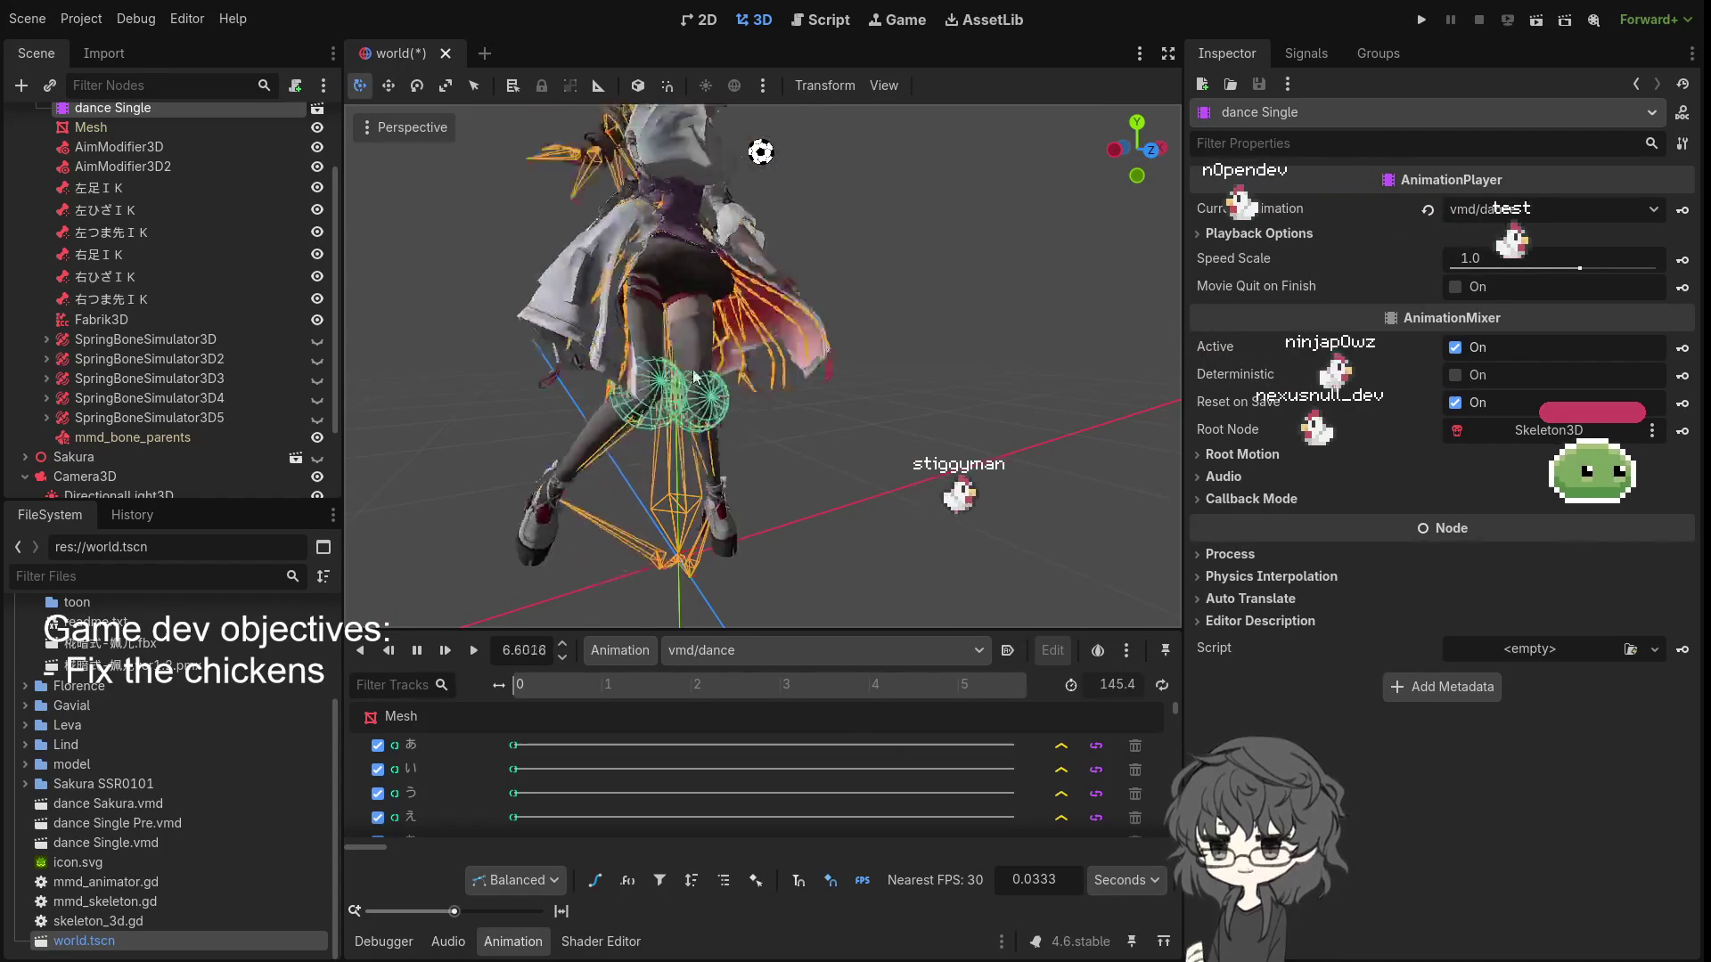
drag(748, 404, 621, 435)
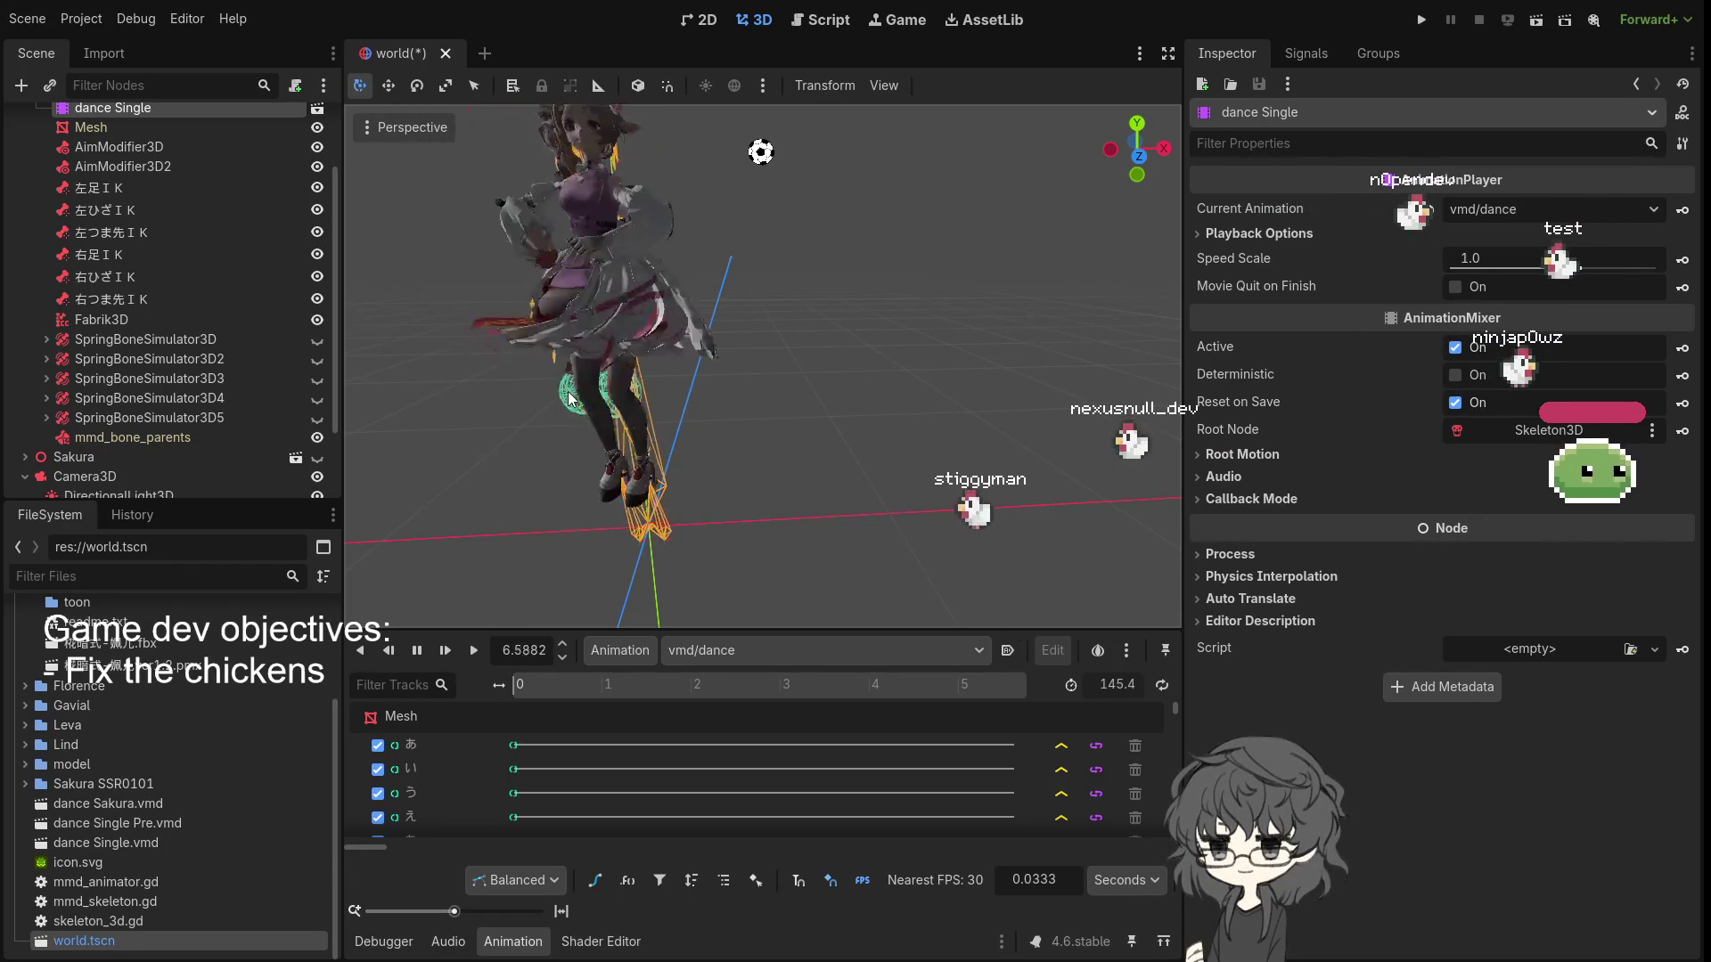
scroll(201, 376, up, 3)
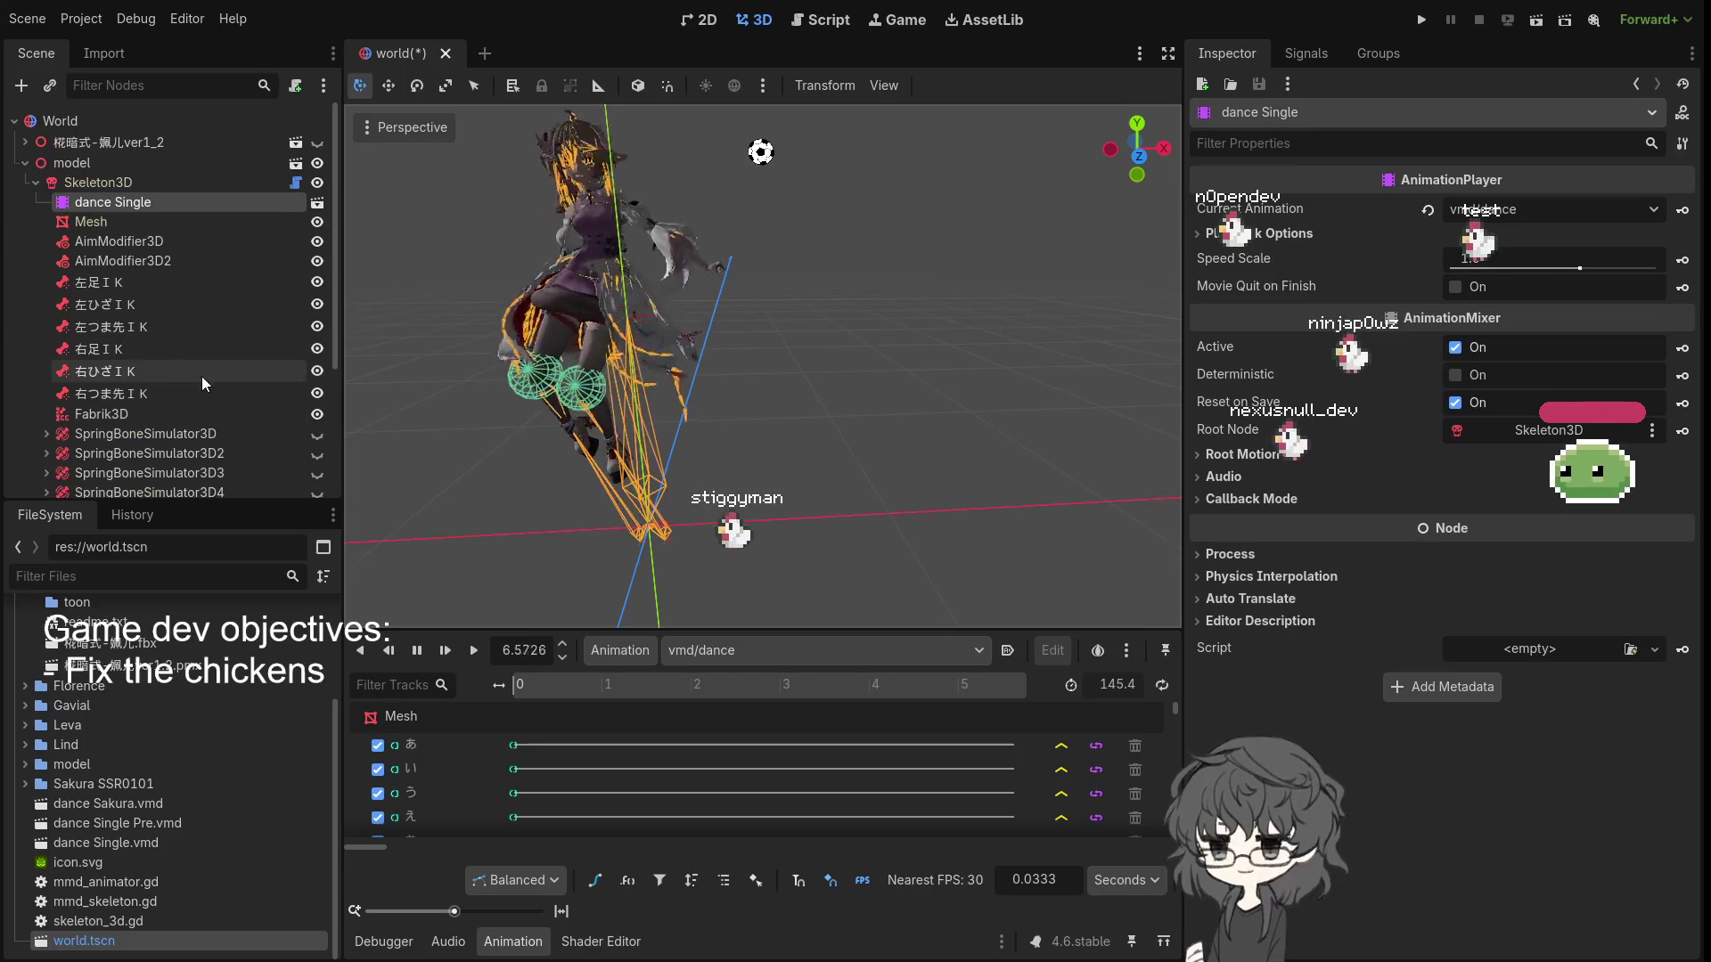
click(317, 184)
- Hide the model character, collapse its nodes, and make the first character visible again
click(317, 181)
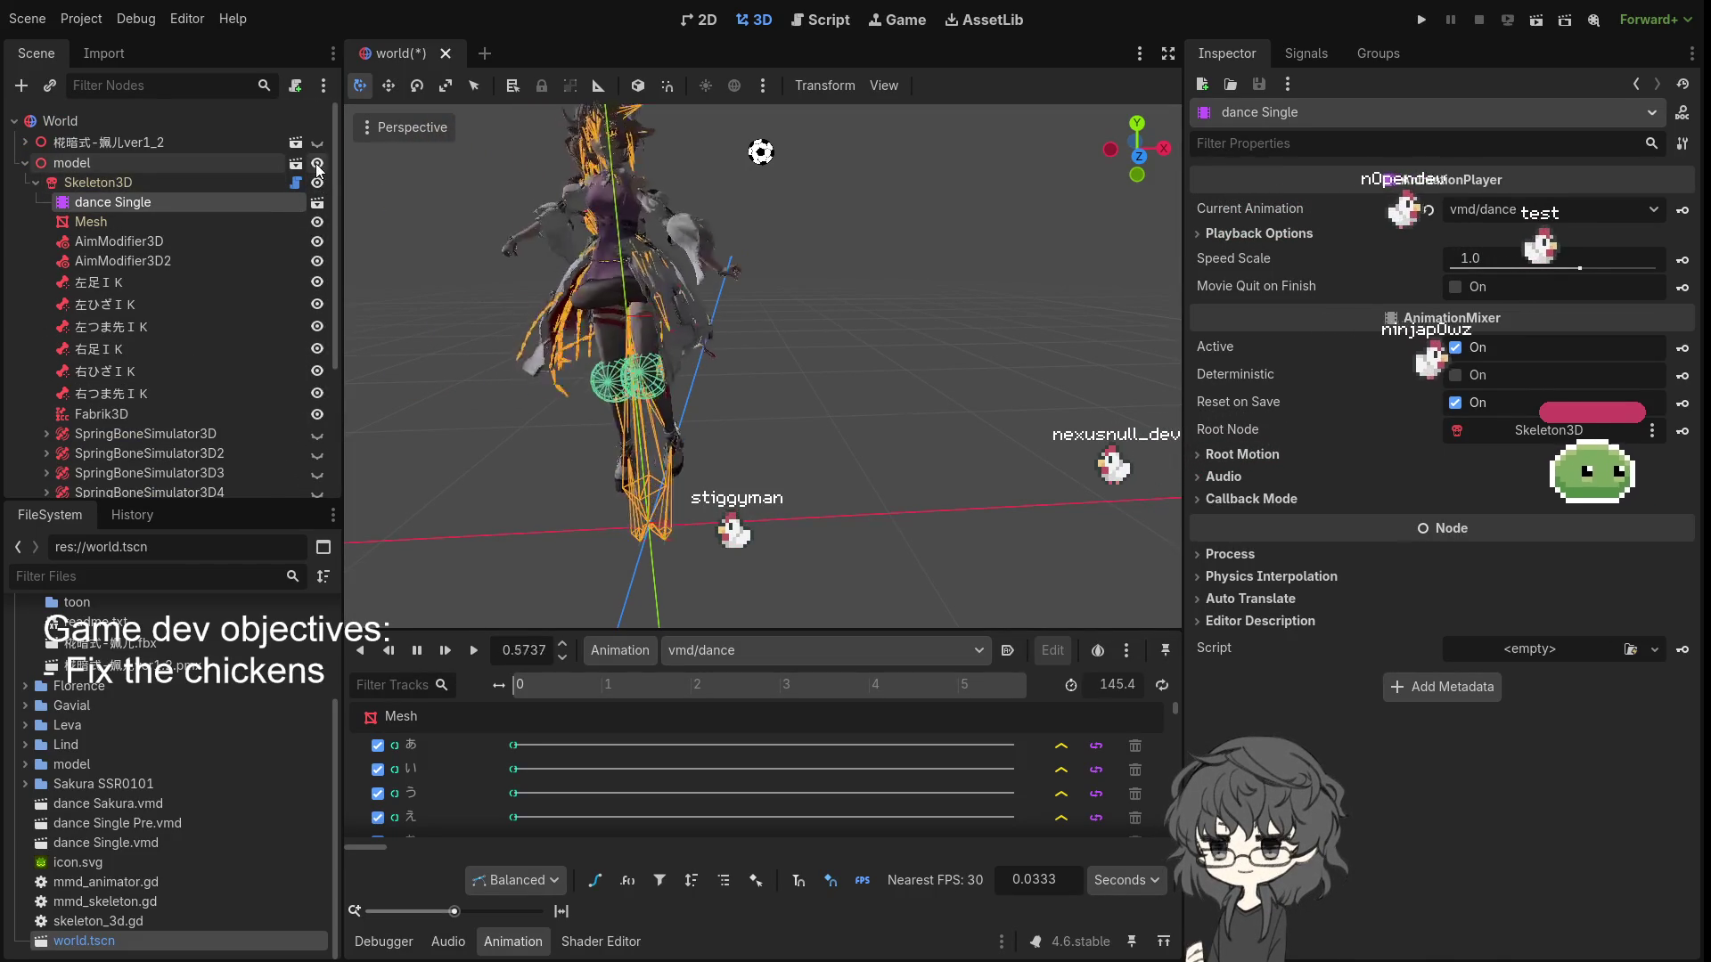
click(317, 163)
click(24, 163)
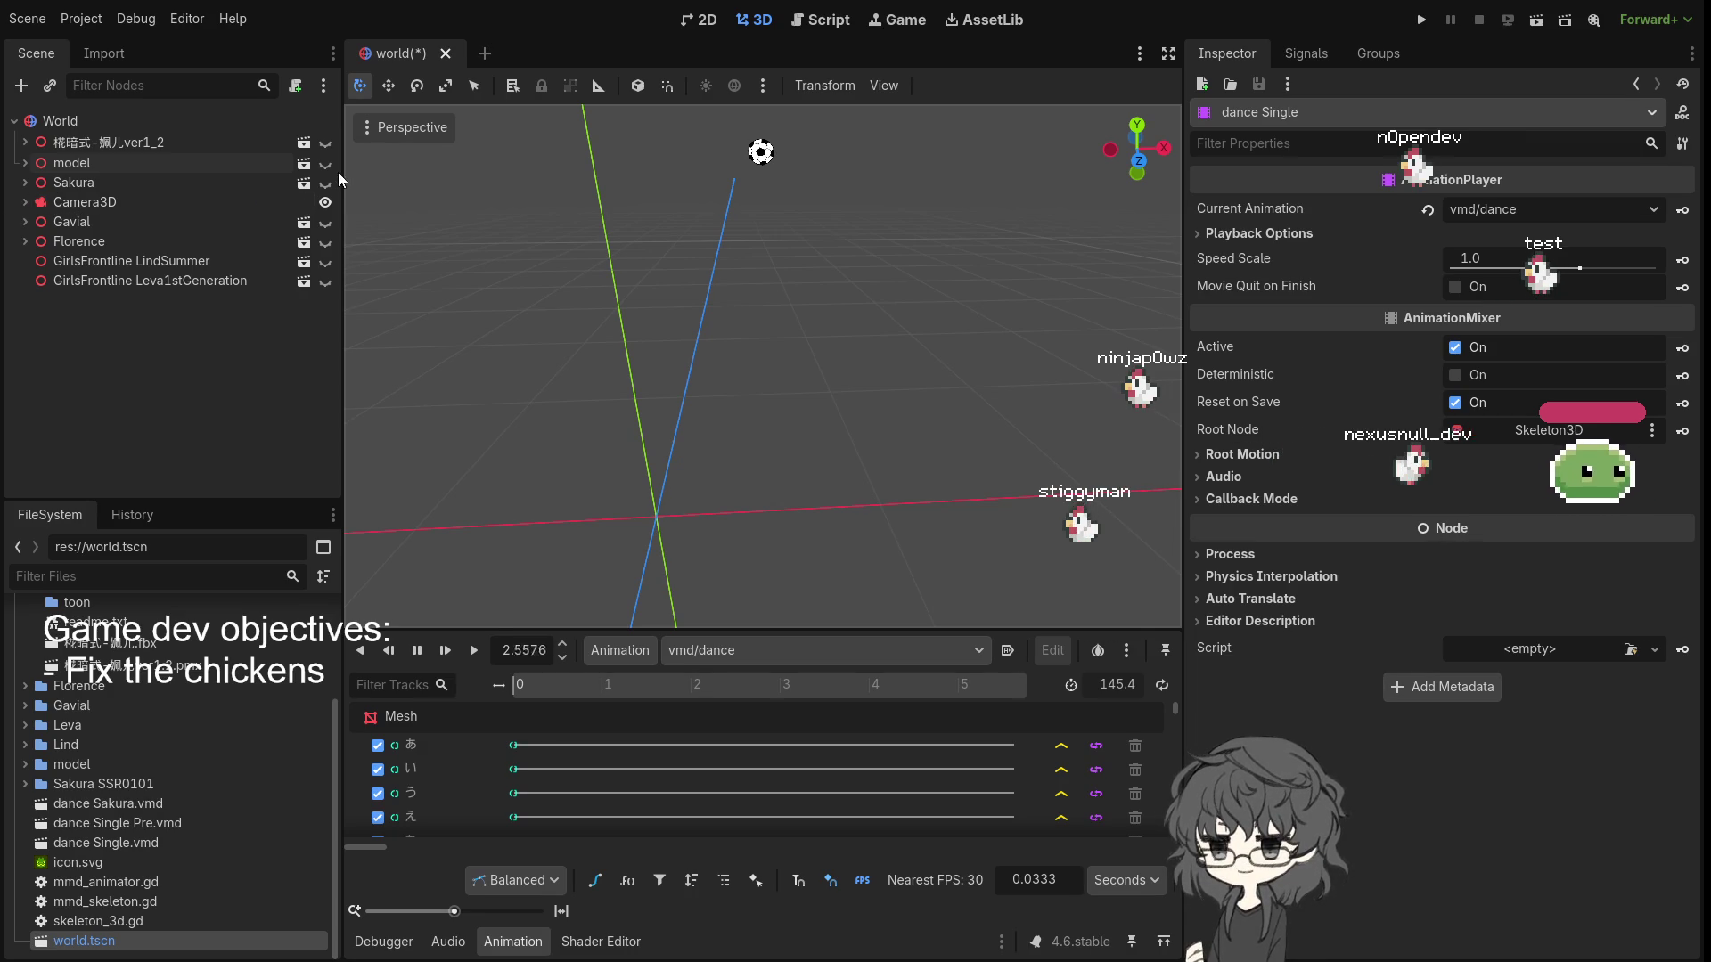
click(26, 181)
click(26, 182)
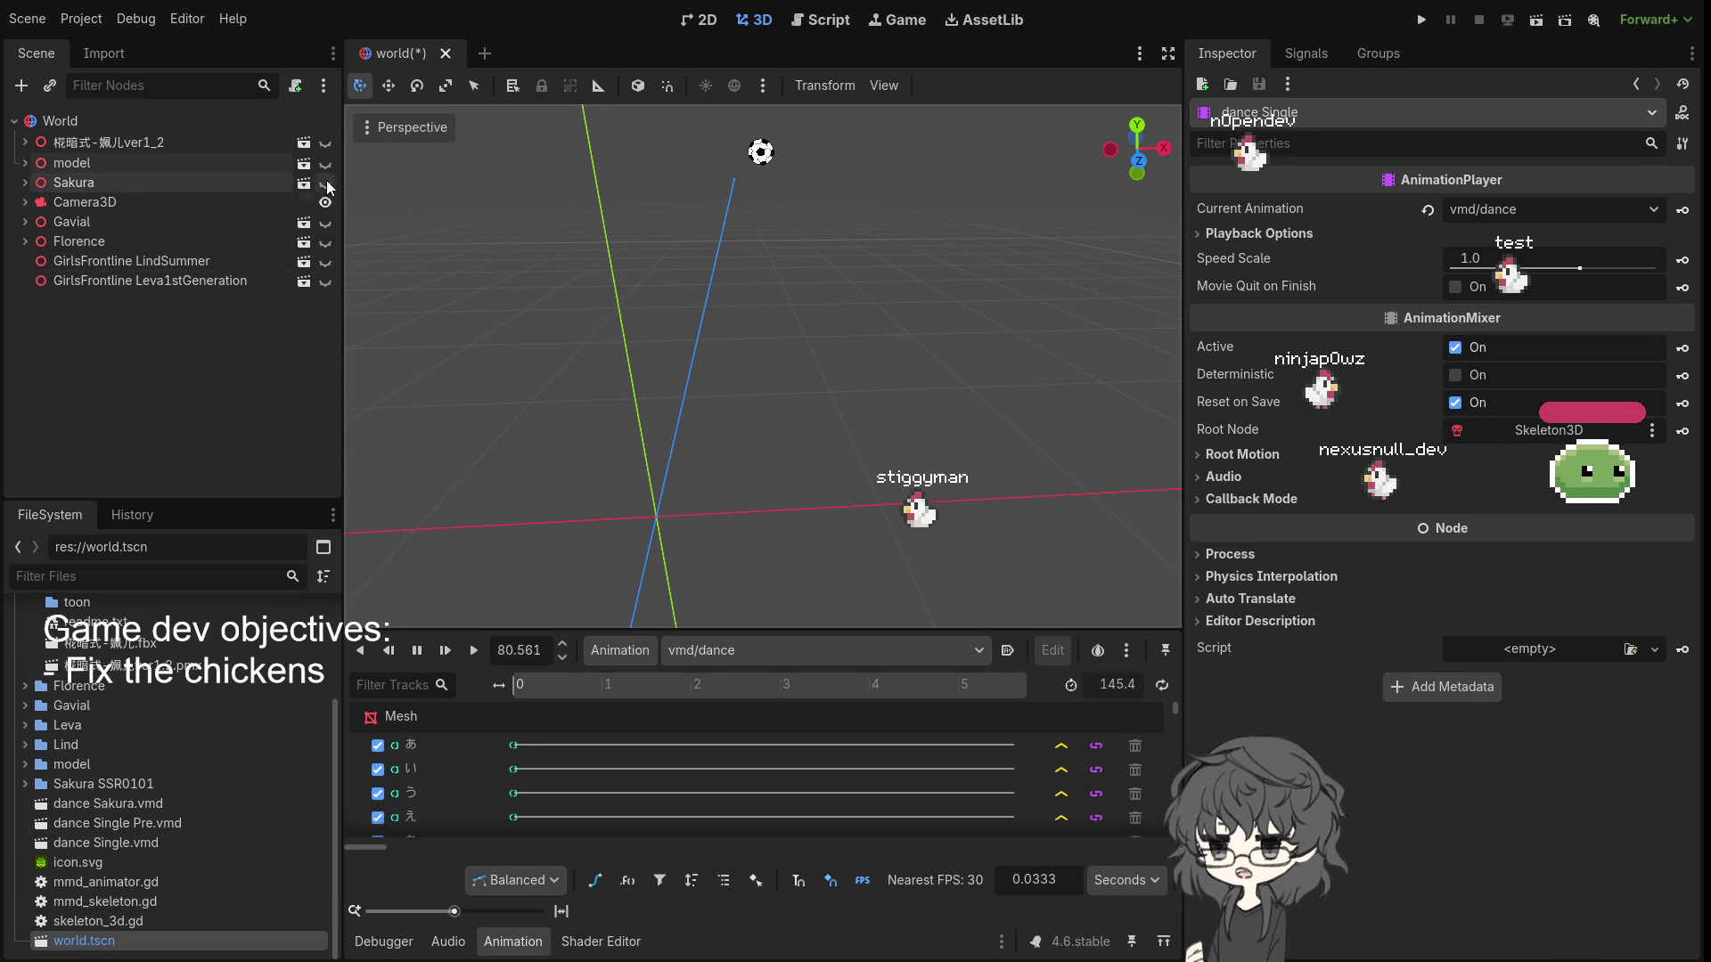
click(324, 146)
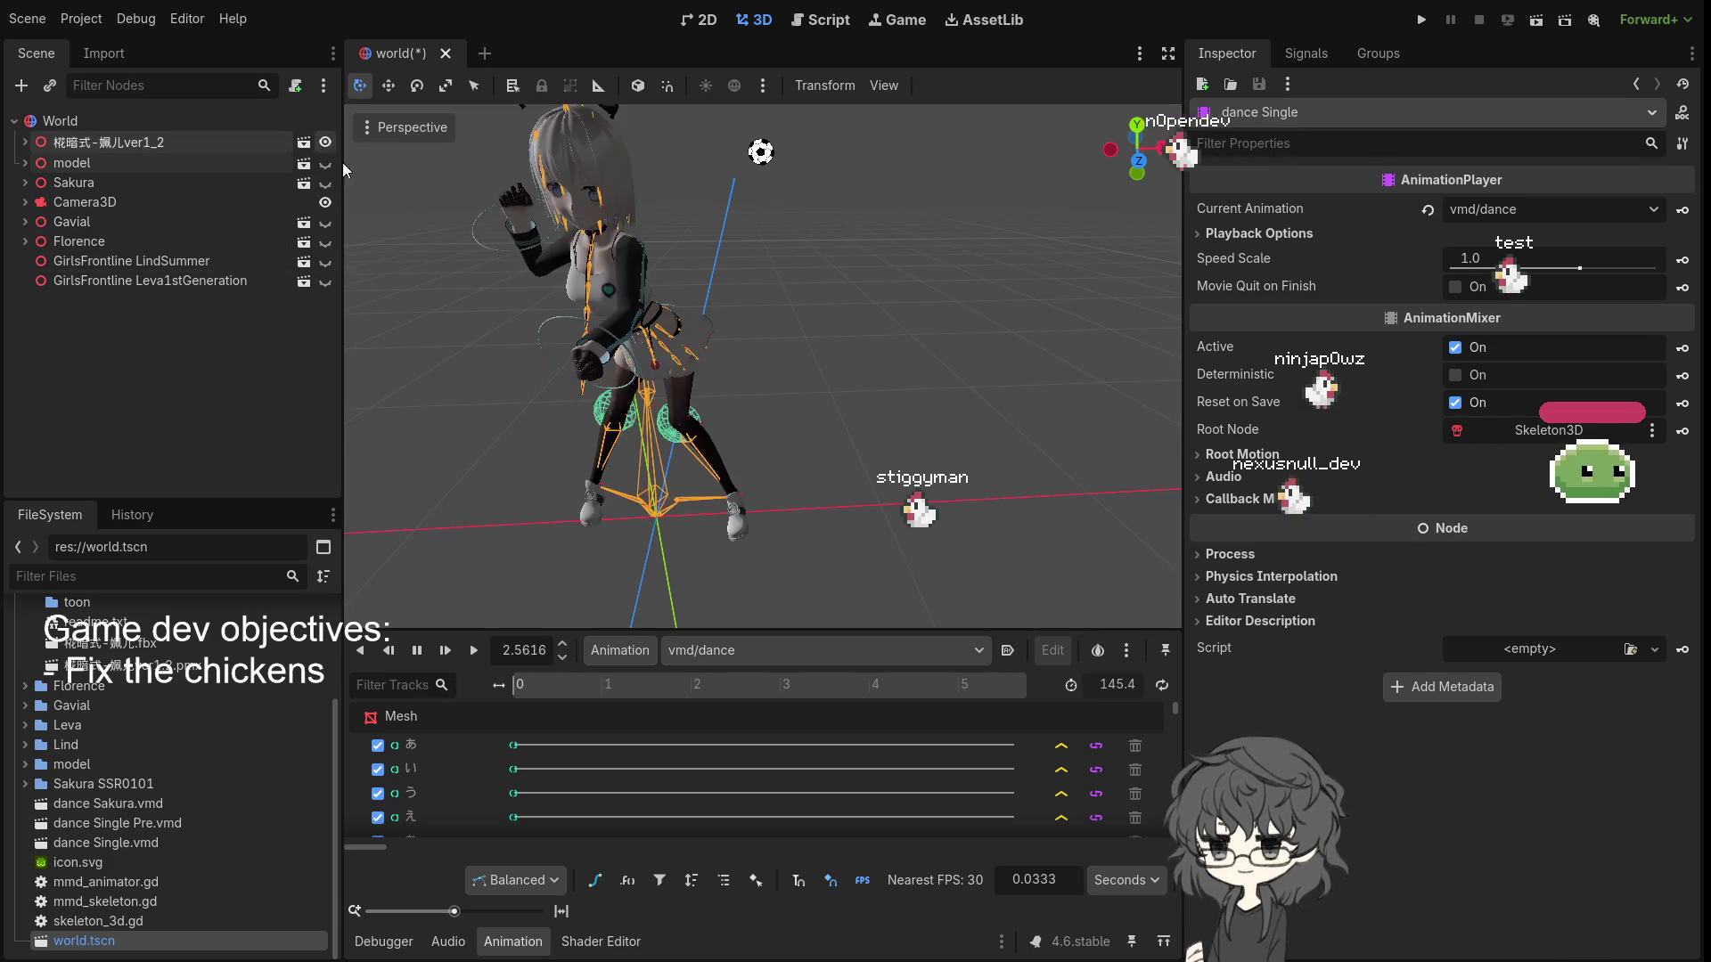
- Expand the first character's node and select its CCDIK3D modifier to show its 114.59° limit
click(25, 164)
click(23, 164)
click(25, 142)
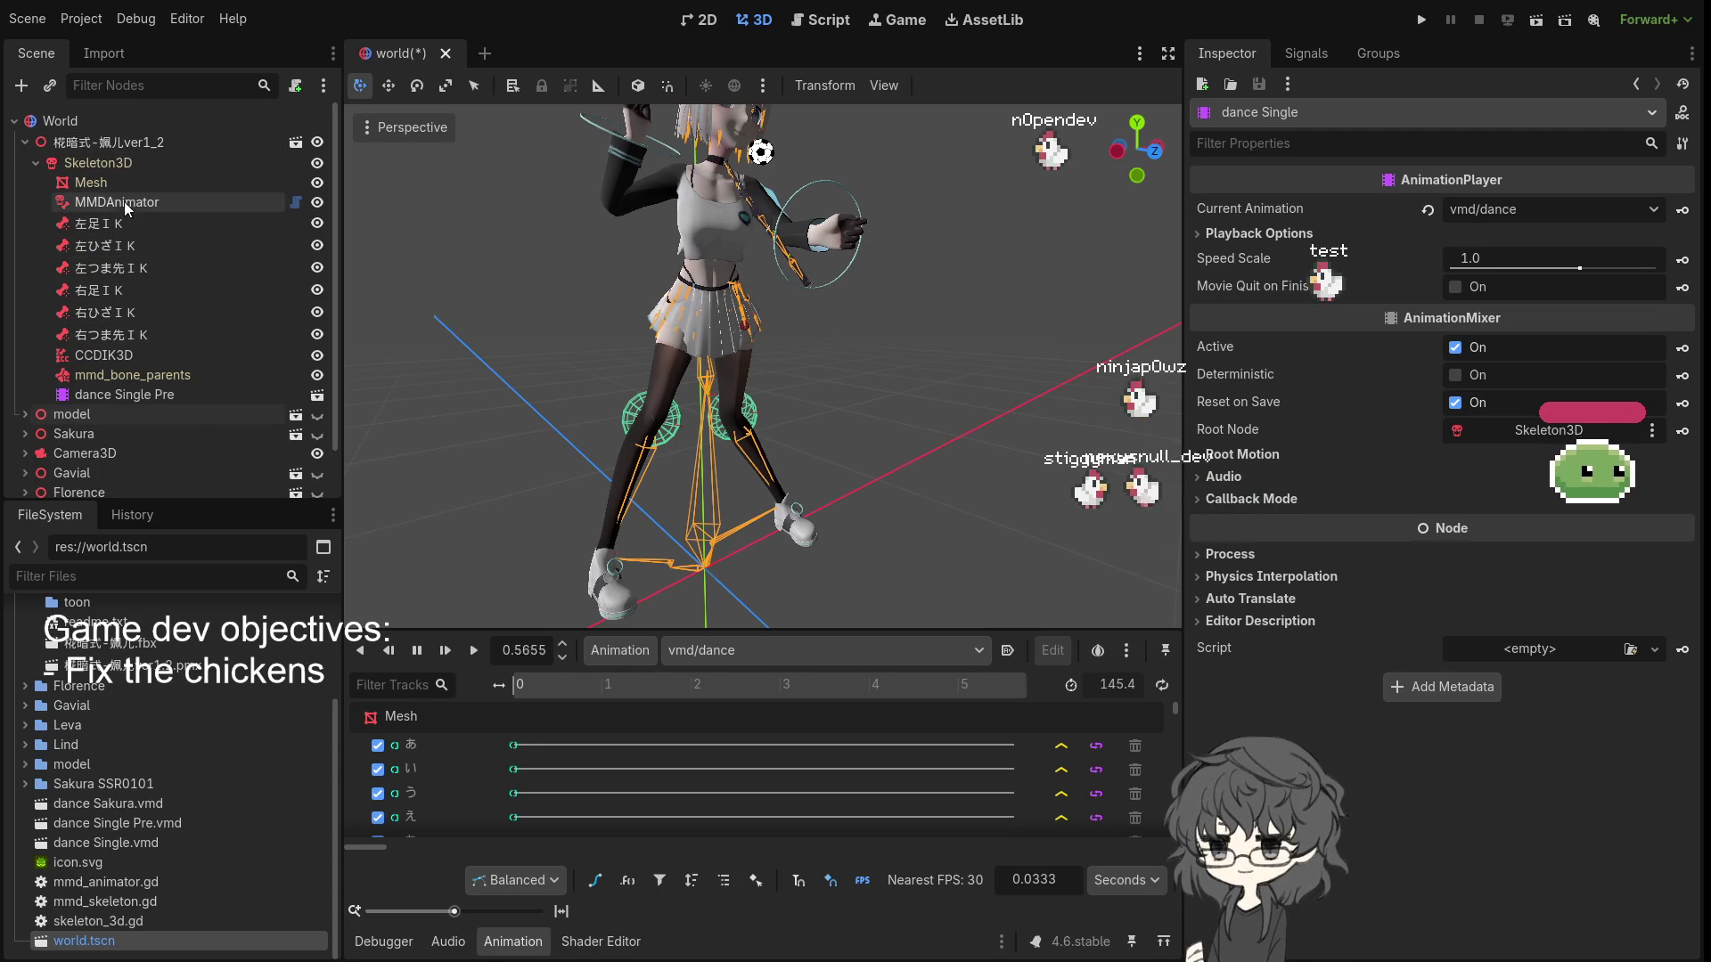
click(126, 358)
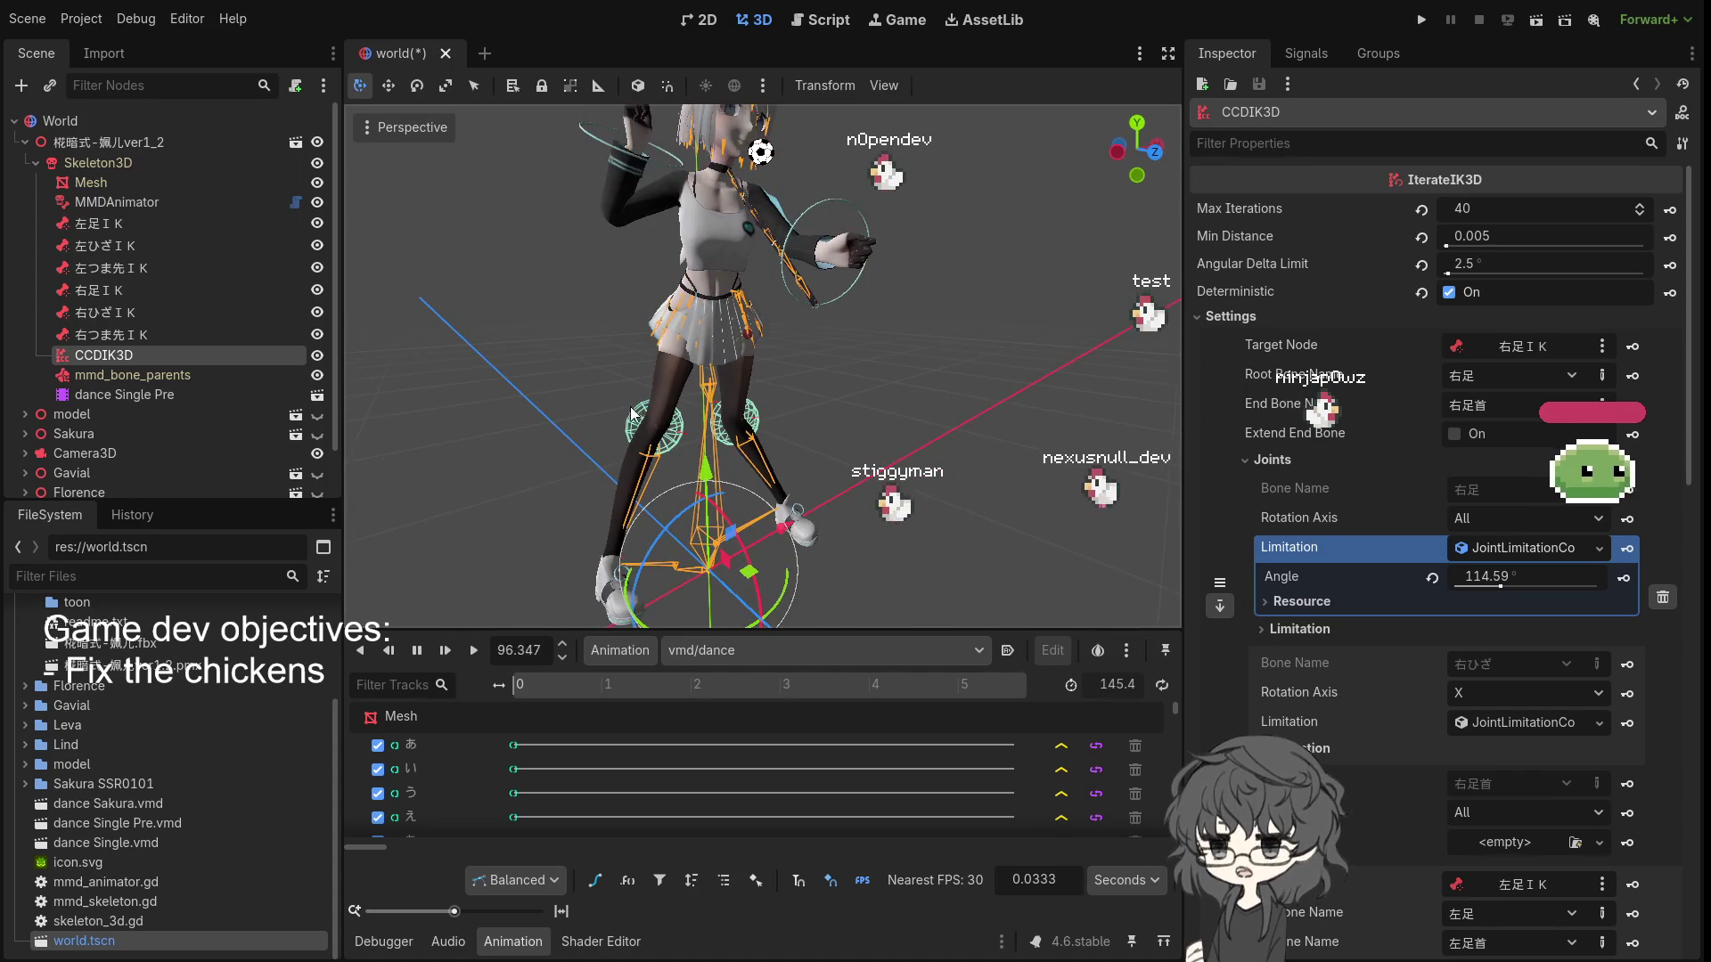
- Swing to a front view of the dancing character, then an oblique close-up of its legs
drag(795, 401, 709, 405)
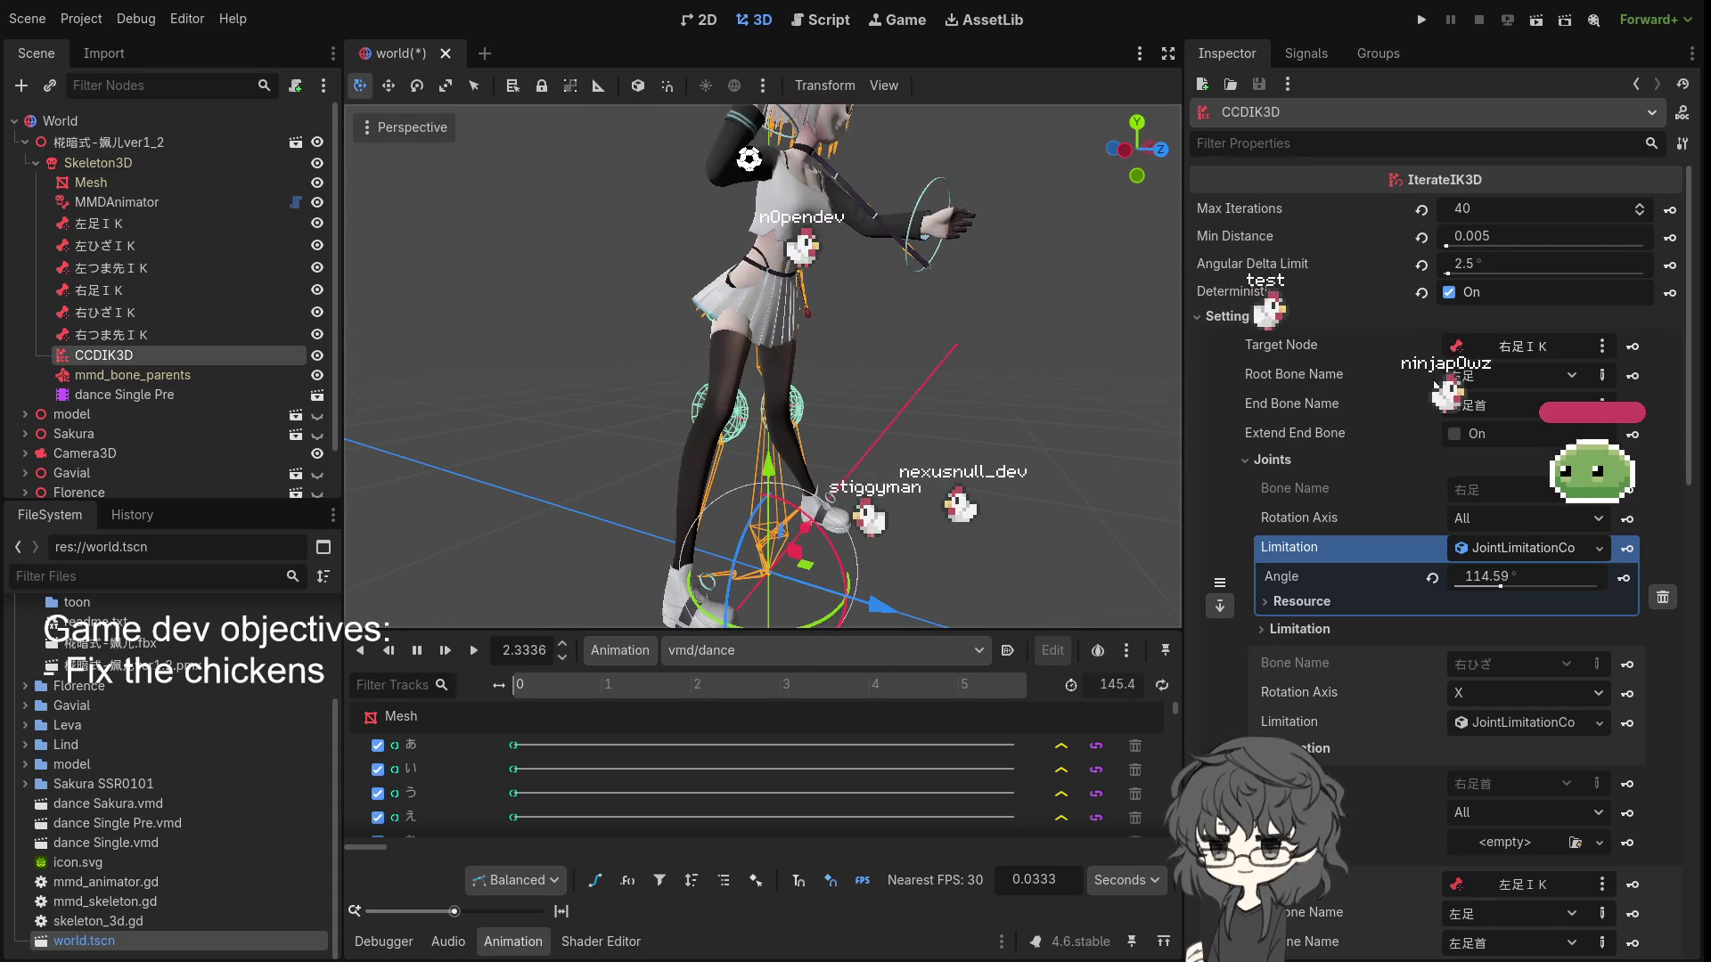
key(KP_1)
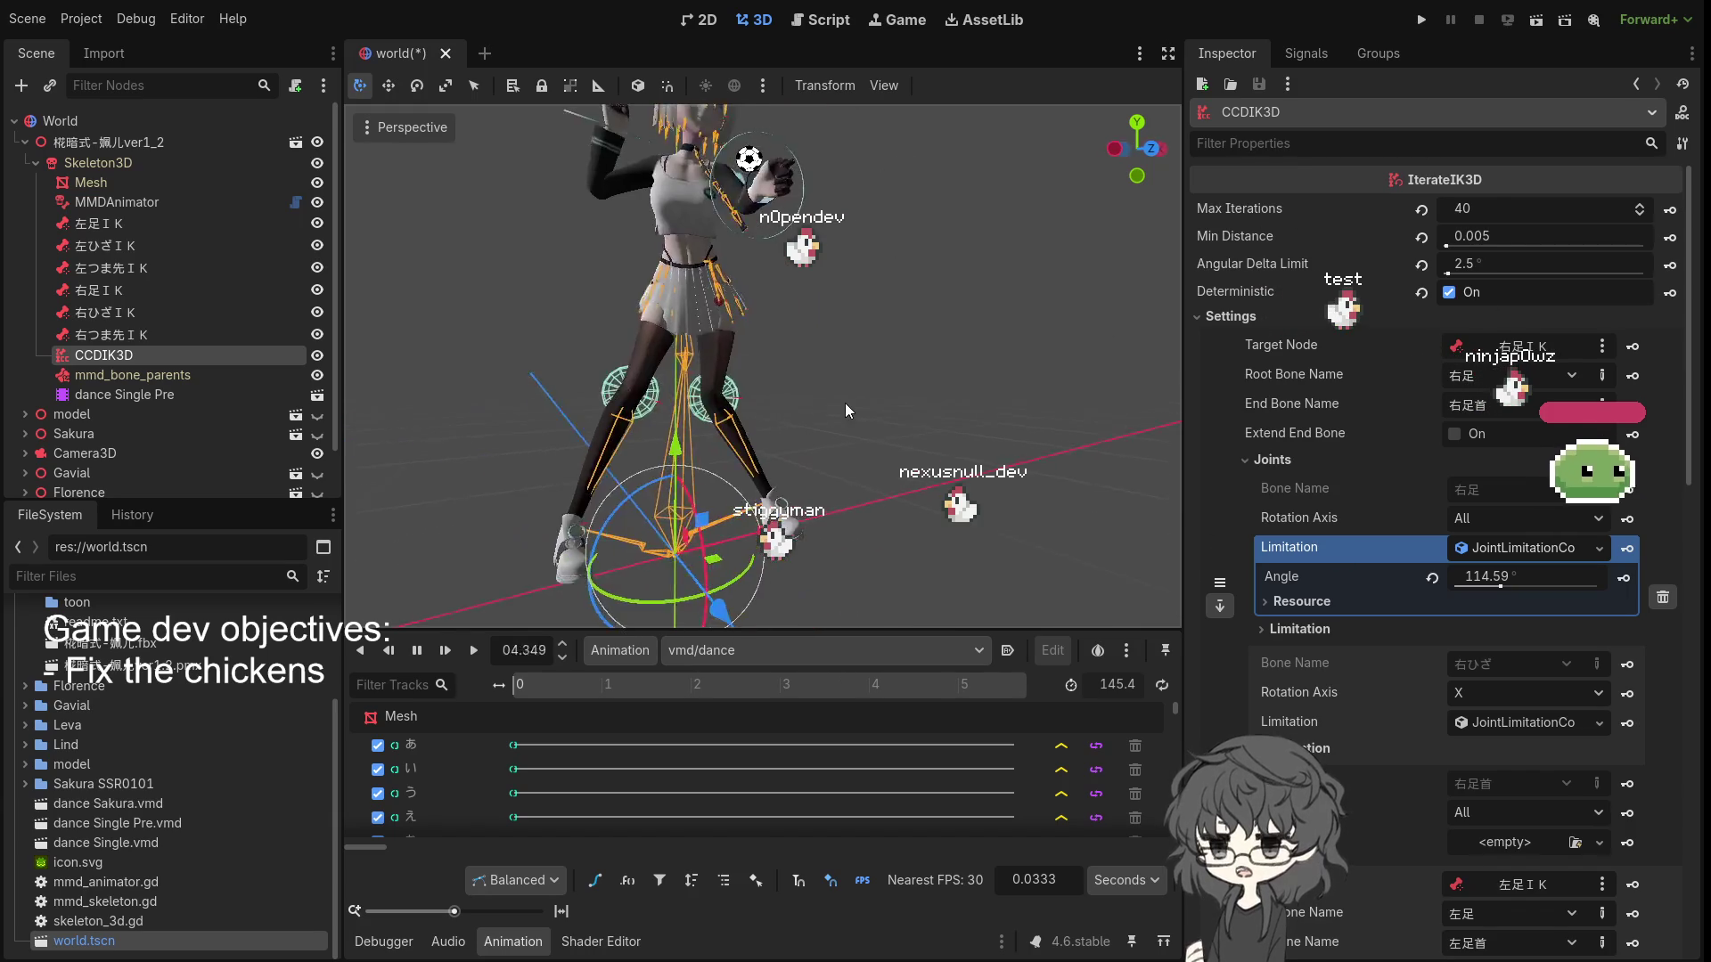
mouse_move(841, 411)
mouse_down()
mouse_move(885, 421)
mouse_move(603, 447)
mouse_move(793, 360)
mouse_move(779, 377)
mouse_move(901, 417)
mouse_up()
scroll(900, 417, up, 5)
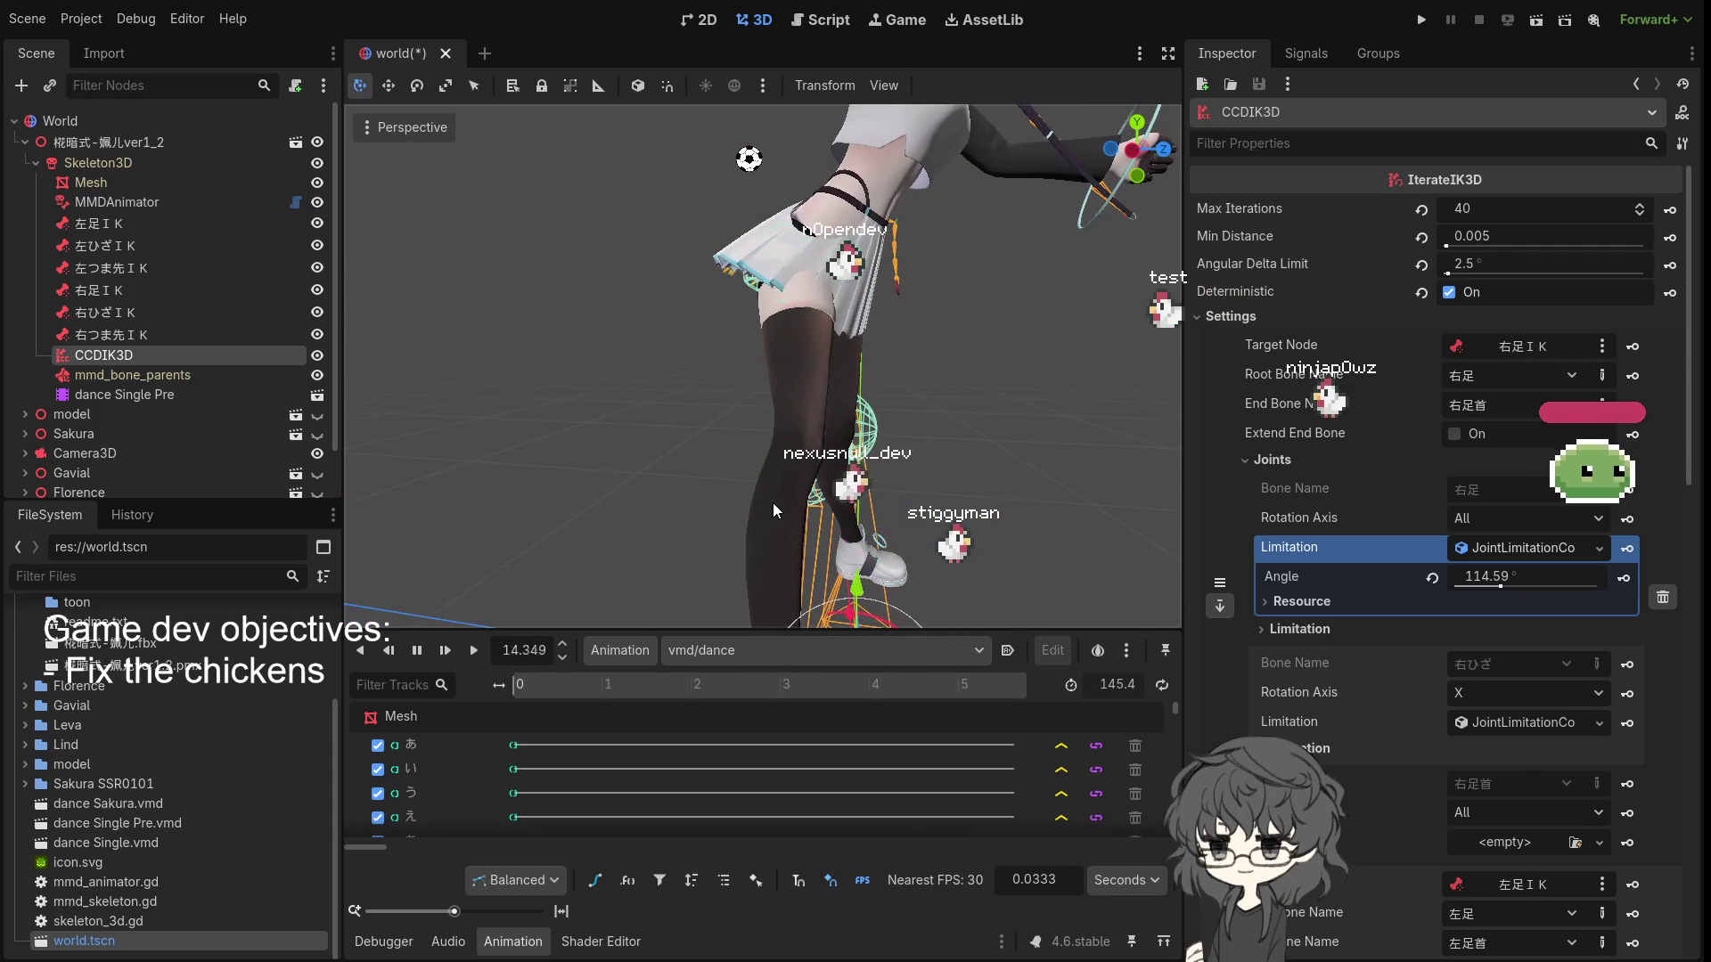
scroll(1358, 661, down, 2)
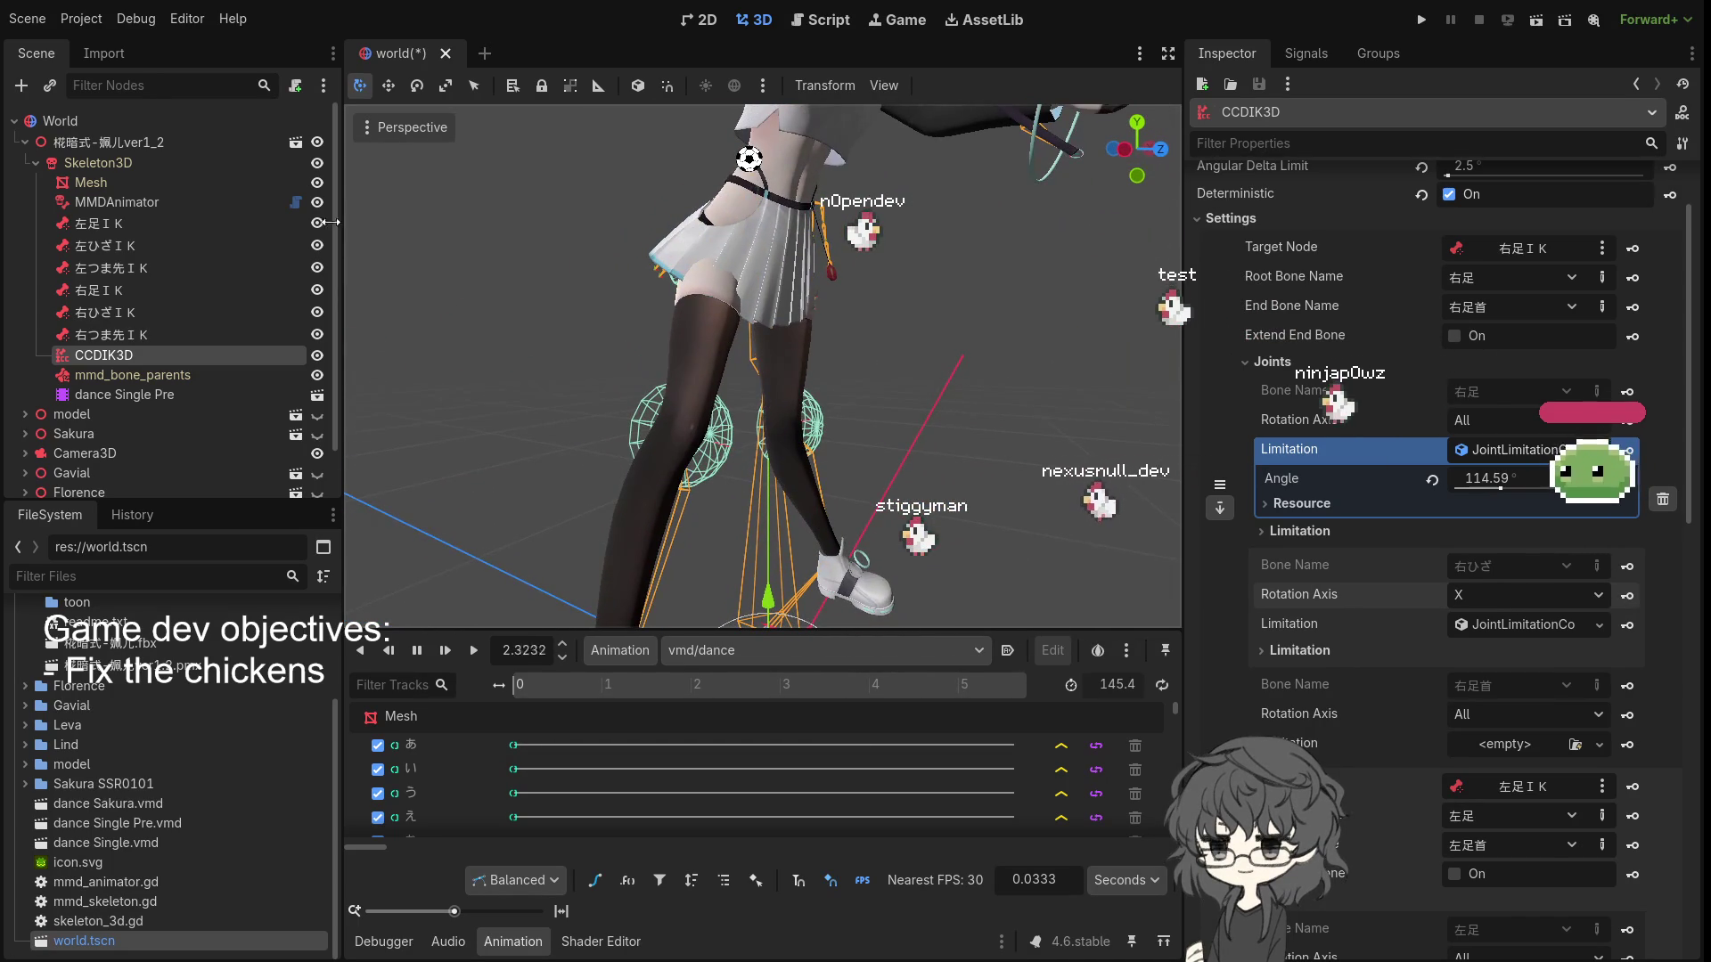
- Hide the Mesh to show only bones, then expand the X-axis joint's Limitation details
click(317, 185)
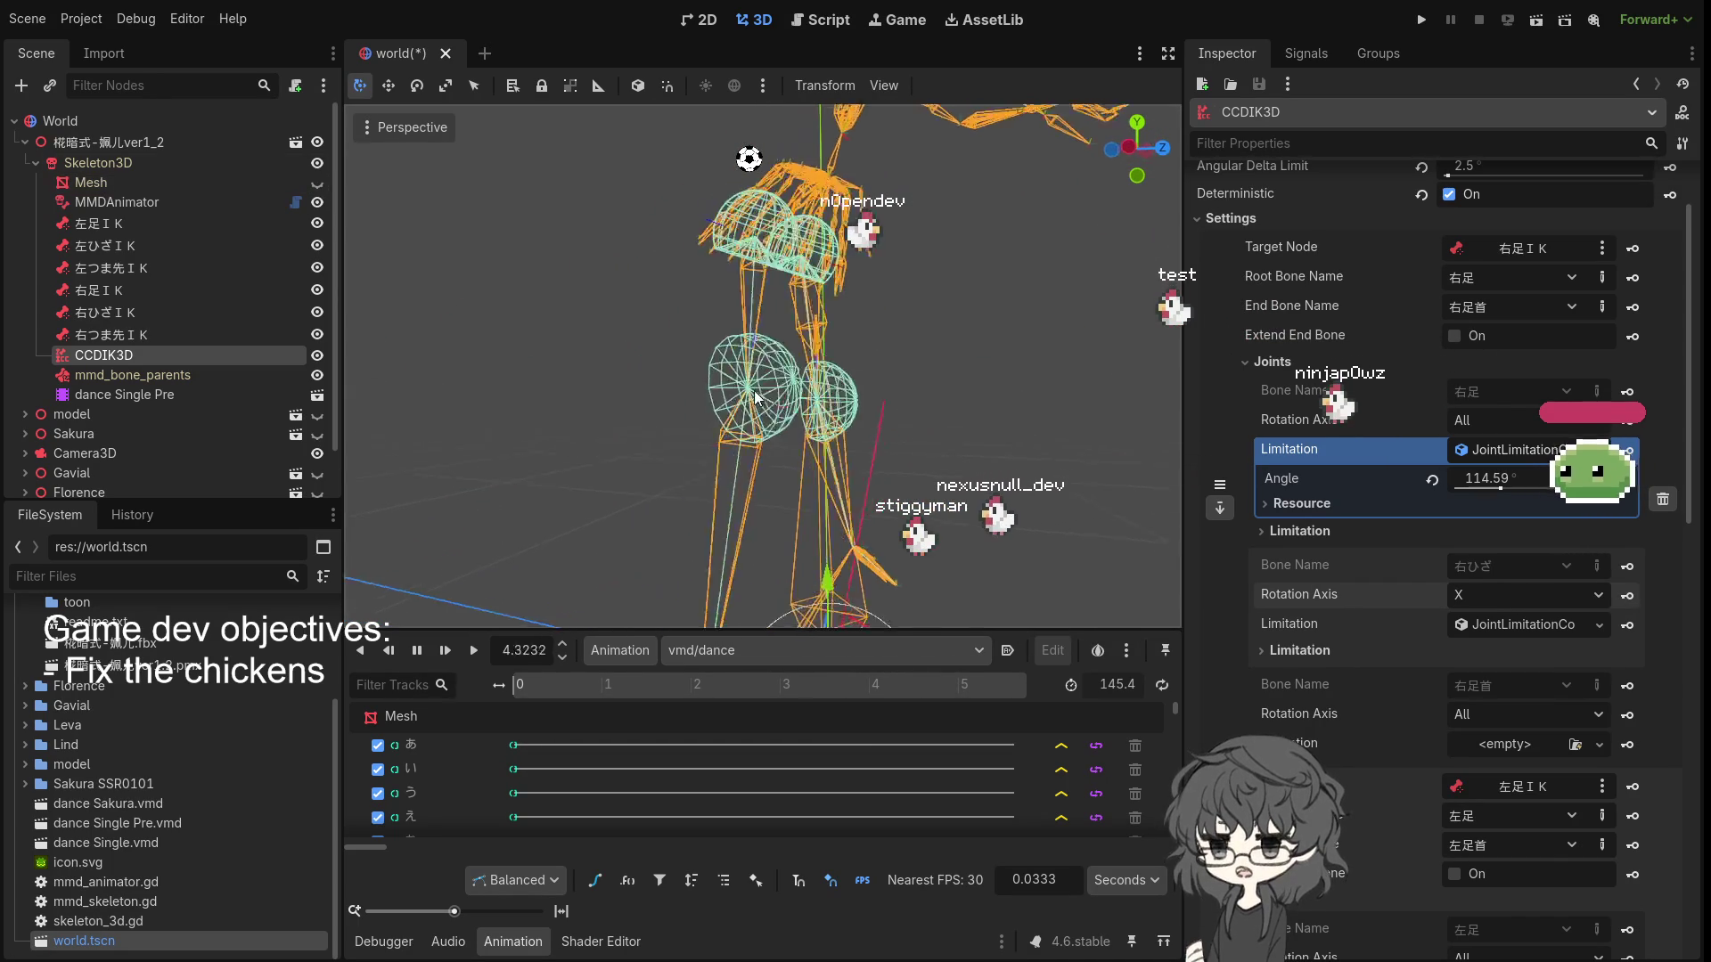
mouse_move(751, 406)
mouse_down()
mouse_move(570, 415)
mouse_move(559, 438)
mouse_move(617, 403)
mouse_up()
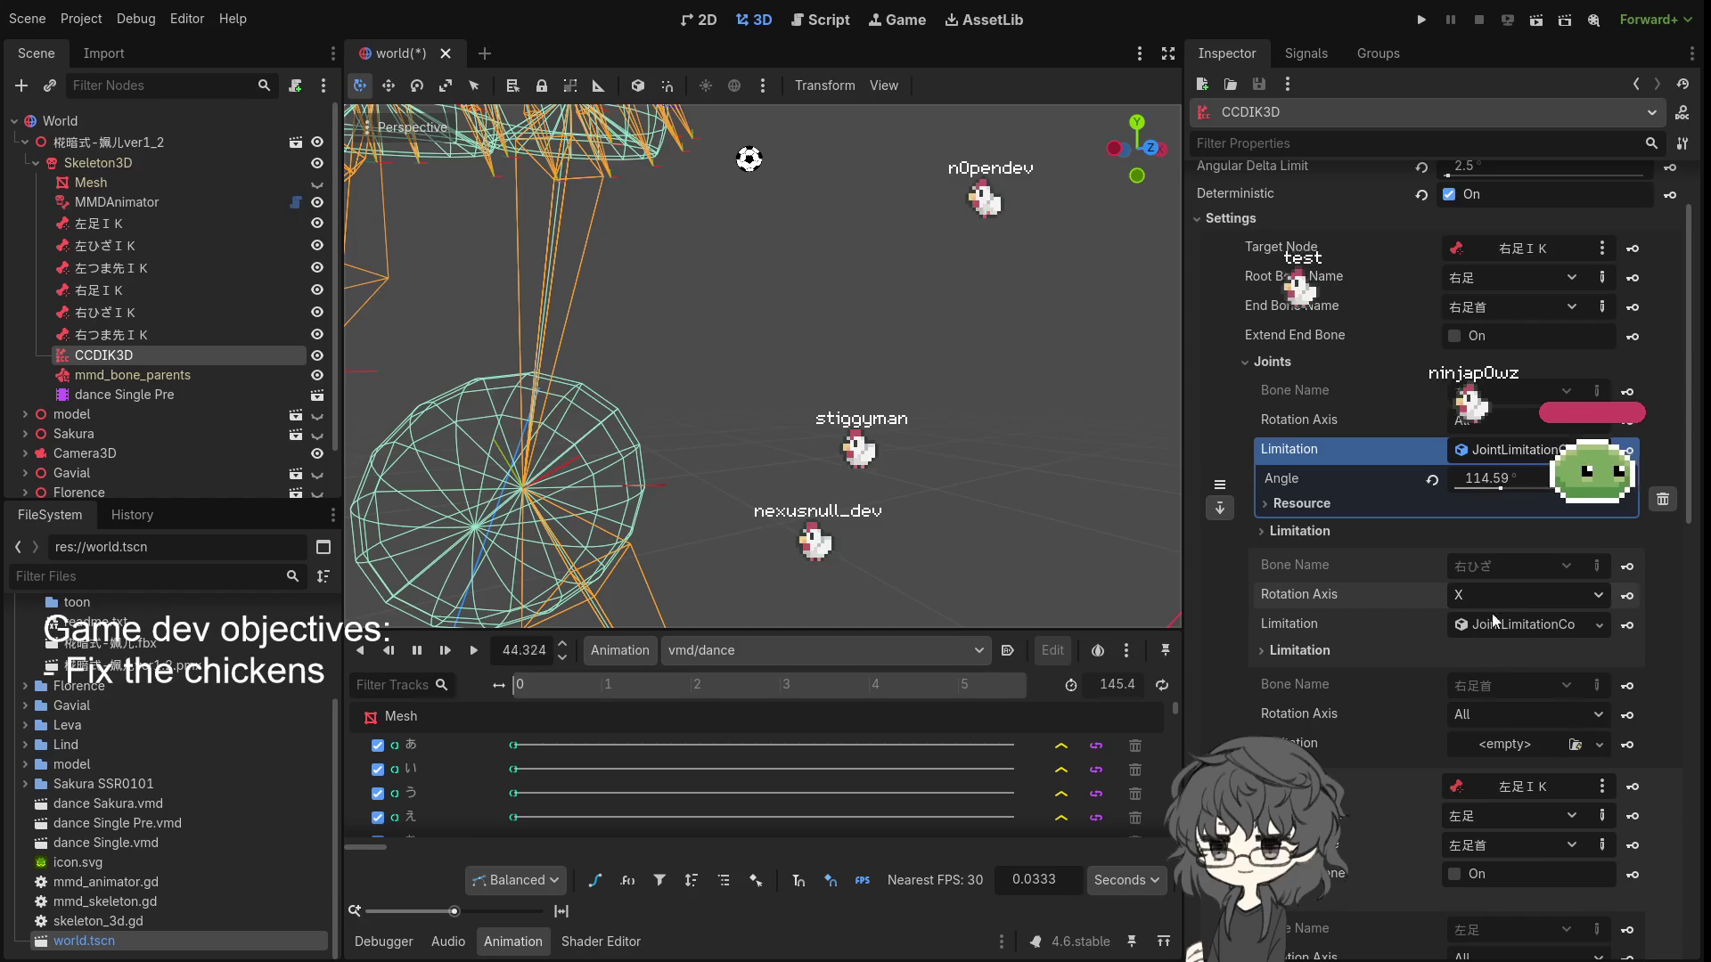
click(1322, 652)
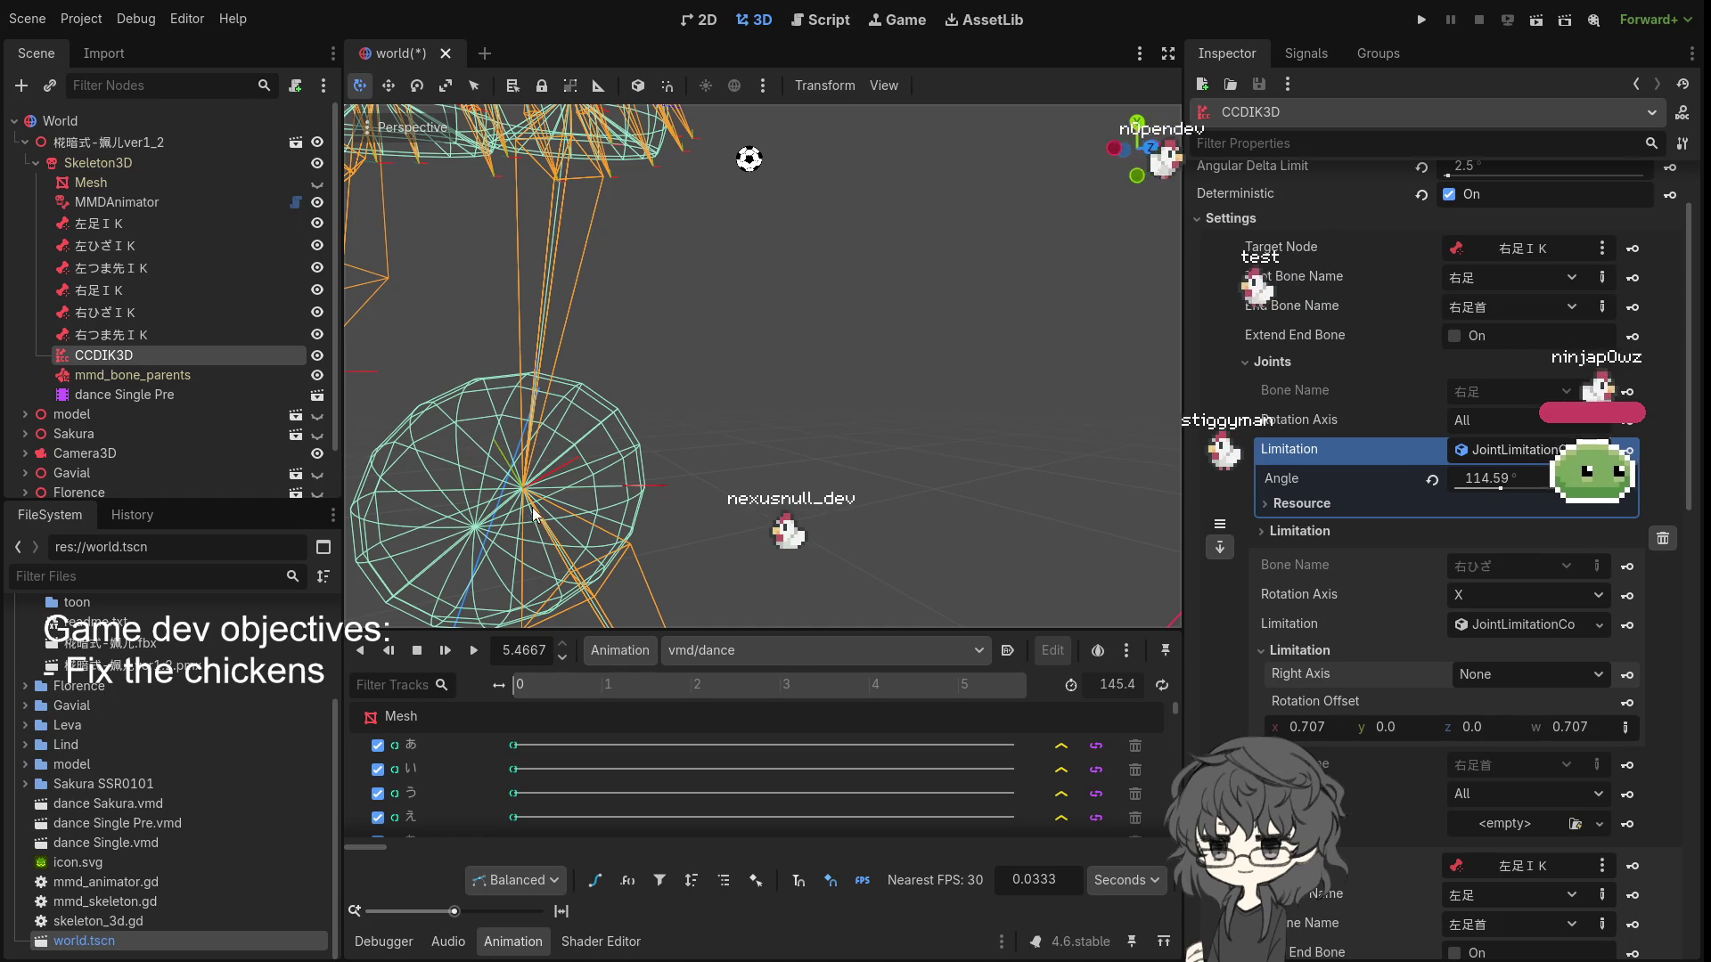
scroll(624, 481, down, 3)
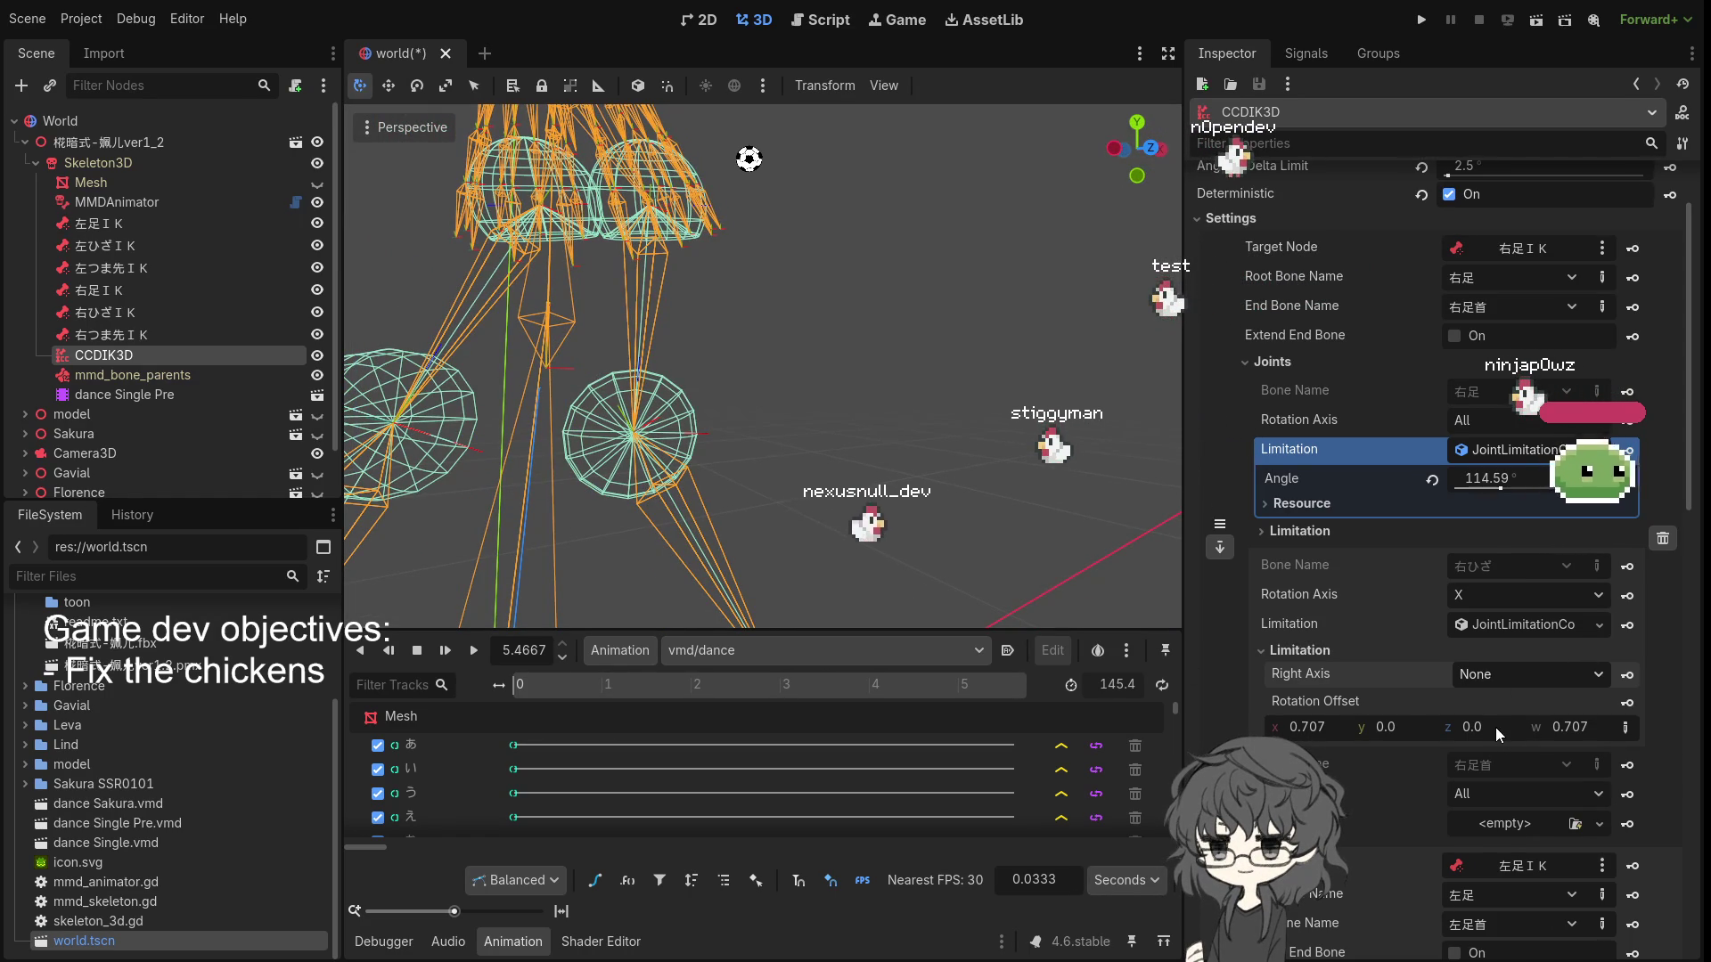
key(ctrl+z)
mouse_move(624, 534)
mouse_down()
mouse_move(854, 517)
mouse_move(1105, 534)
mouse_up()
click(1497, 763)
click(1496, 827)
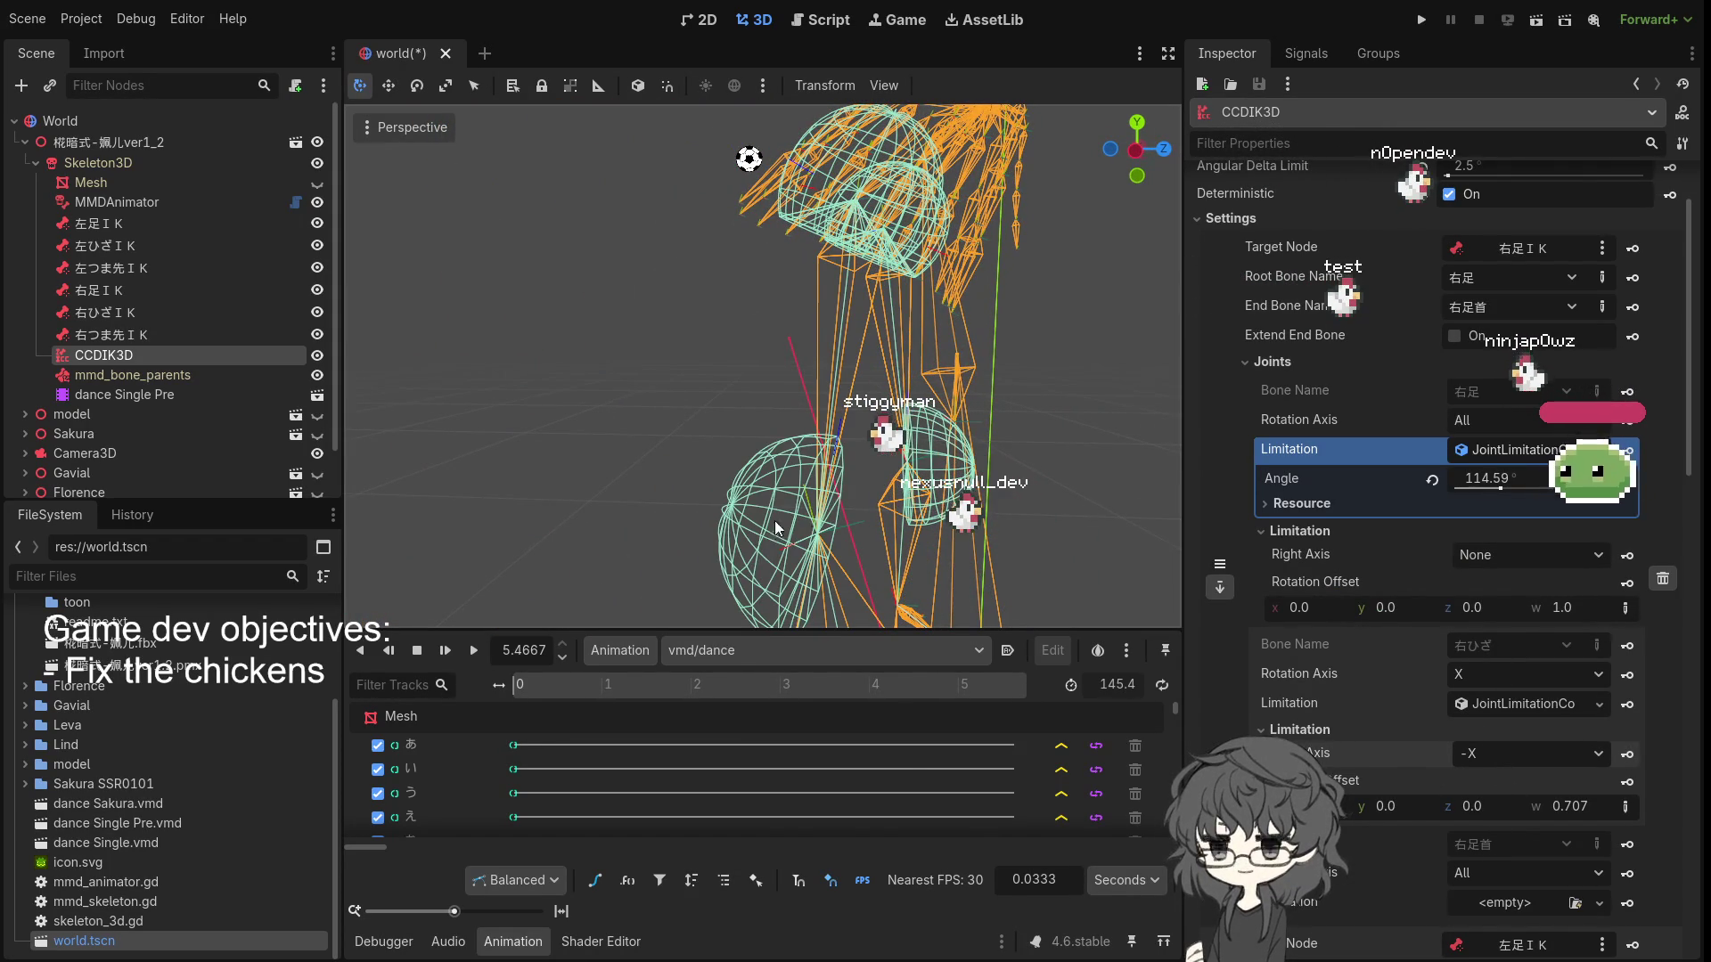
scroll(784, 521, down, 2)
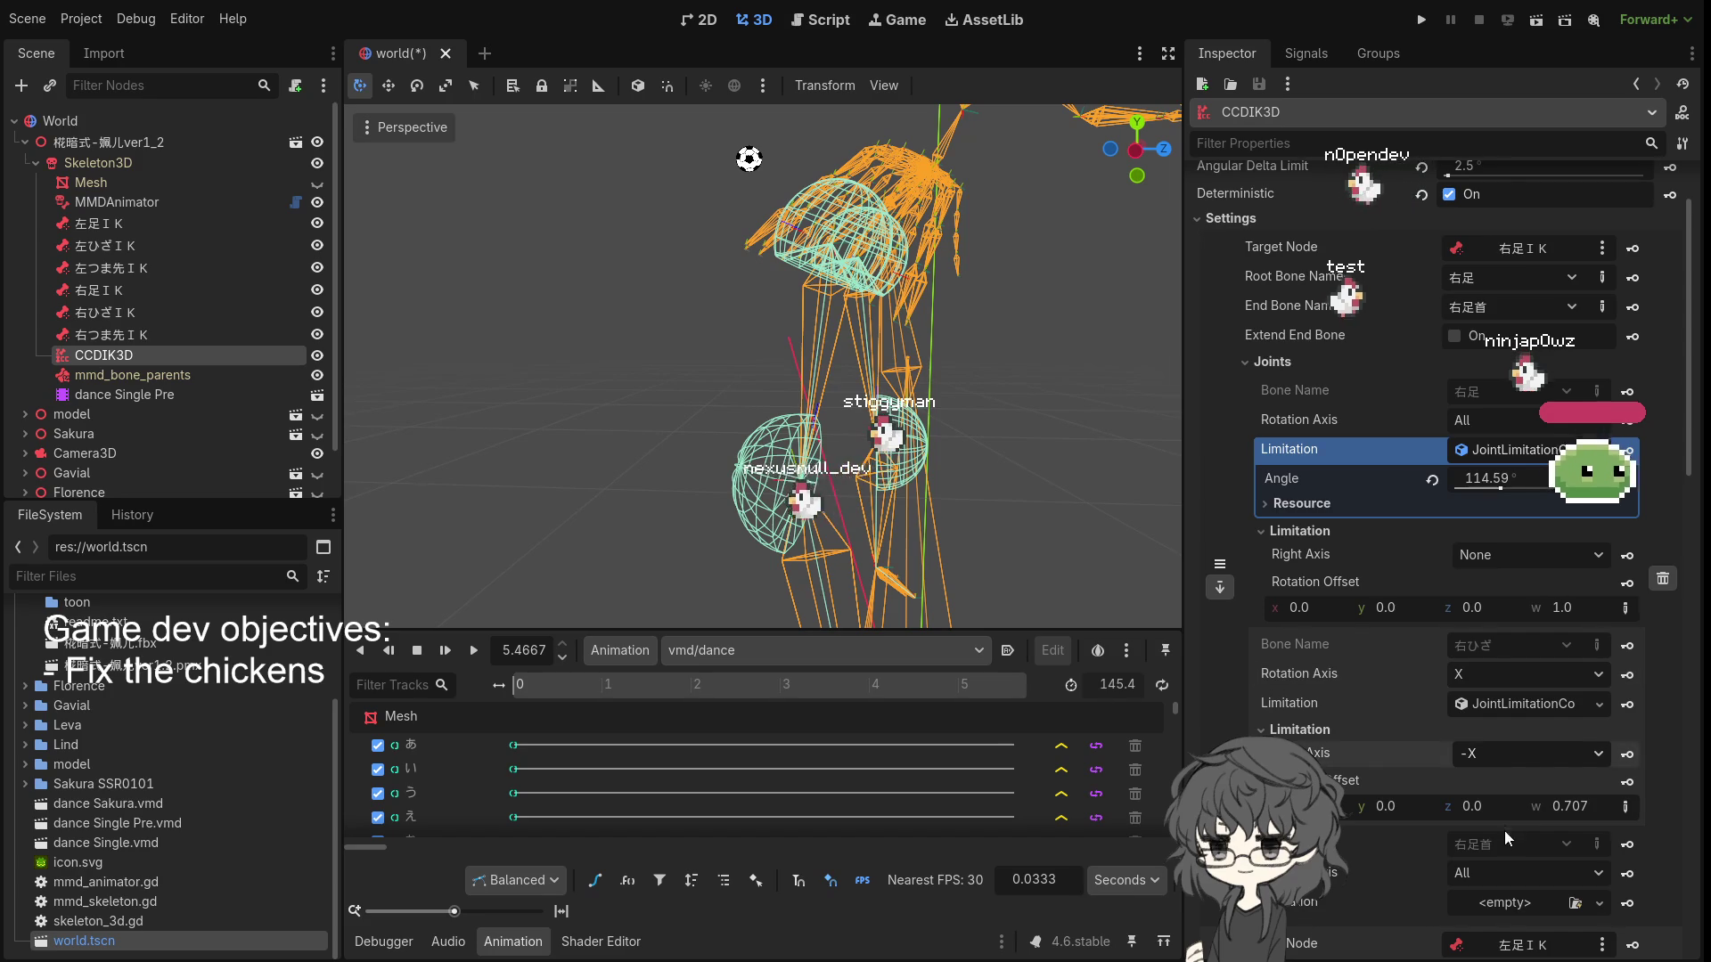
click(1515, 753)
click(1497, 806)
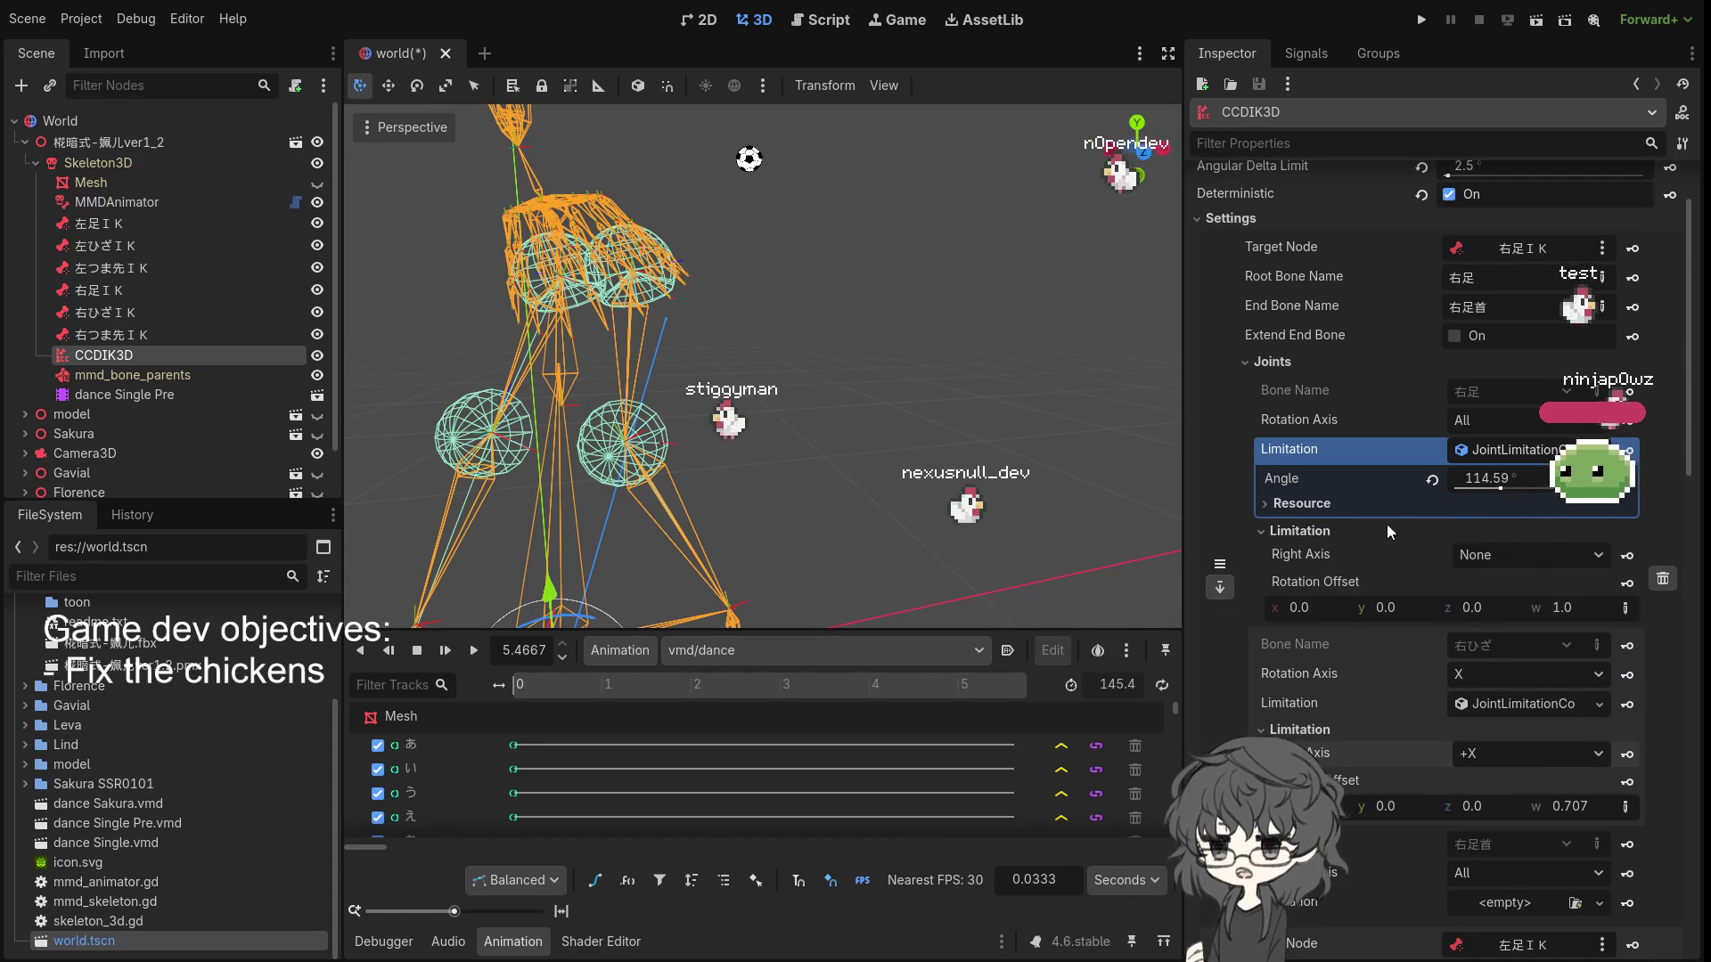
scroll(1379, 520, up, 2)
scroll(1281, 455, down, 1)
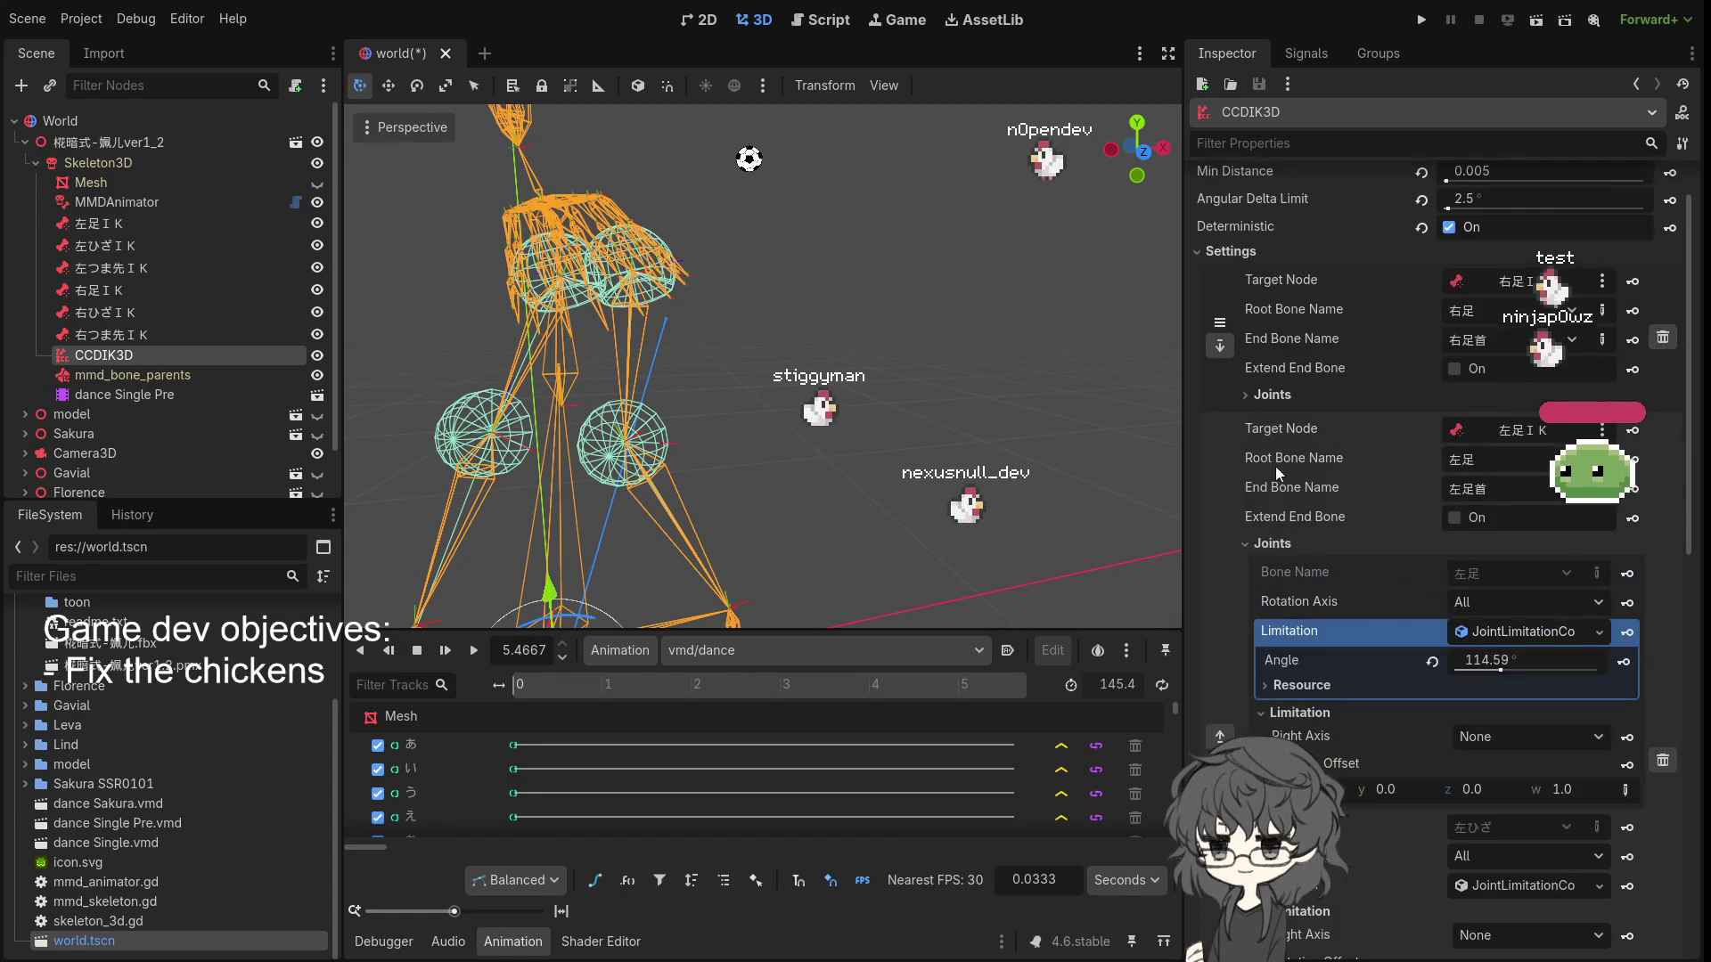
scroll(1282, 473, down, 2)
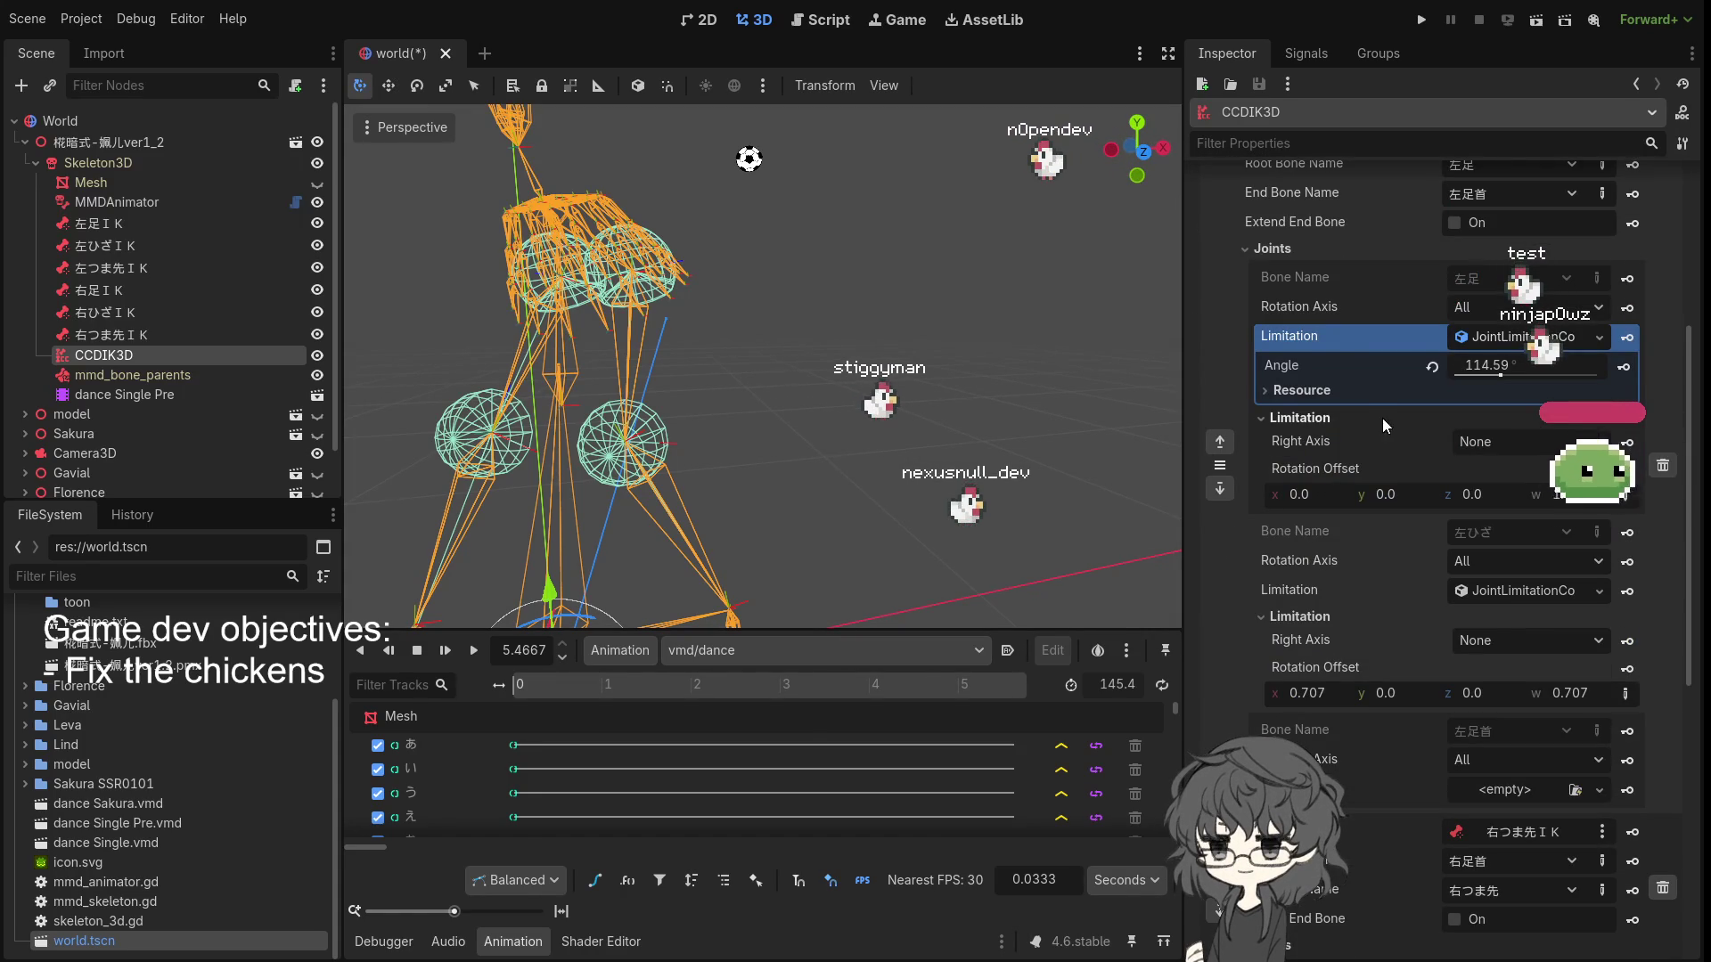
click(1282, 424)
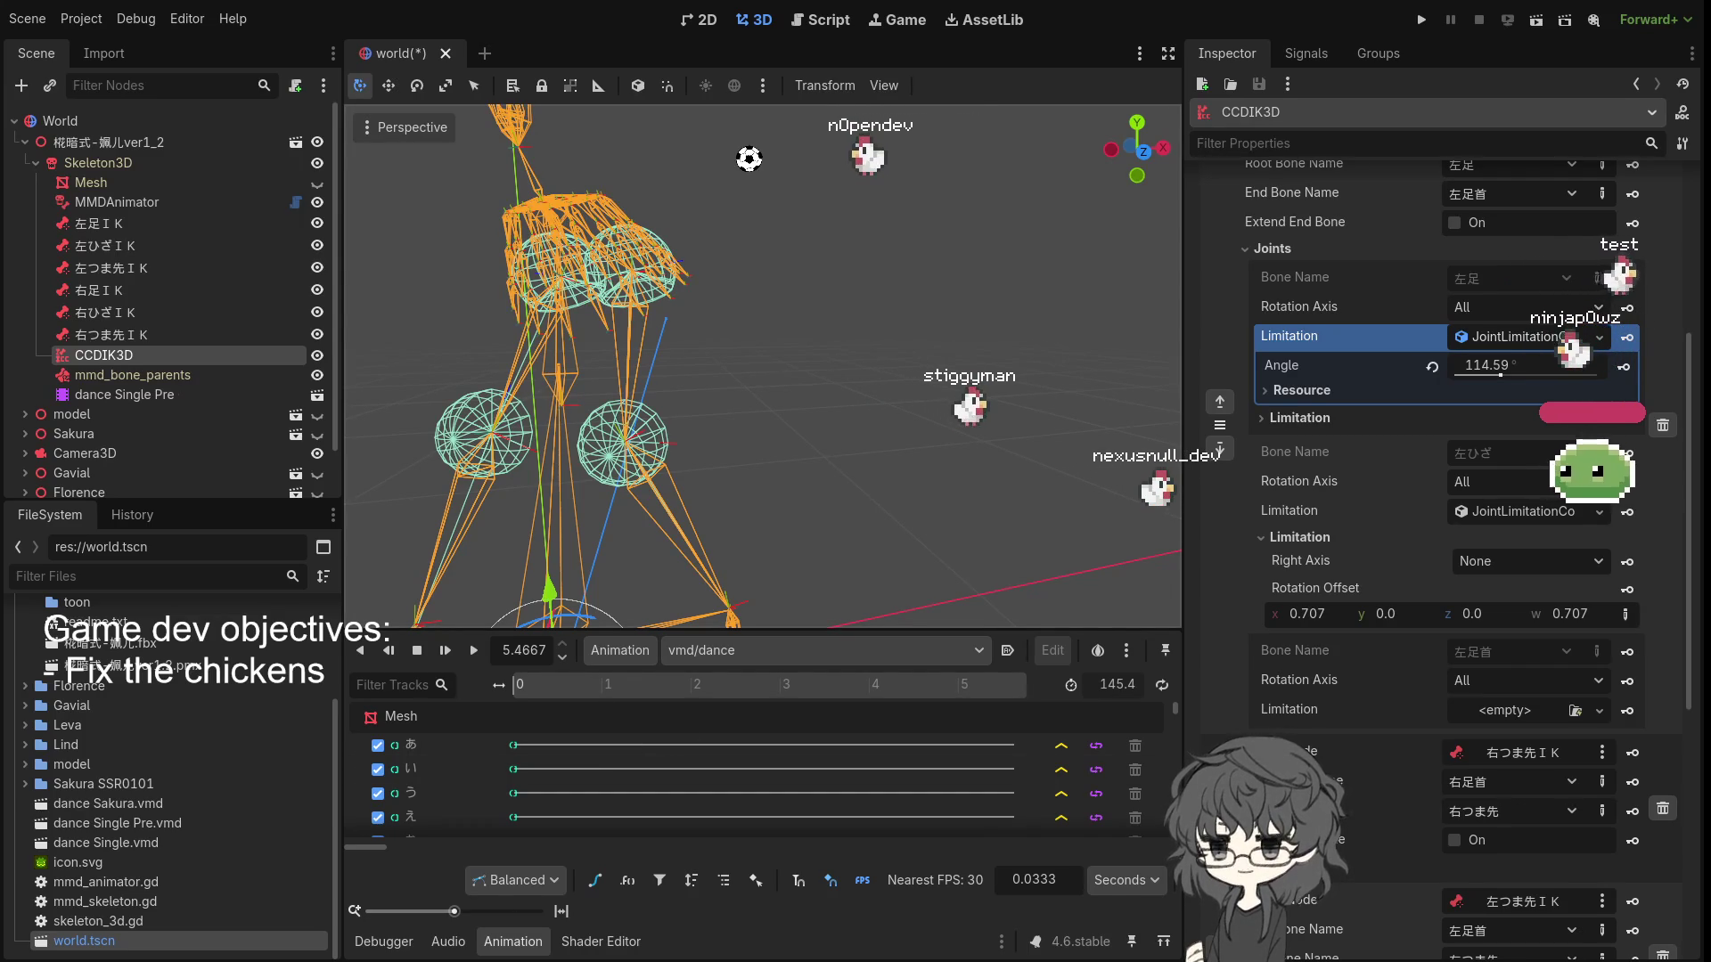
scroll(710, 401, up, 3)
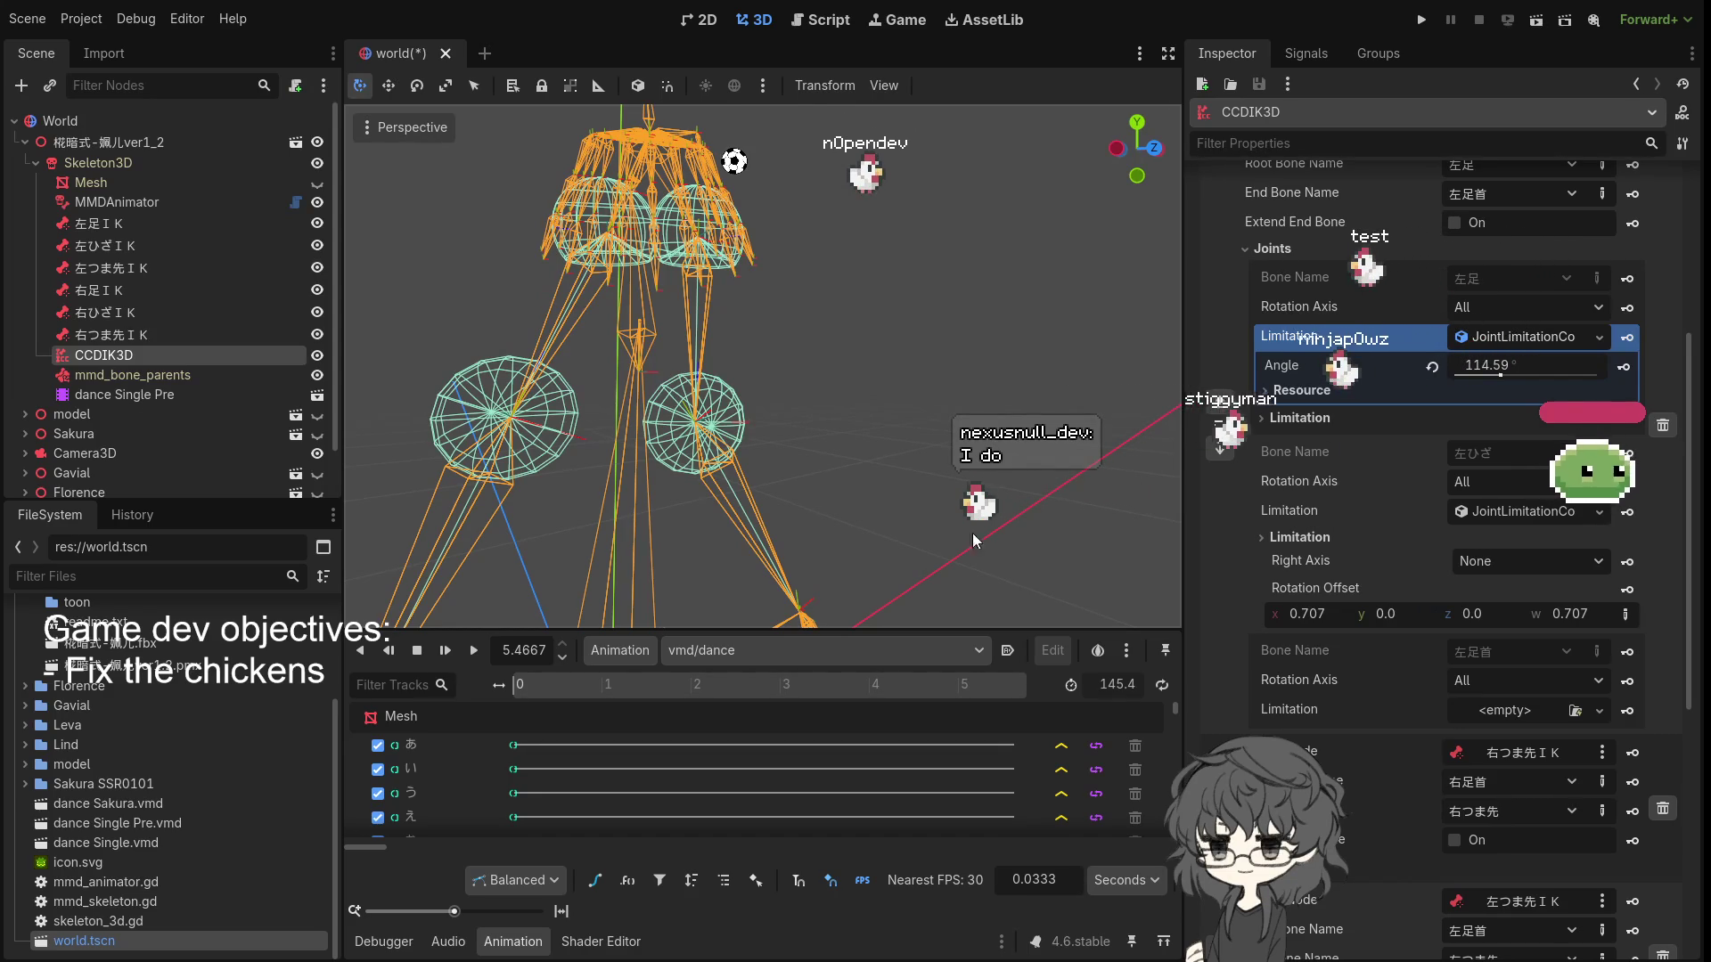
mouse_move(893, 457)
mouse_down()
mouse_move(934, 440)
mouse_move(1034, 478)
mouse_up()
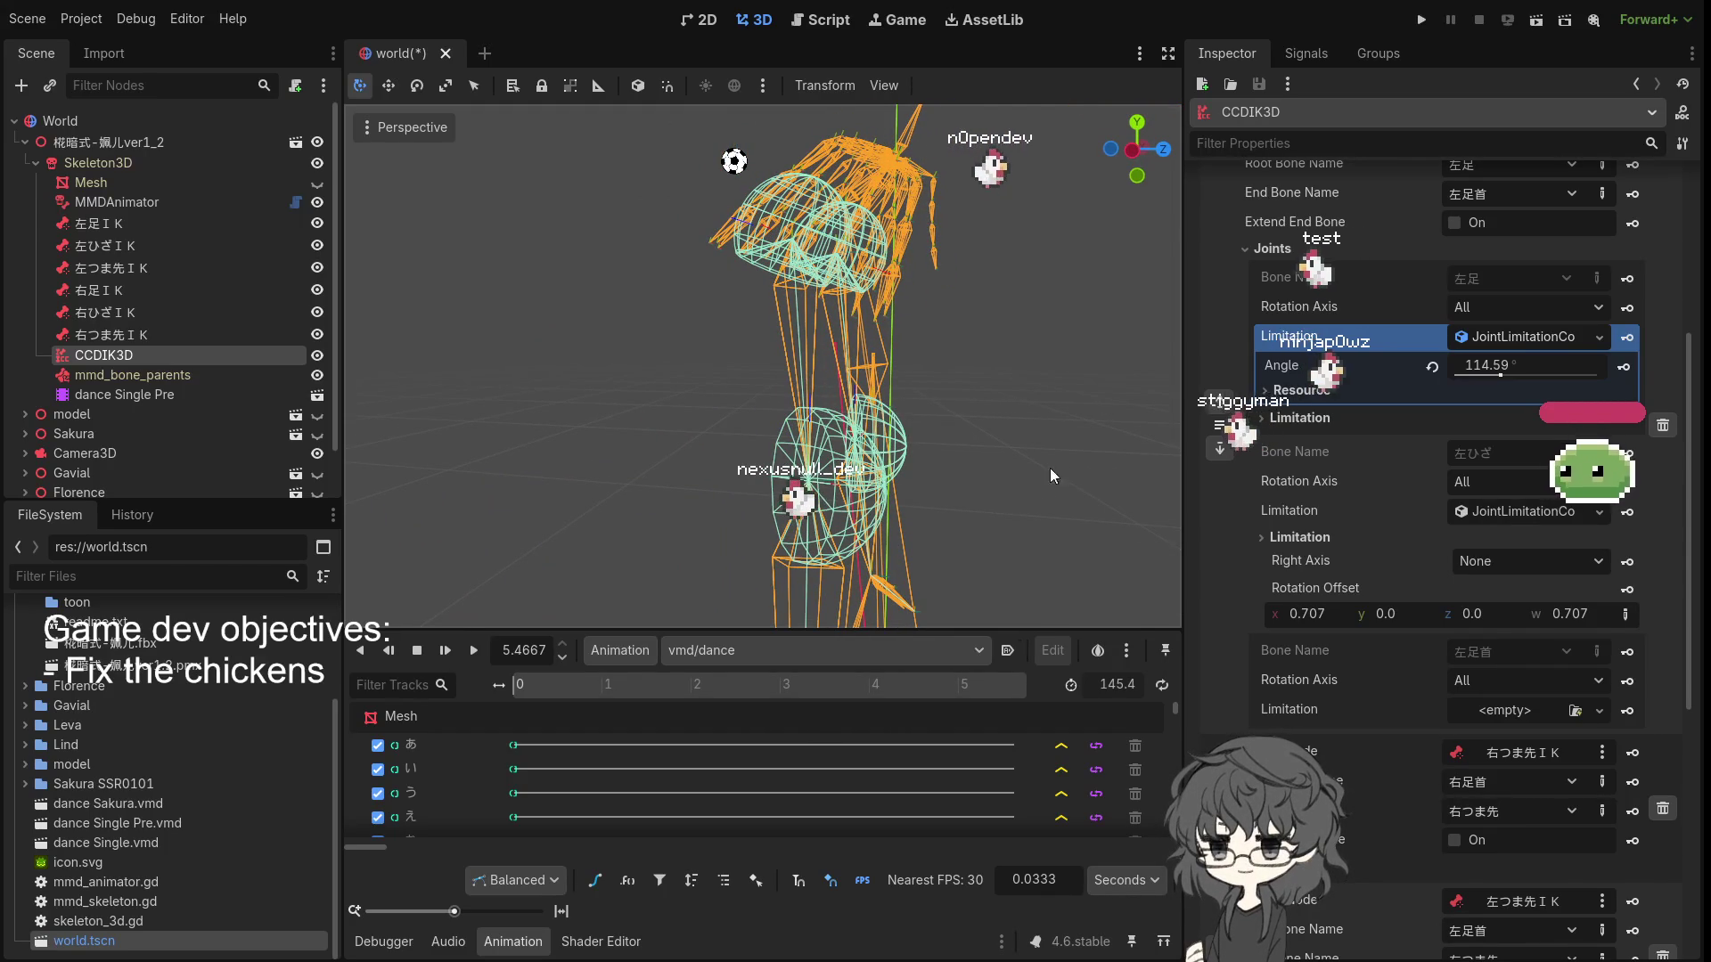
mouse_move(1035, 479)
mouse_down()
mouse_move(841, 330)
mouse_move(789, 317)
mouse_up()
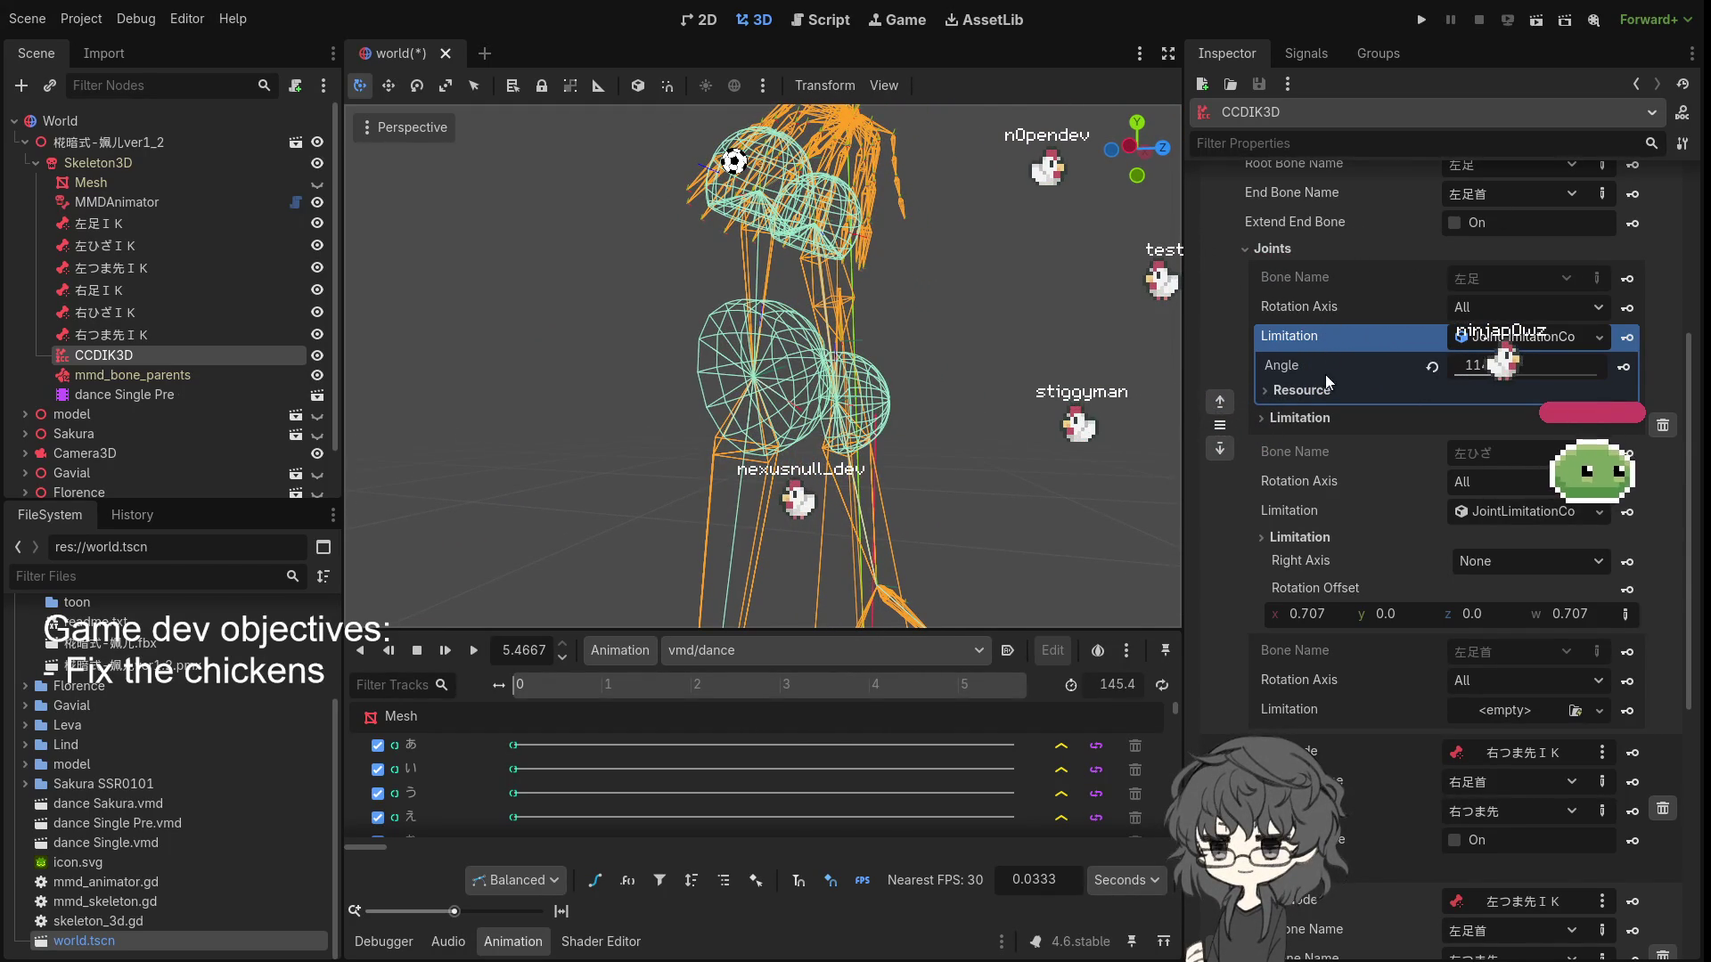
scroll(1324, 365, down, 4)
scroll(1317, 405, up, 10)
- Leave the right-leg chain's Joints list expanded and collapse the first joint's limitation editor
scroll(1339, 436, up, 2)
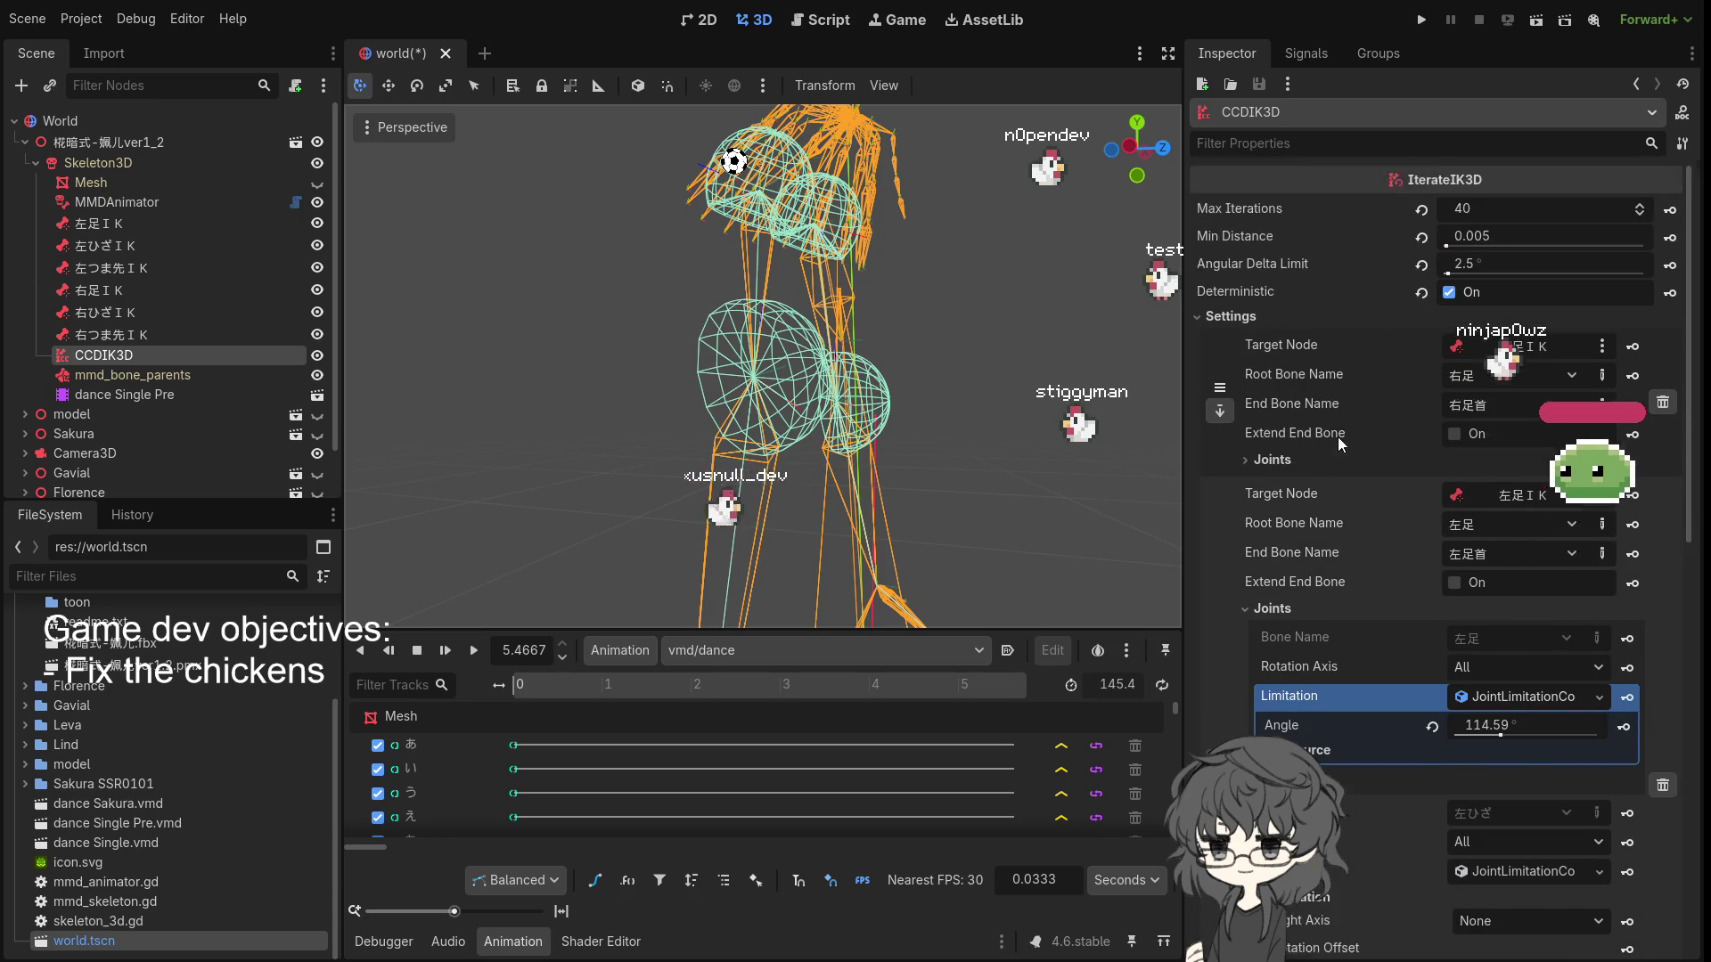
click(1271, 458)
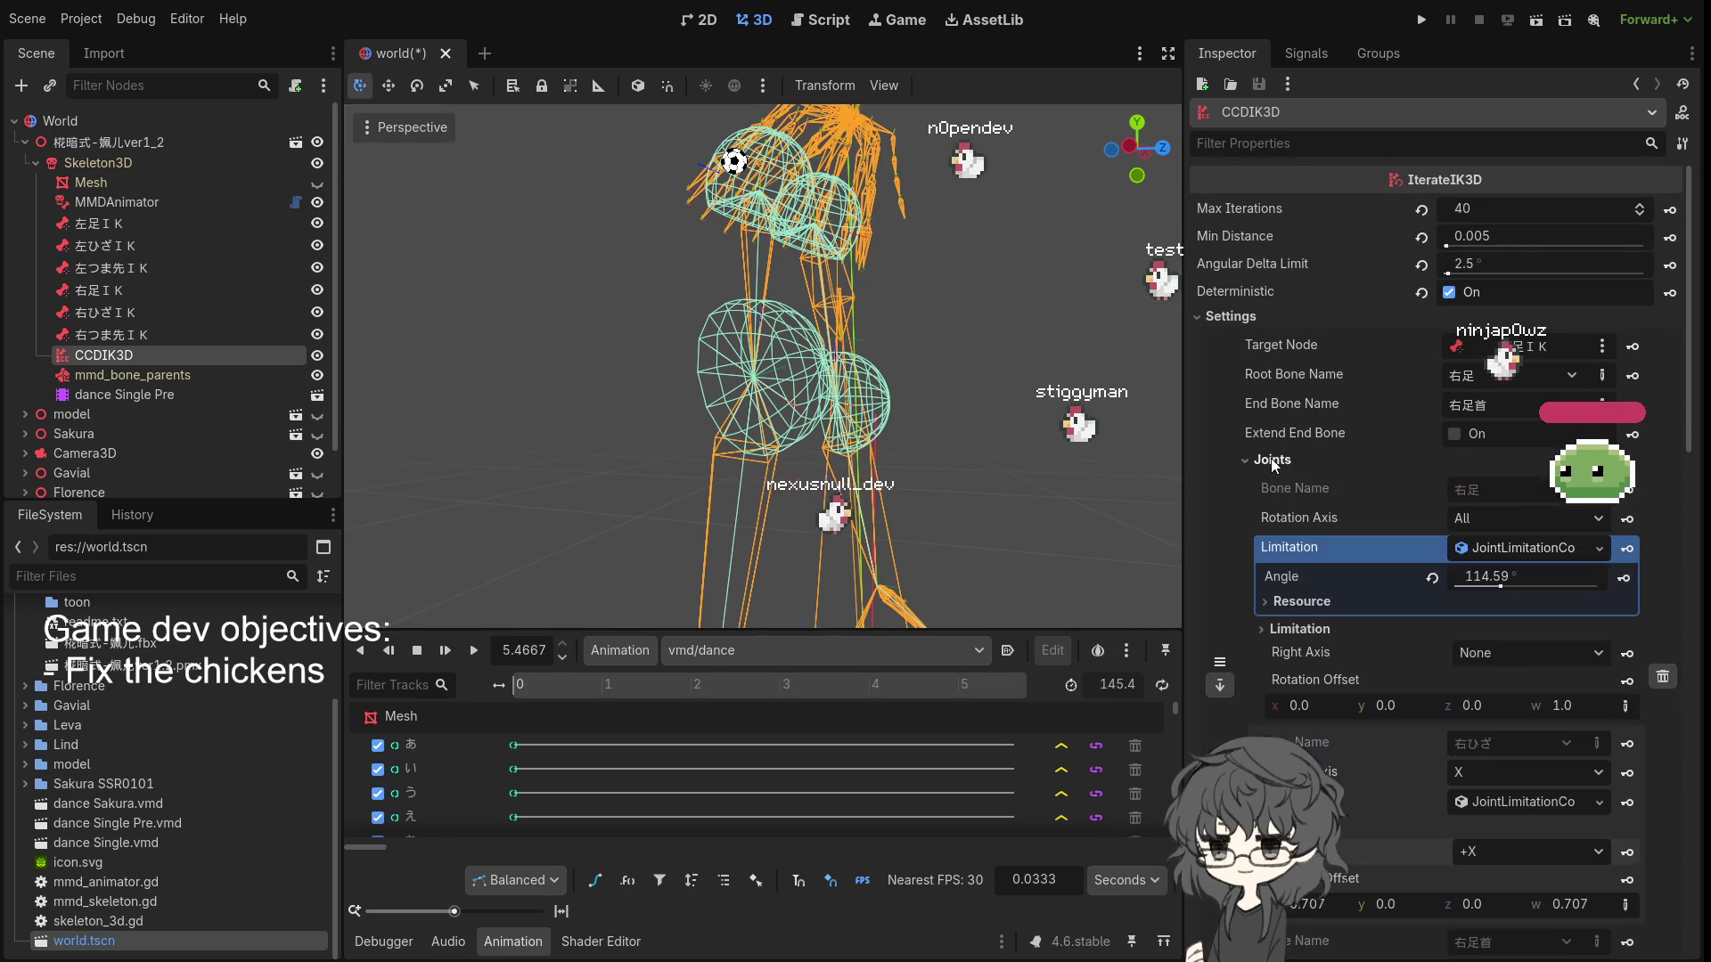
scroll(1299, 524, down, 2)
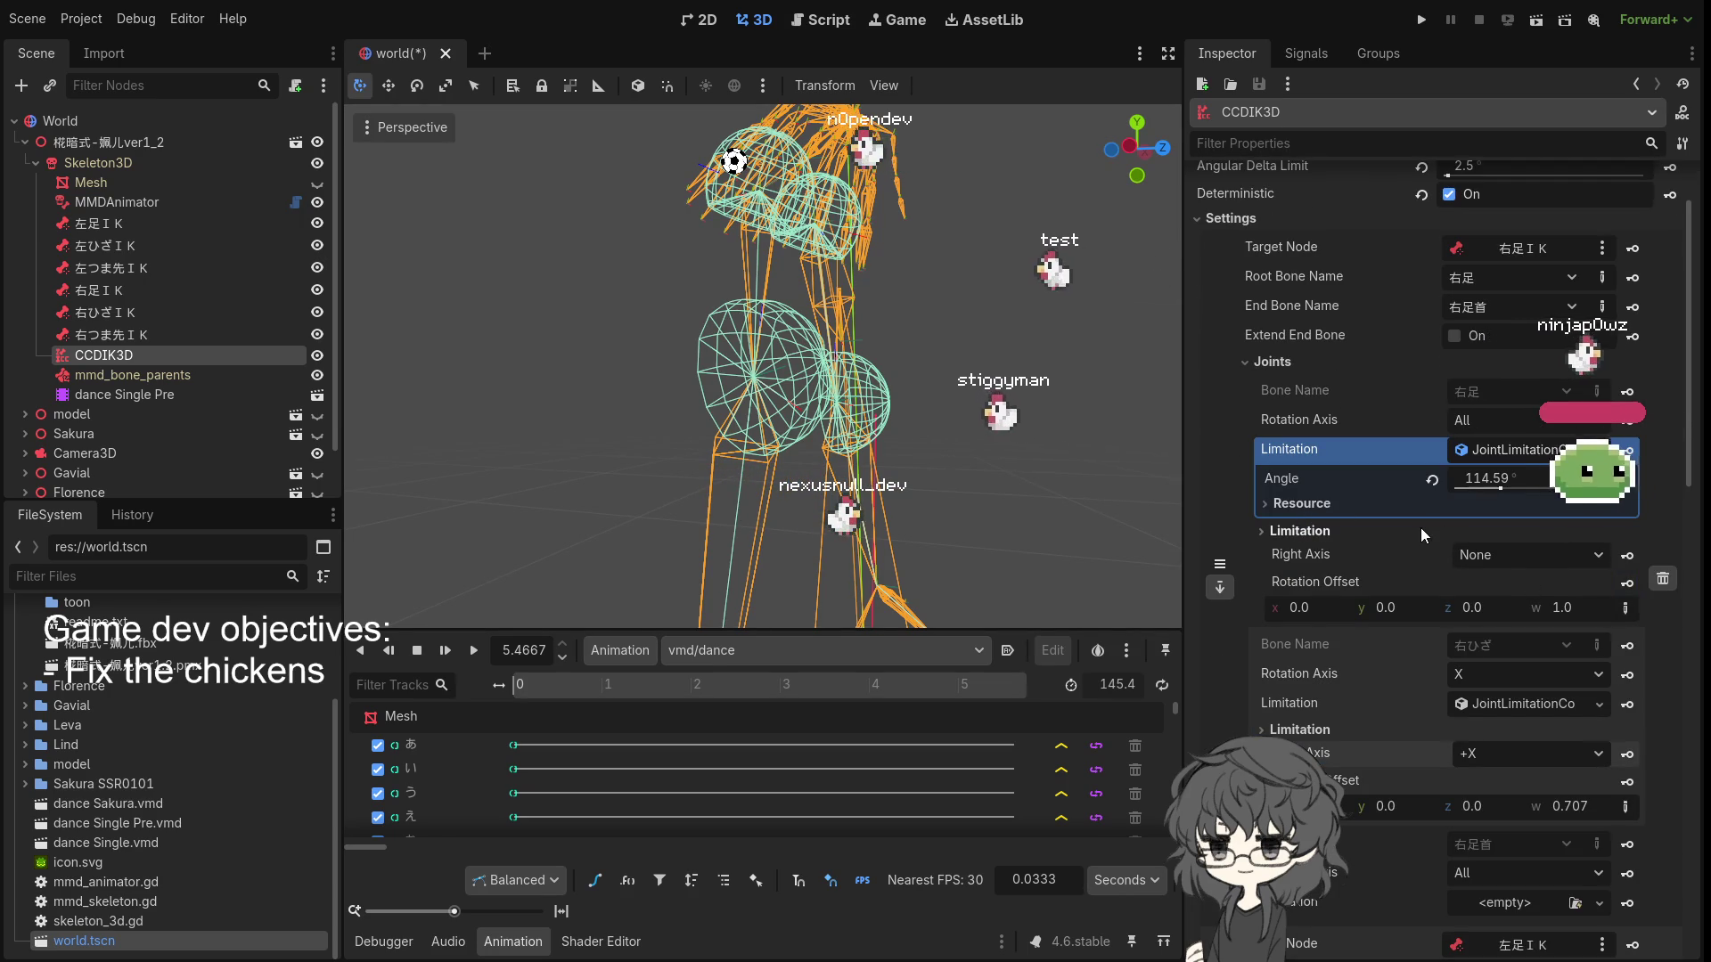
click(1280, 361)
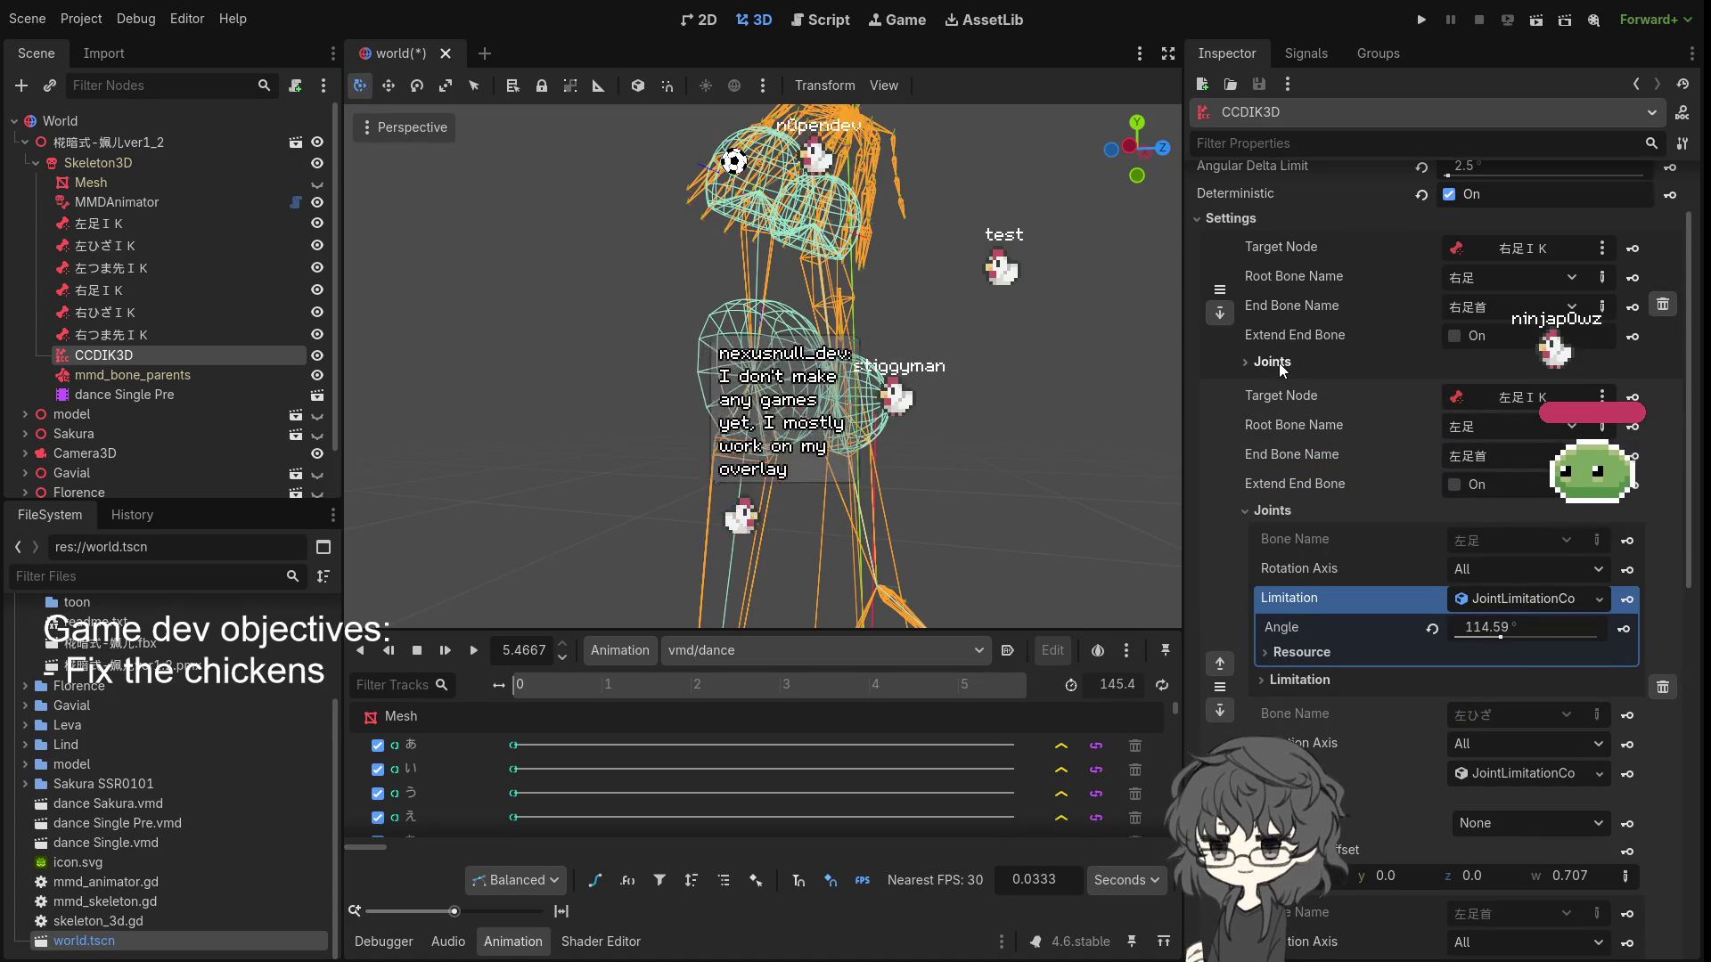
click(1279, 361)
click(1280, 362)
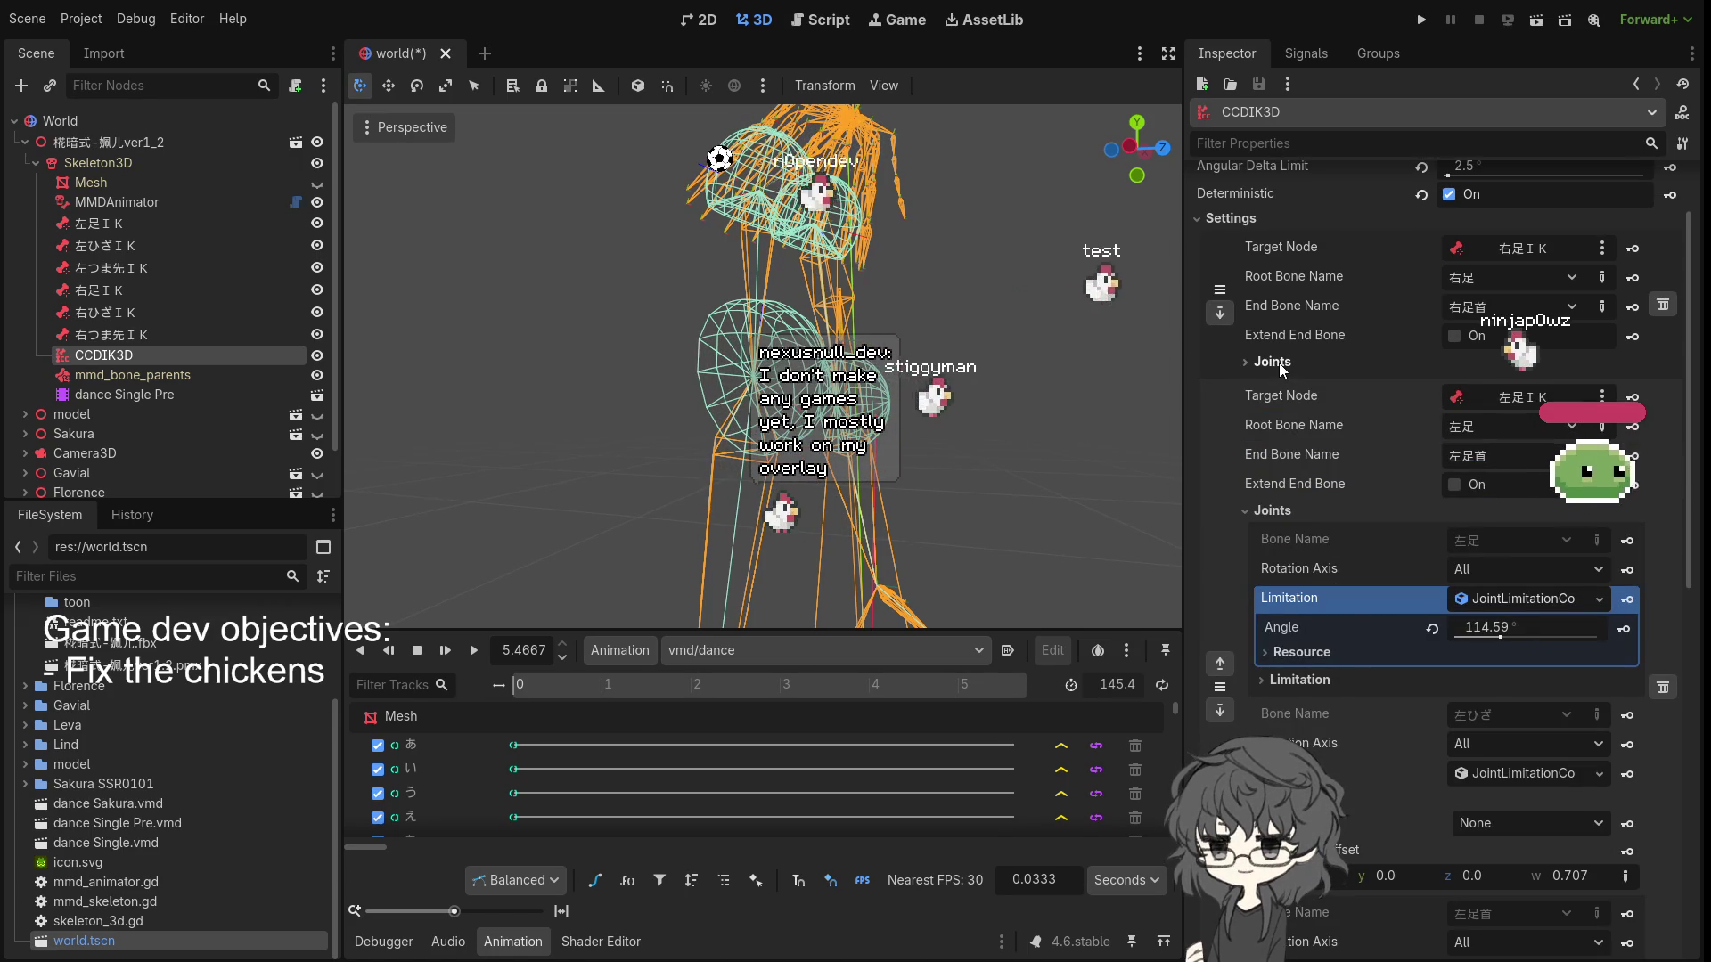
scroll(1351, 622, up, 2)
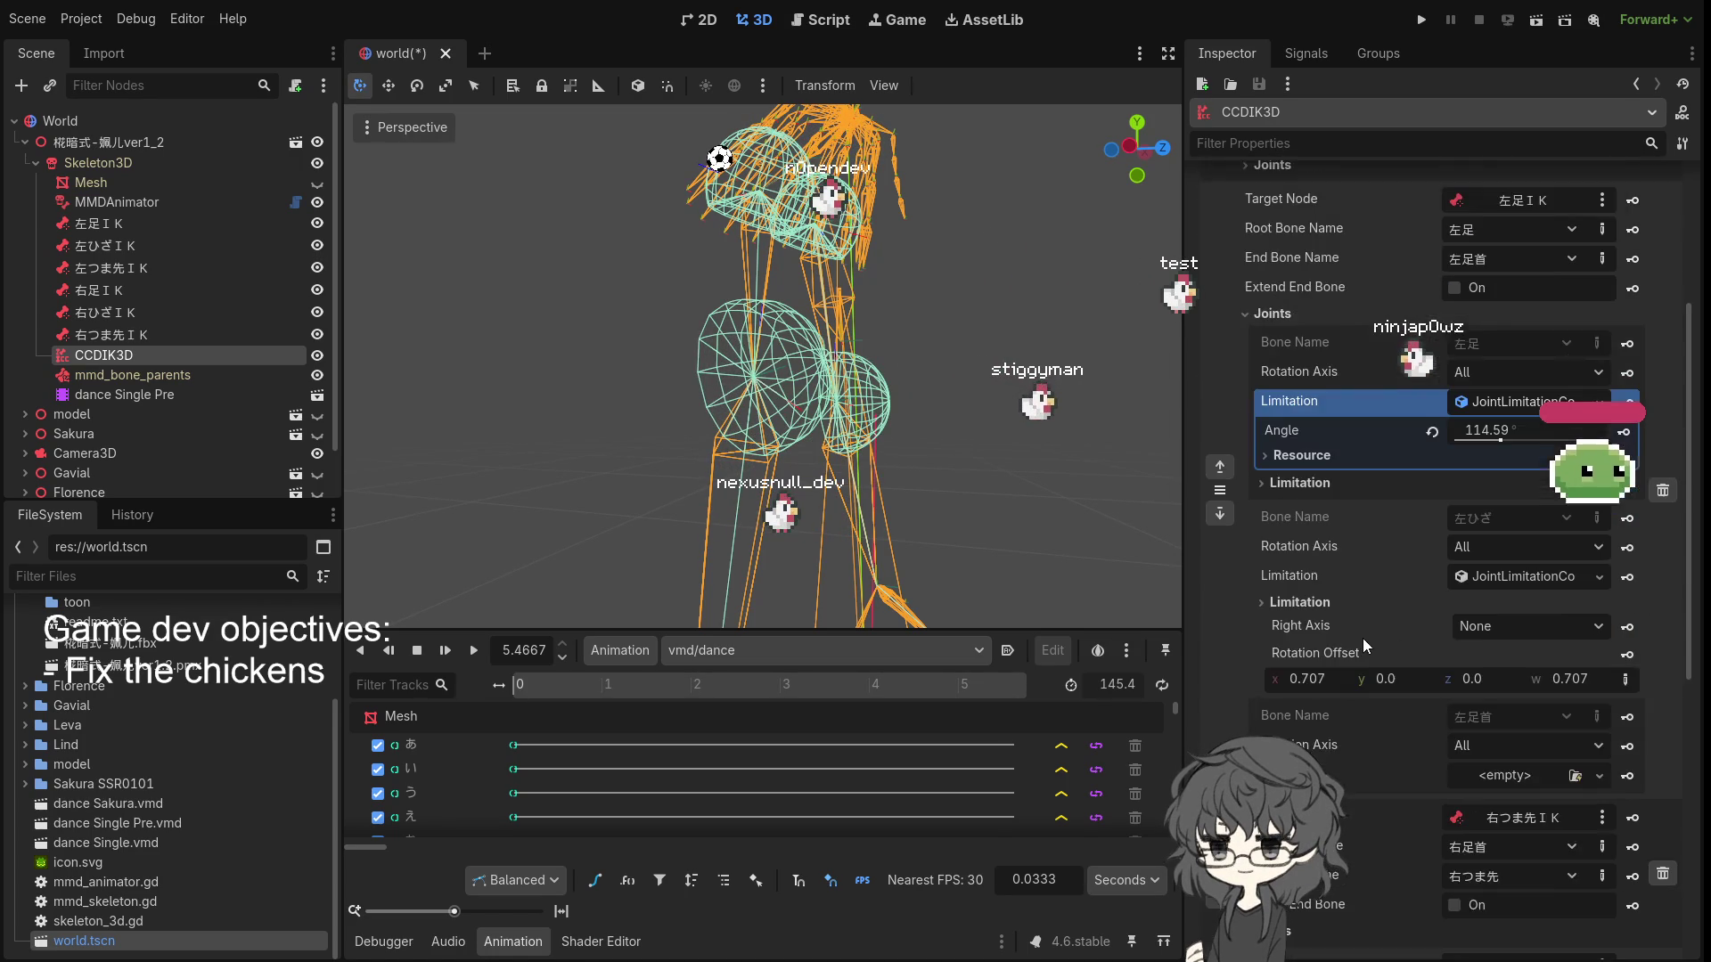
click(1290, 462)
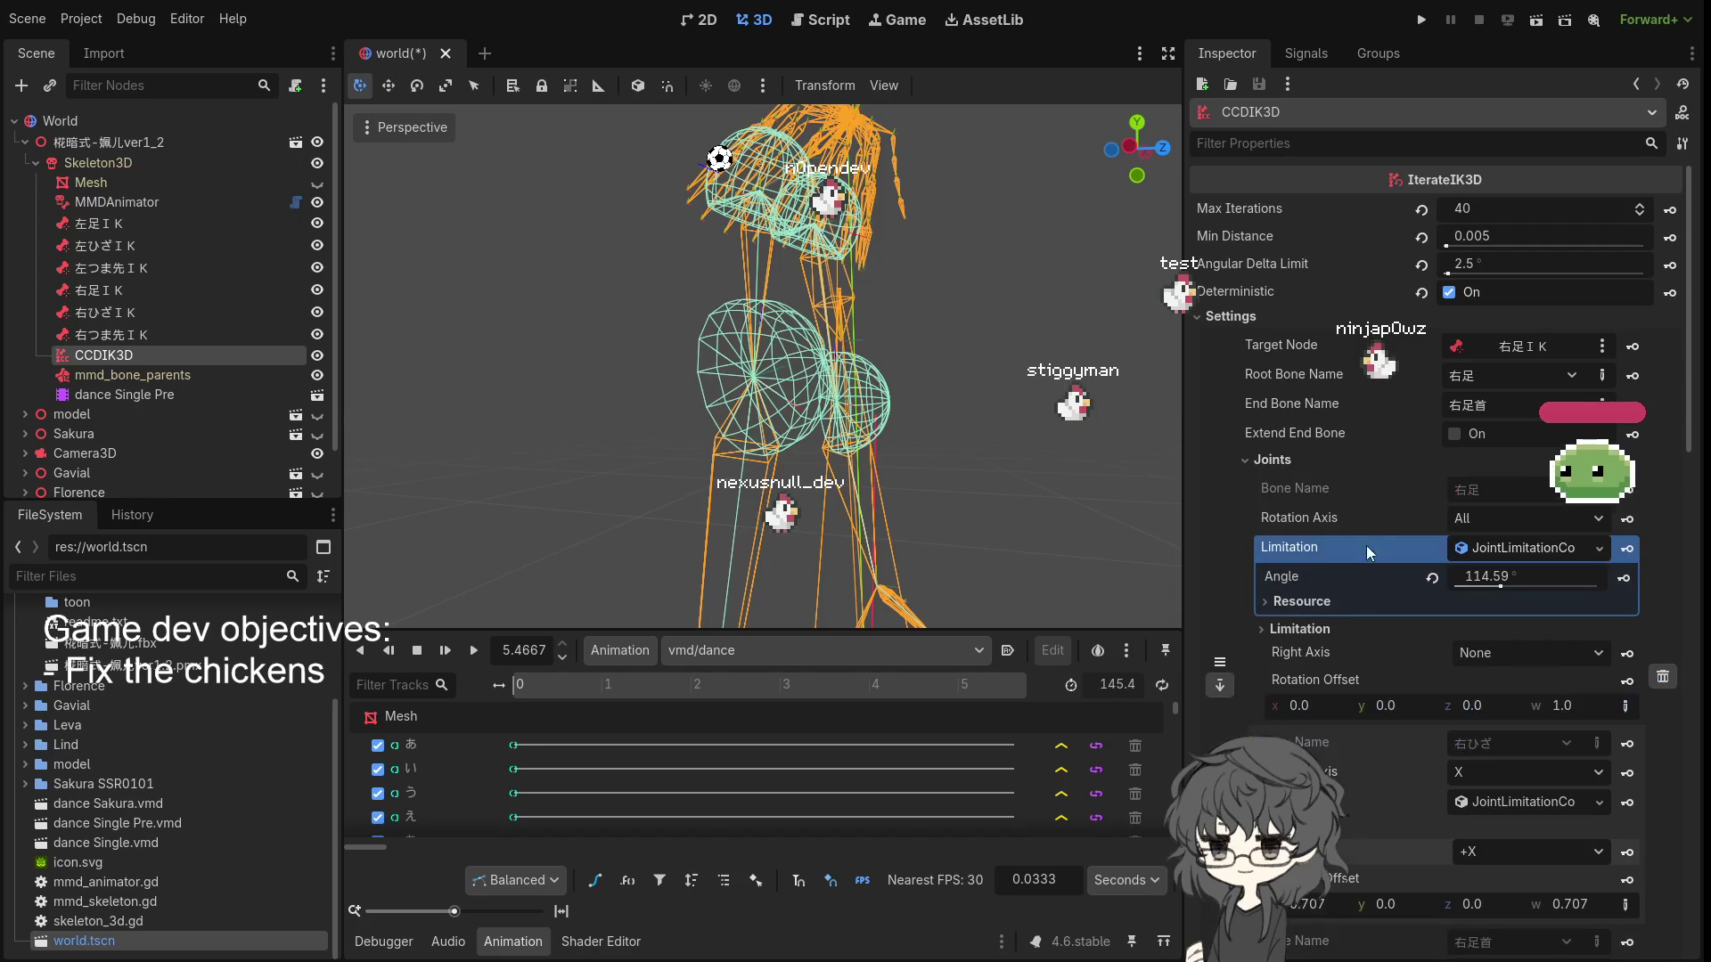
scroll(1377, 743, down, 3)
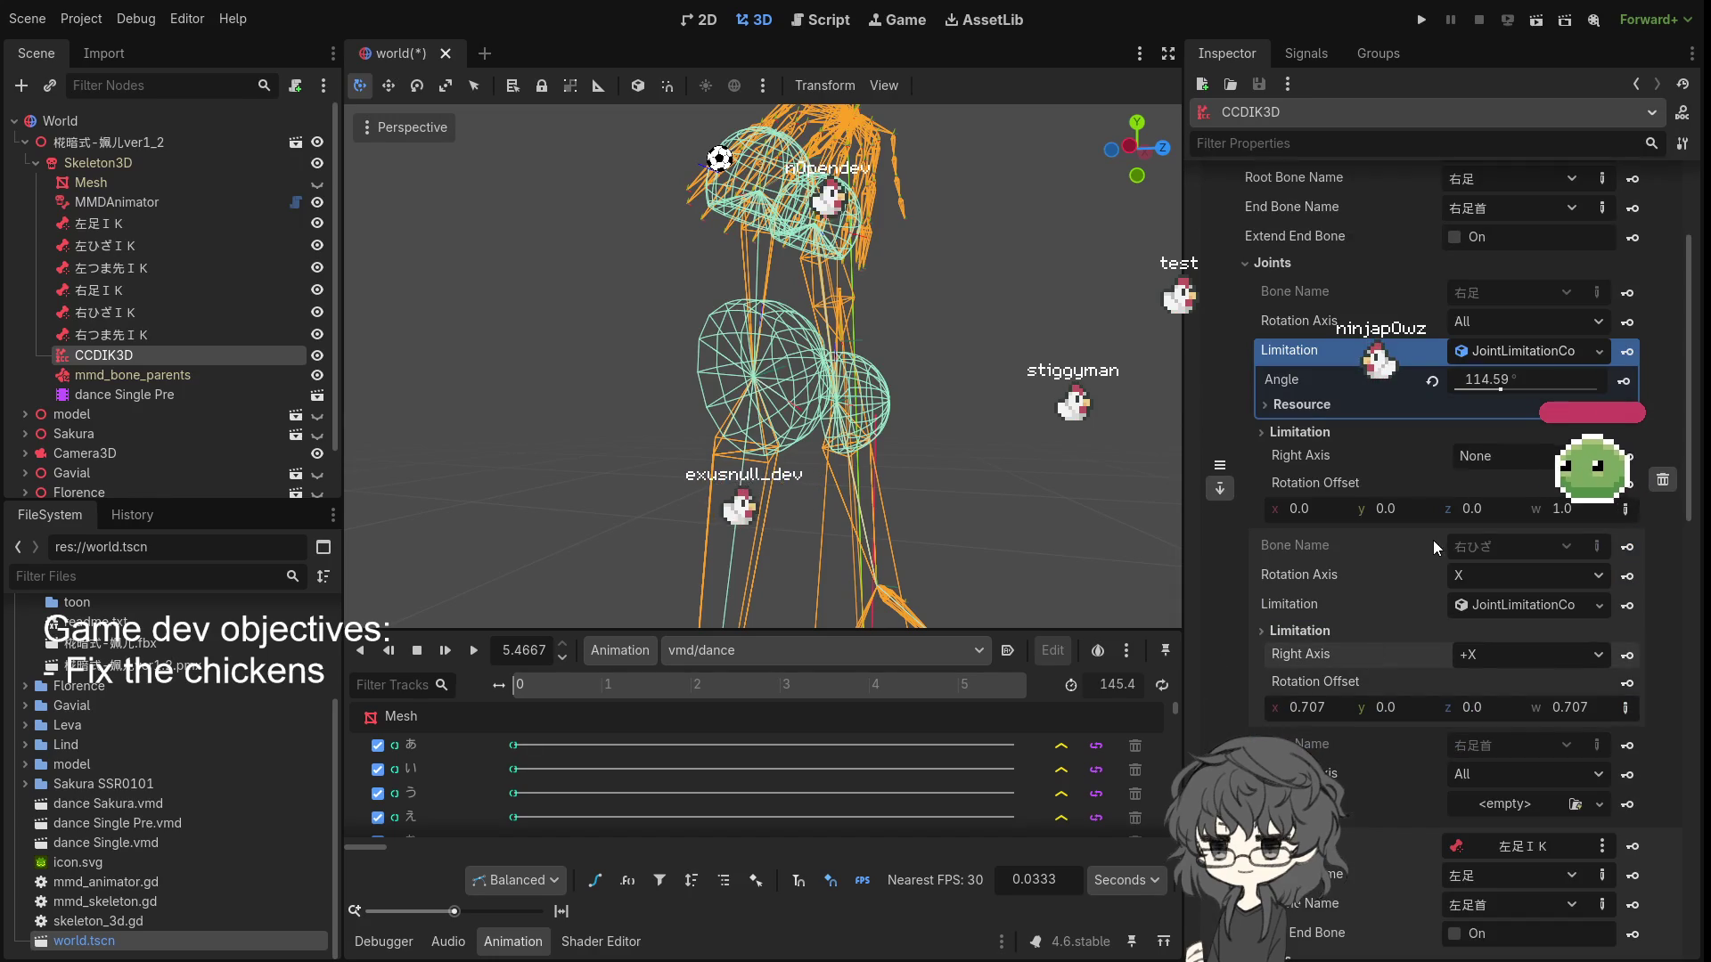
click(1542, 357)
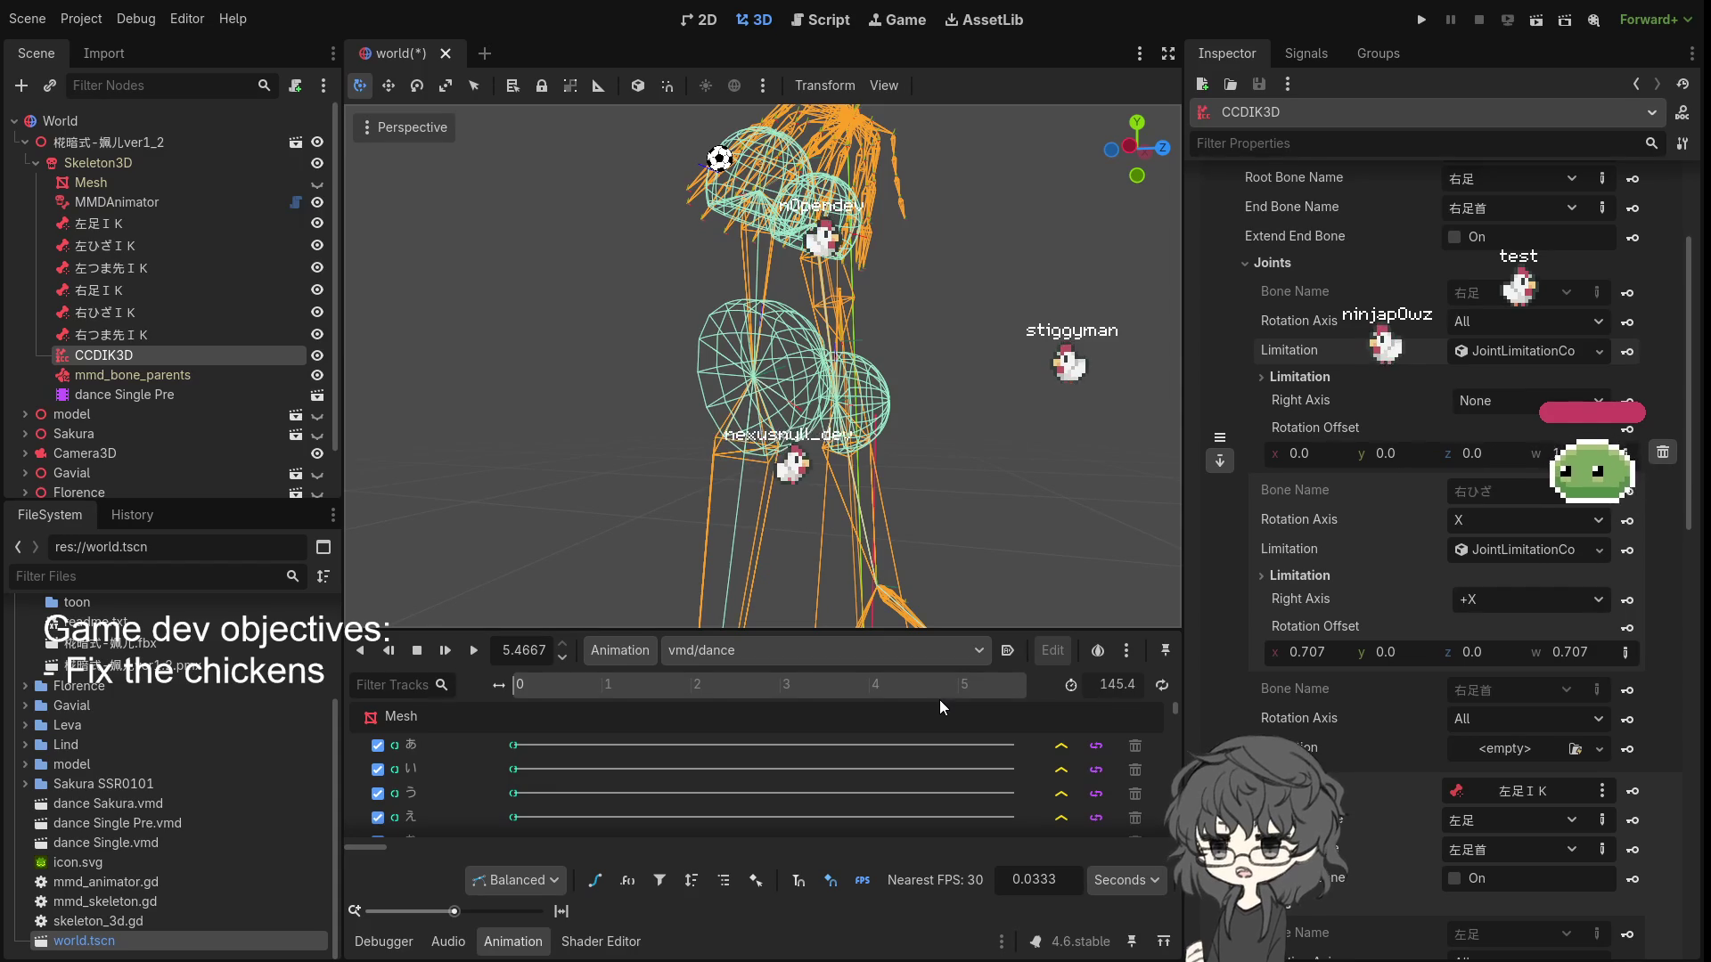
scroll(912, 371, up, 5)
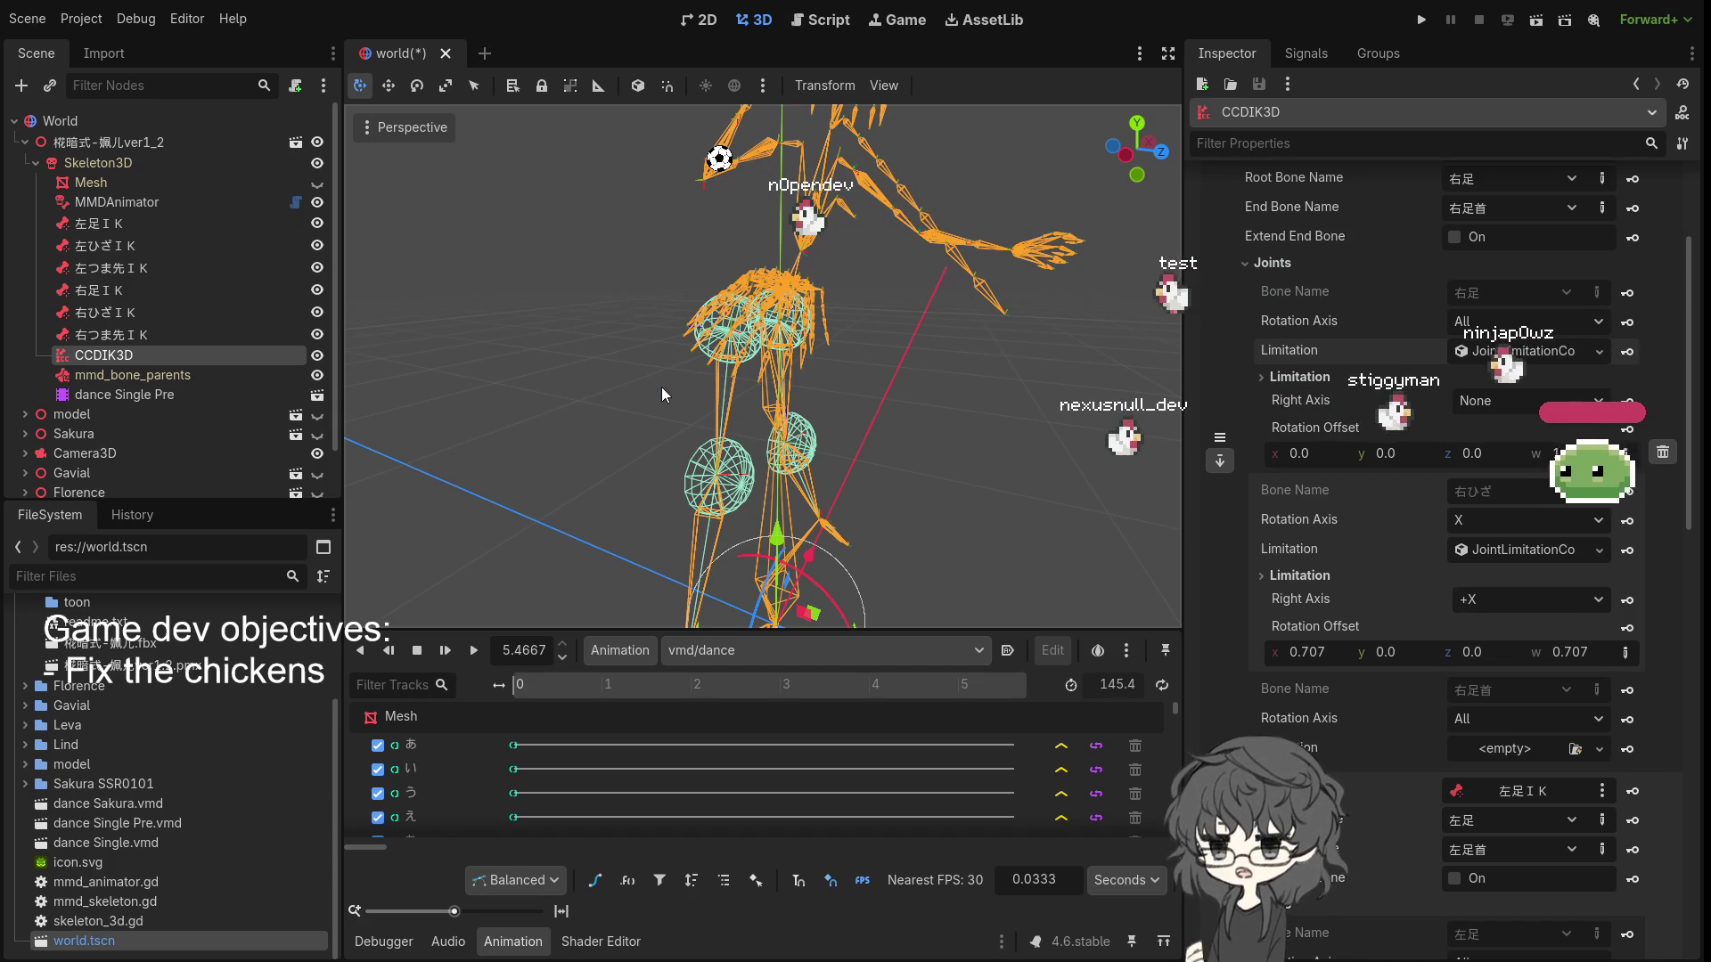
- Save world.tscn so the CCDIK3D right-leg chain changes are written to disk
mouse_move(820, 471)
mouse_down()
mouse_move(794, 492)
mouse_move(858, 477)
mouse_up()
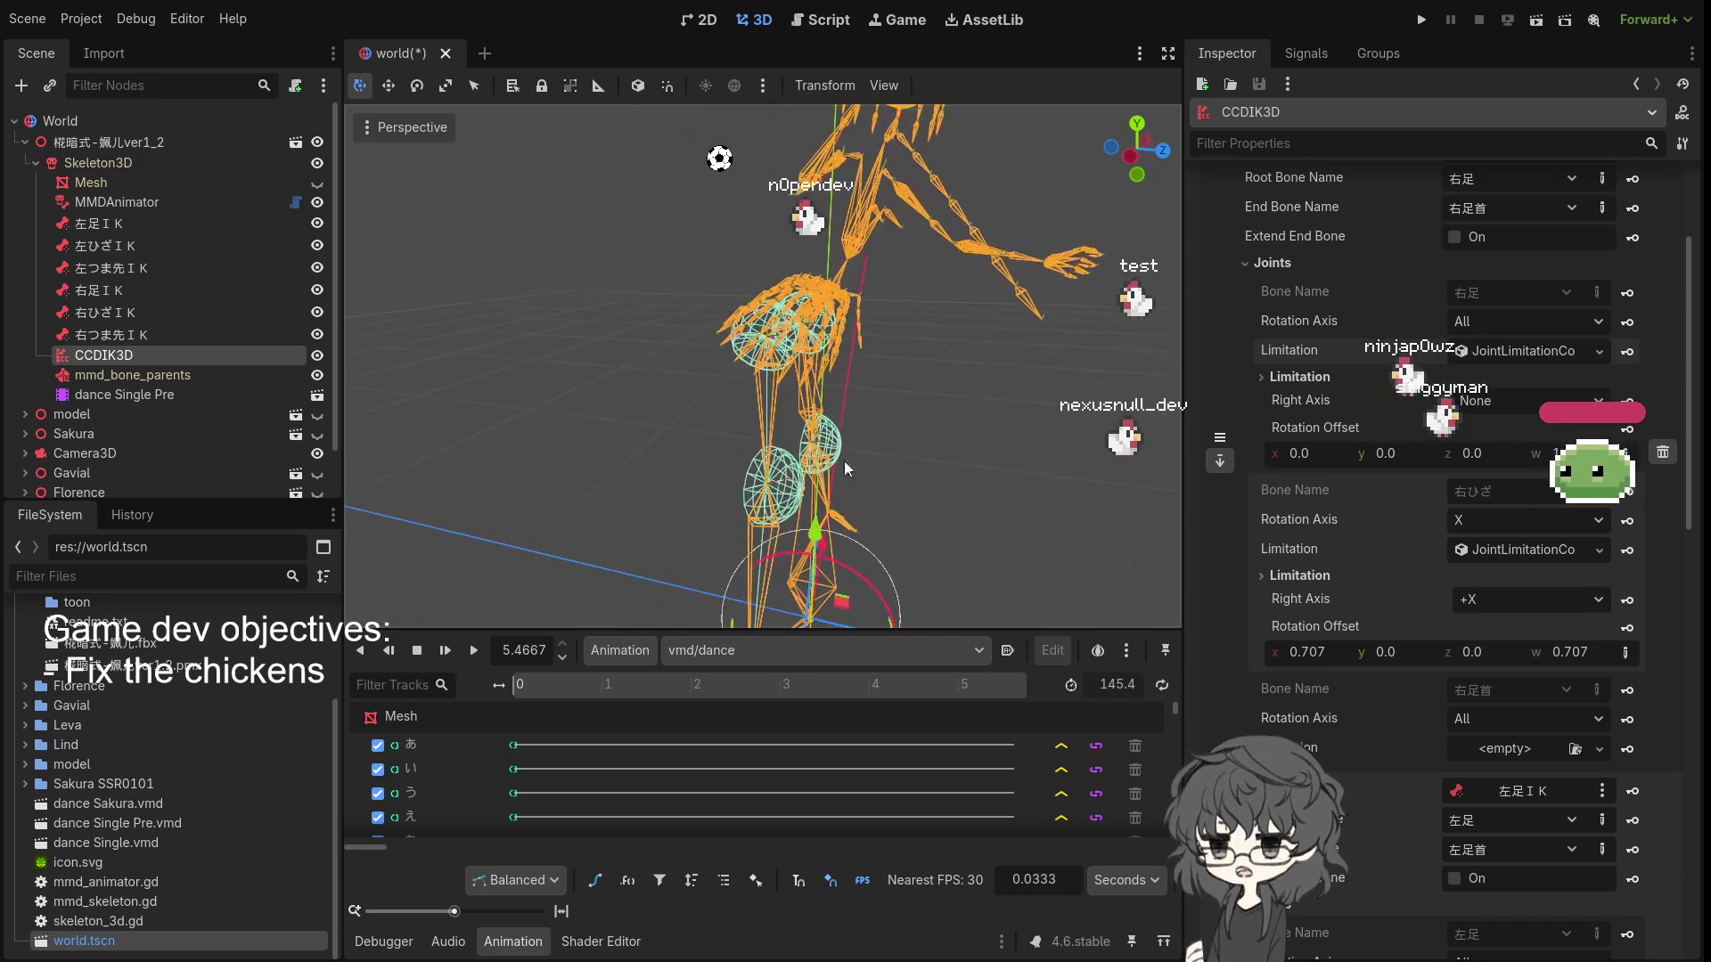
key(ctrl+s)
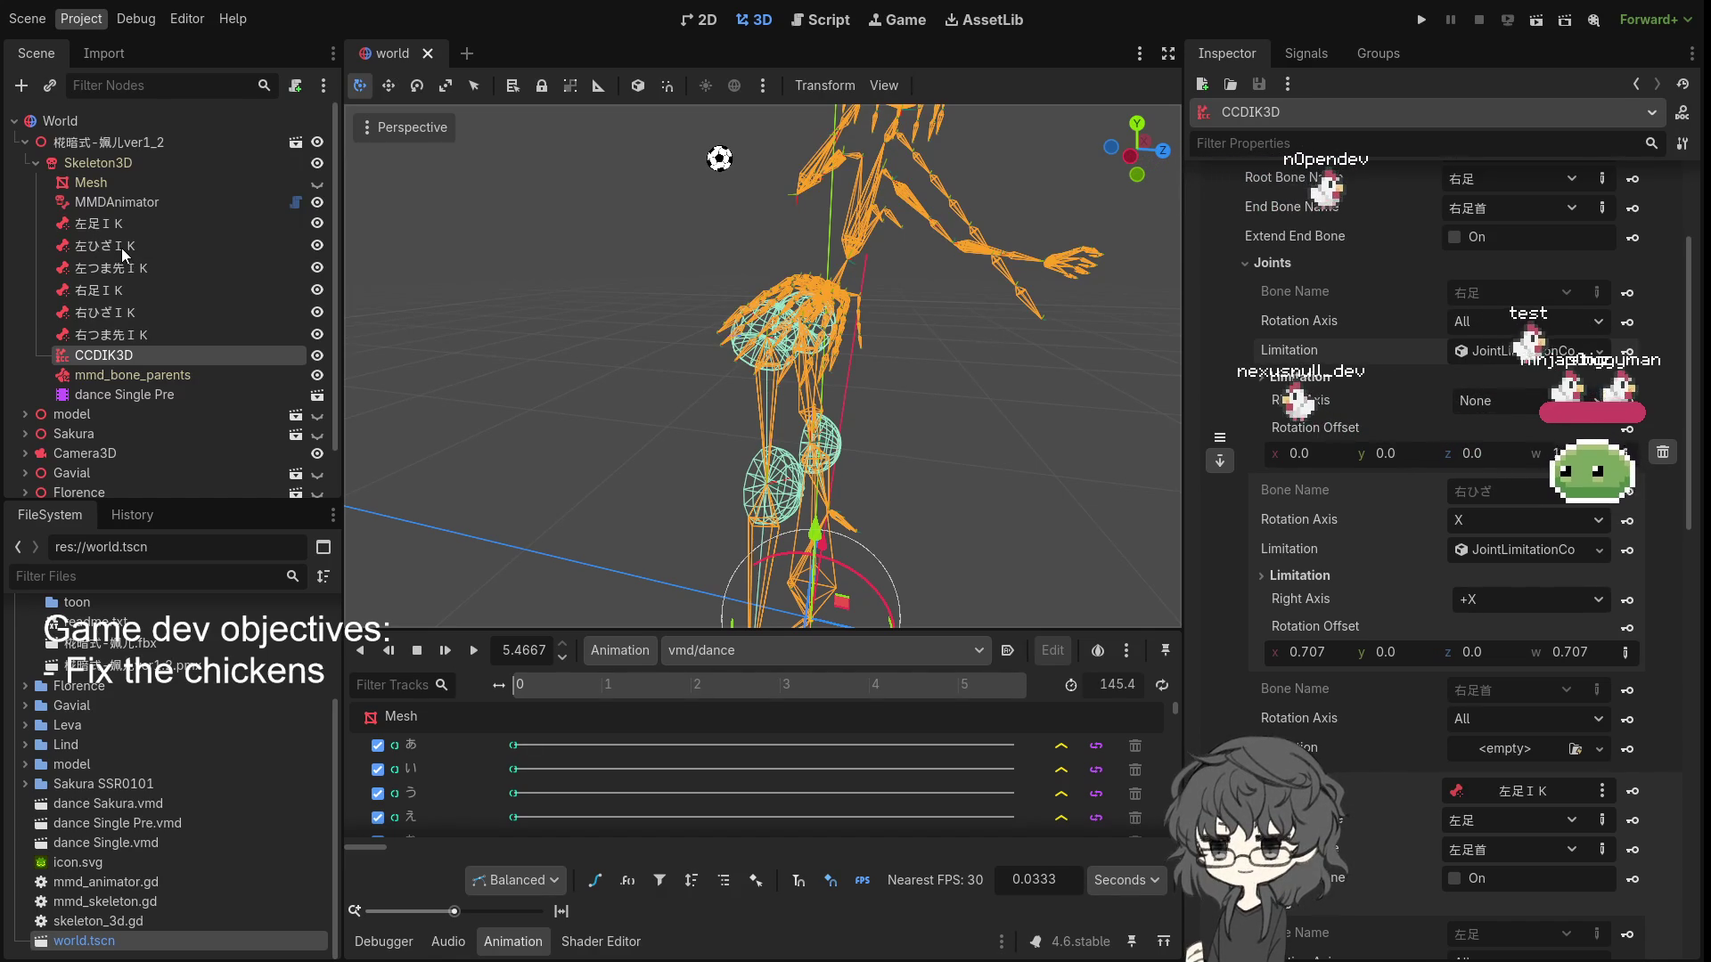
scroll(682, 271, down, 2)
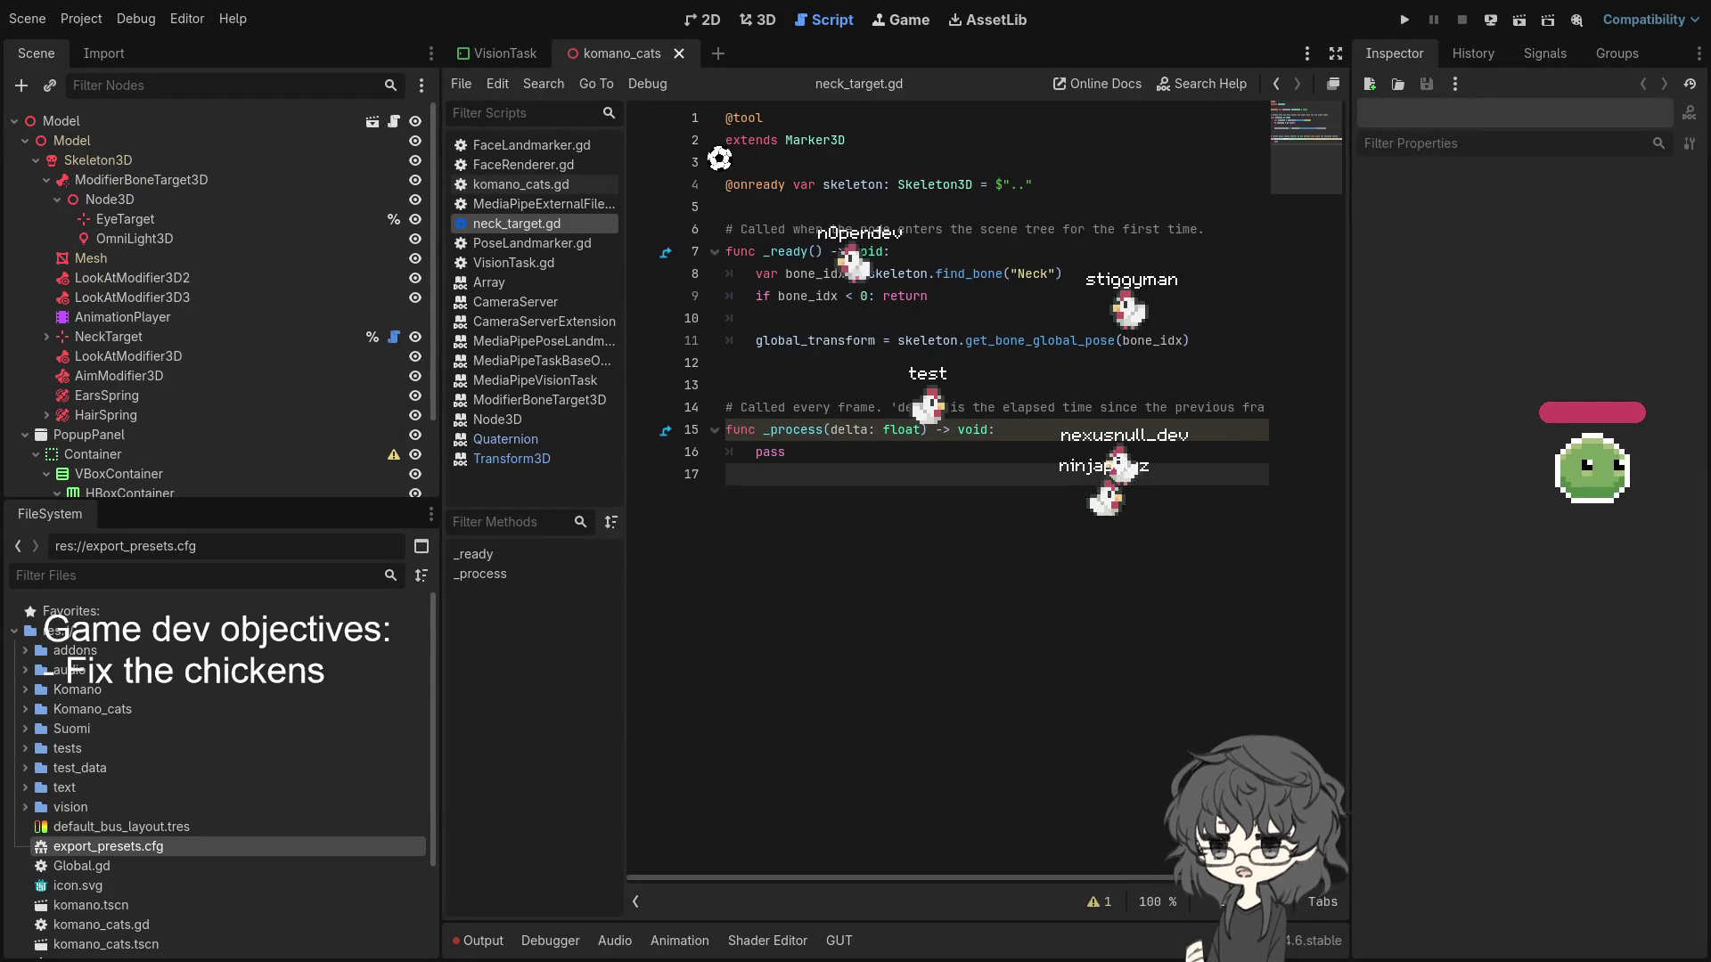
- Bring up the AssetLib tab to load the godotengine.org asset listings
click(988, 20)
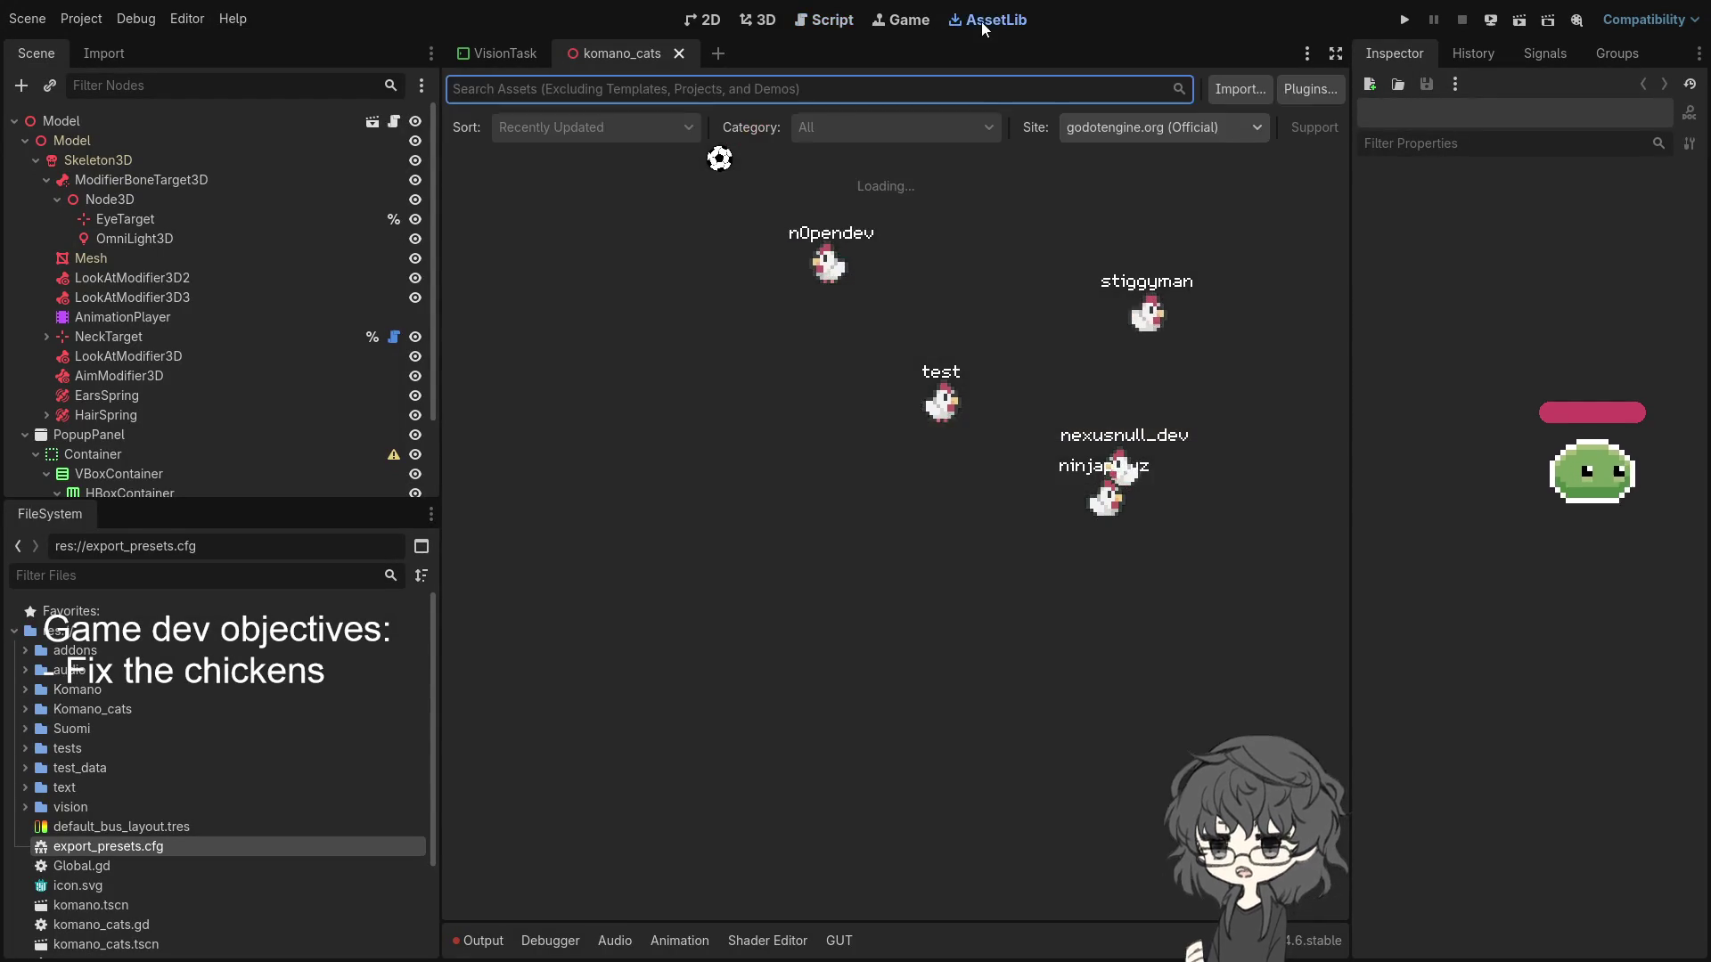
- Try running the project from the Game view and inspect the character in 3D
click(918, 24)
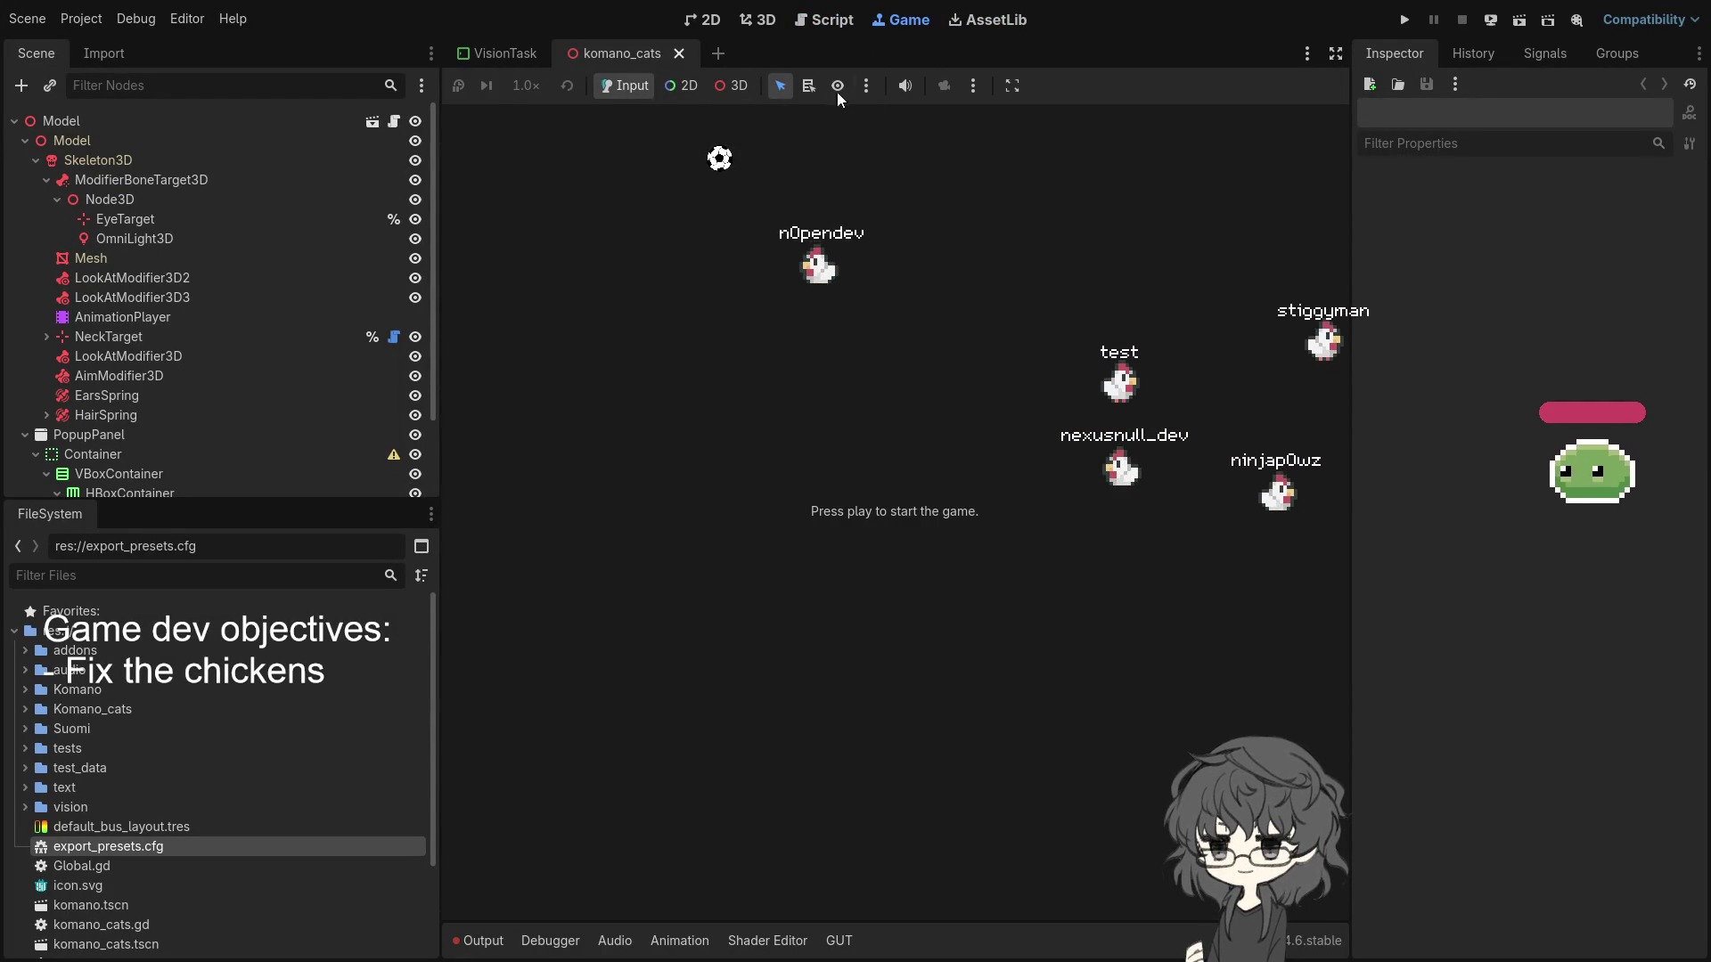
click(1404, 21)
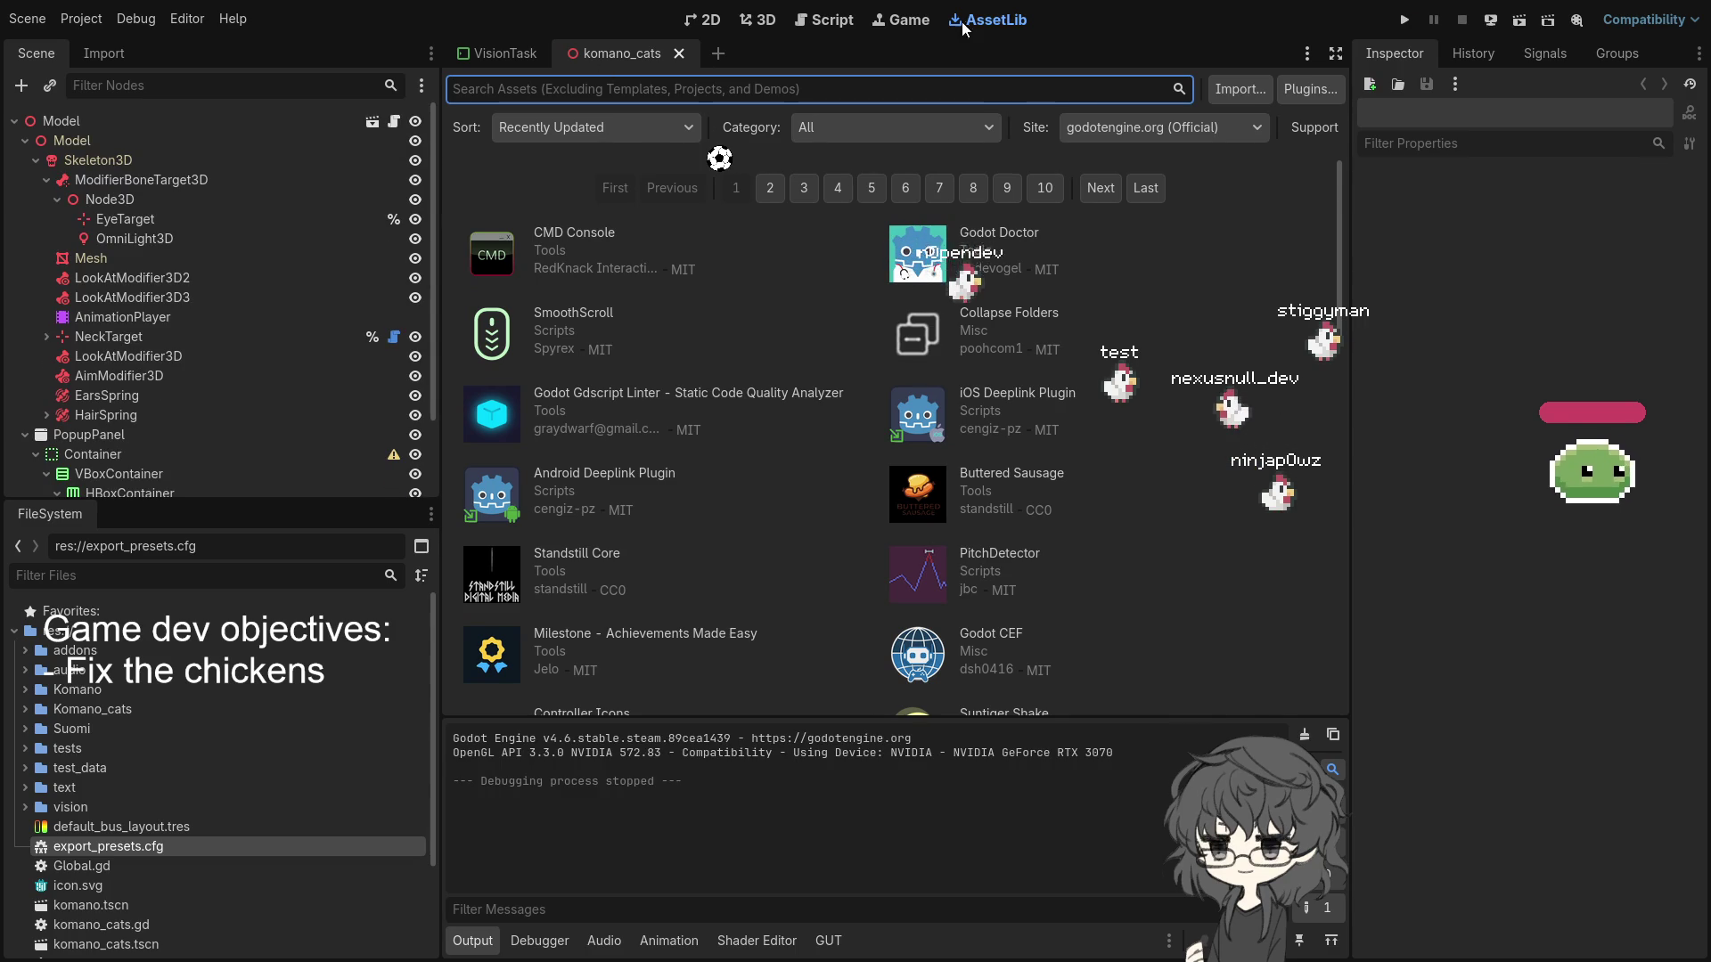
click(769, 25)
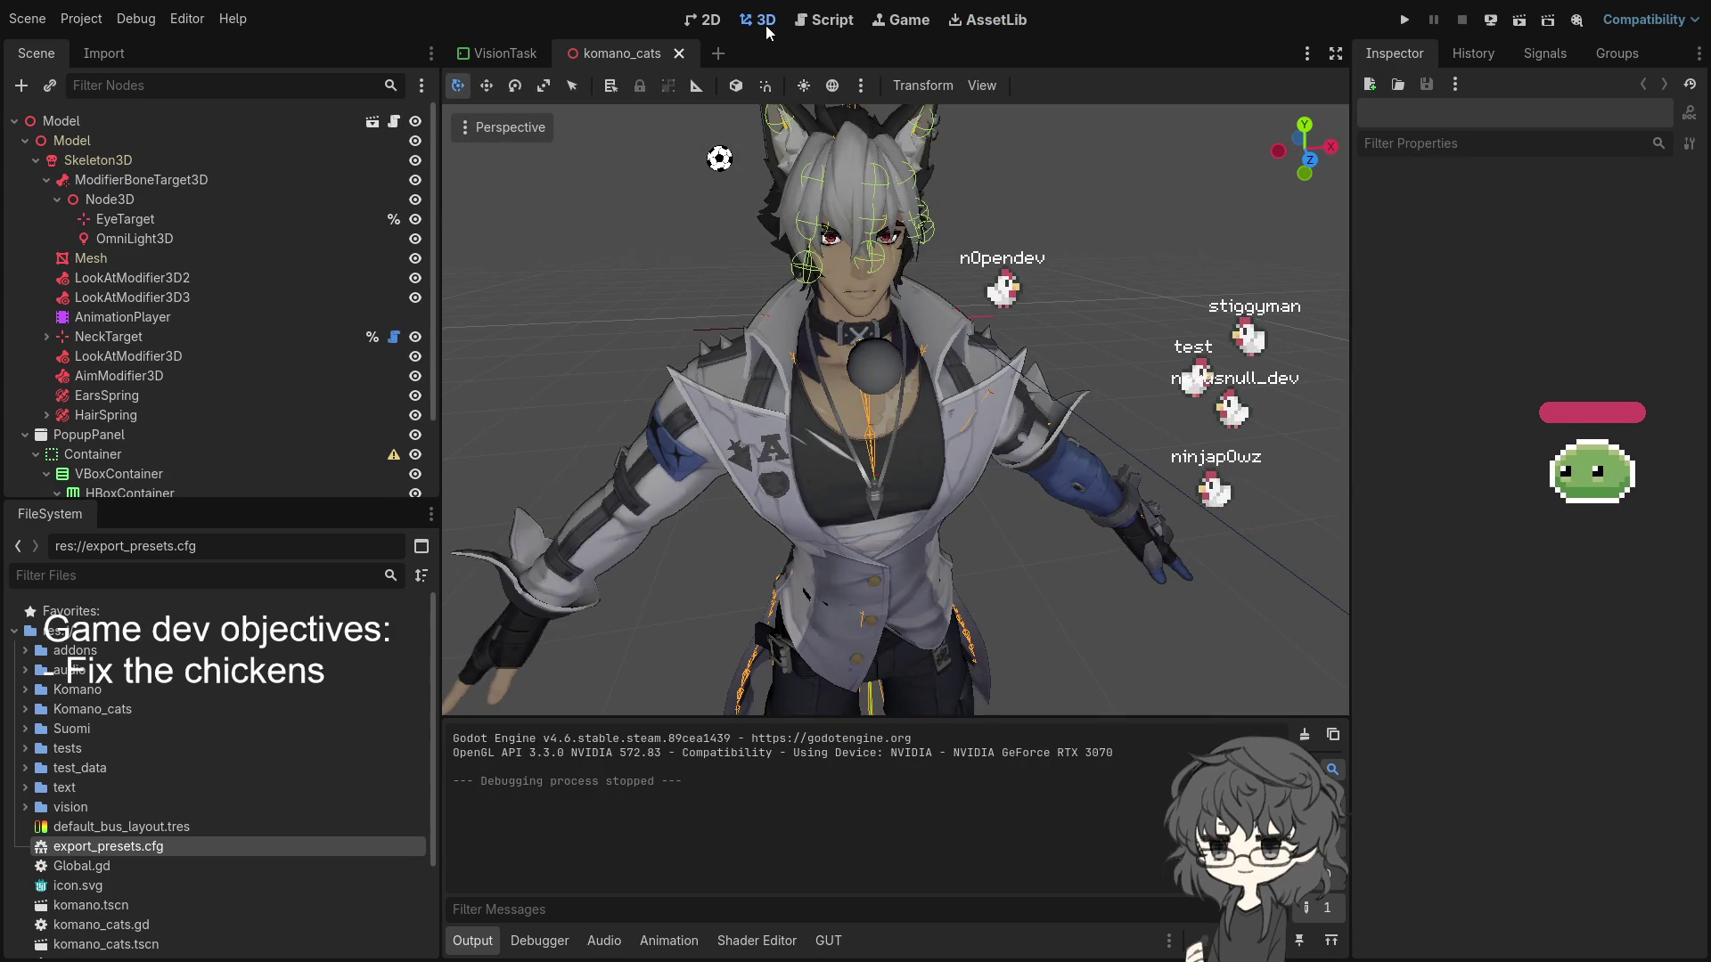
drag(1023, 282, 832, 274)
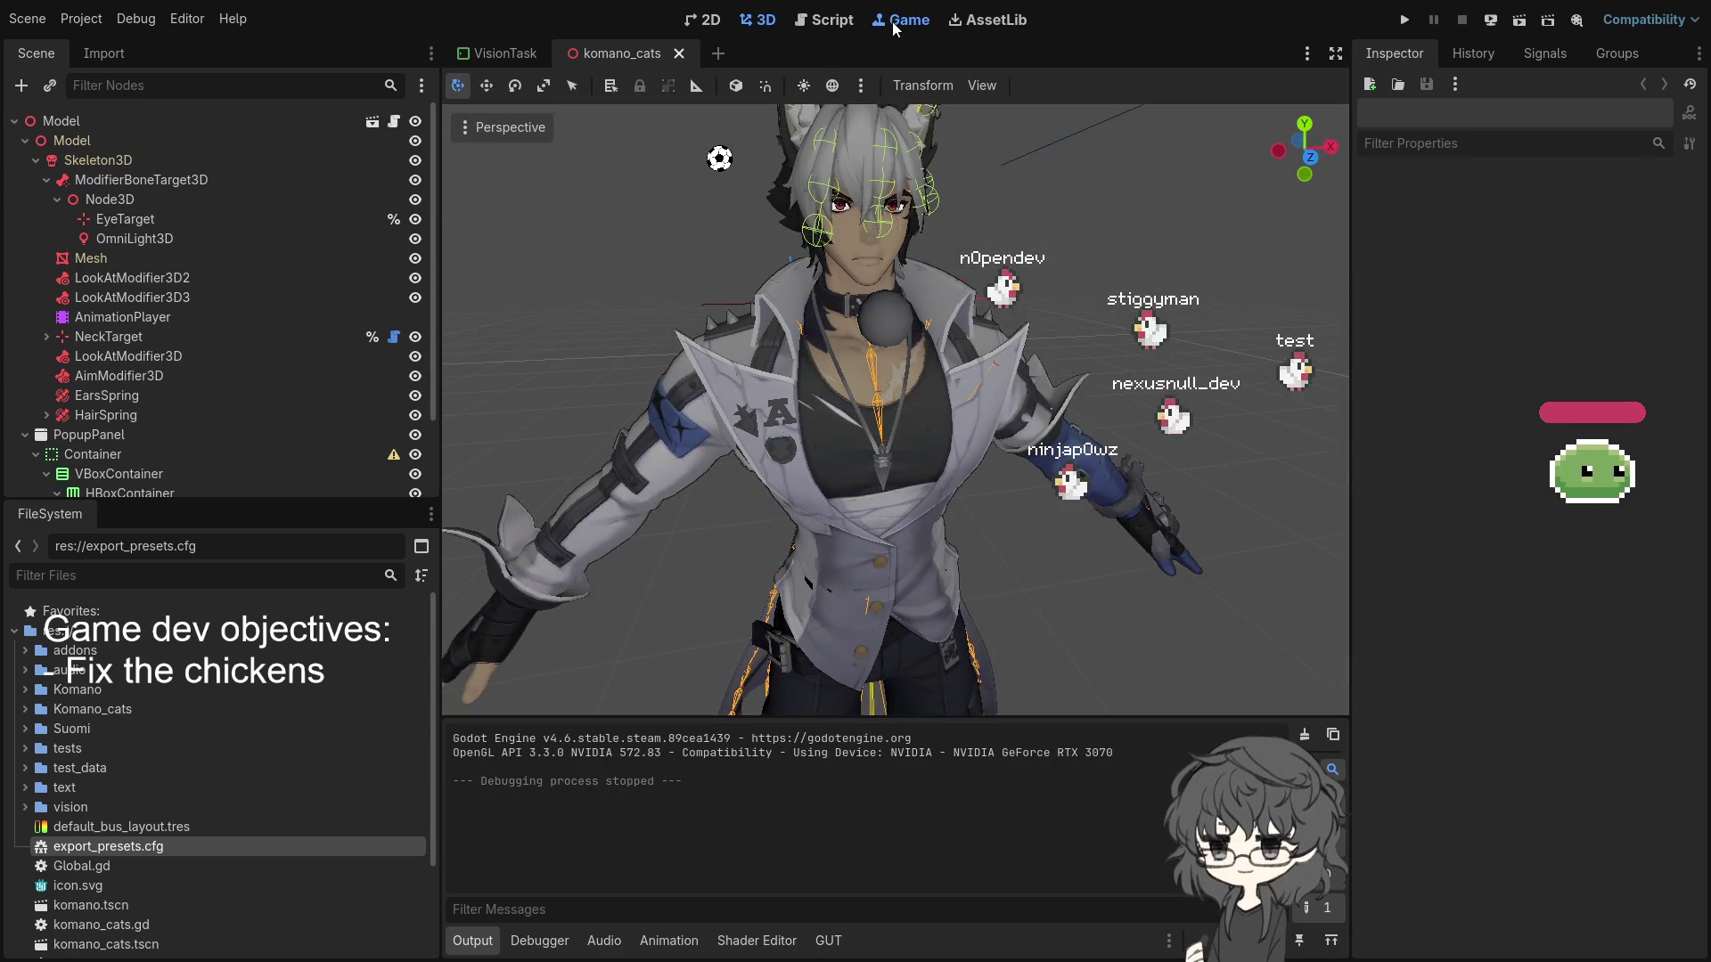
click(900, 20)
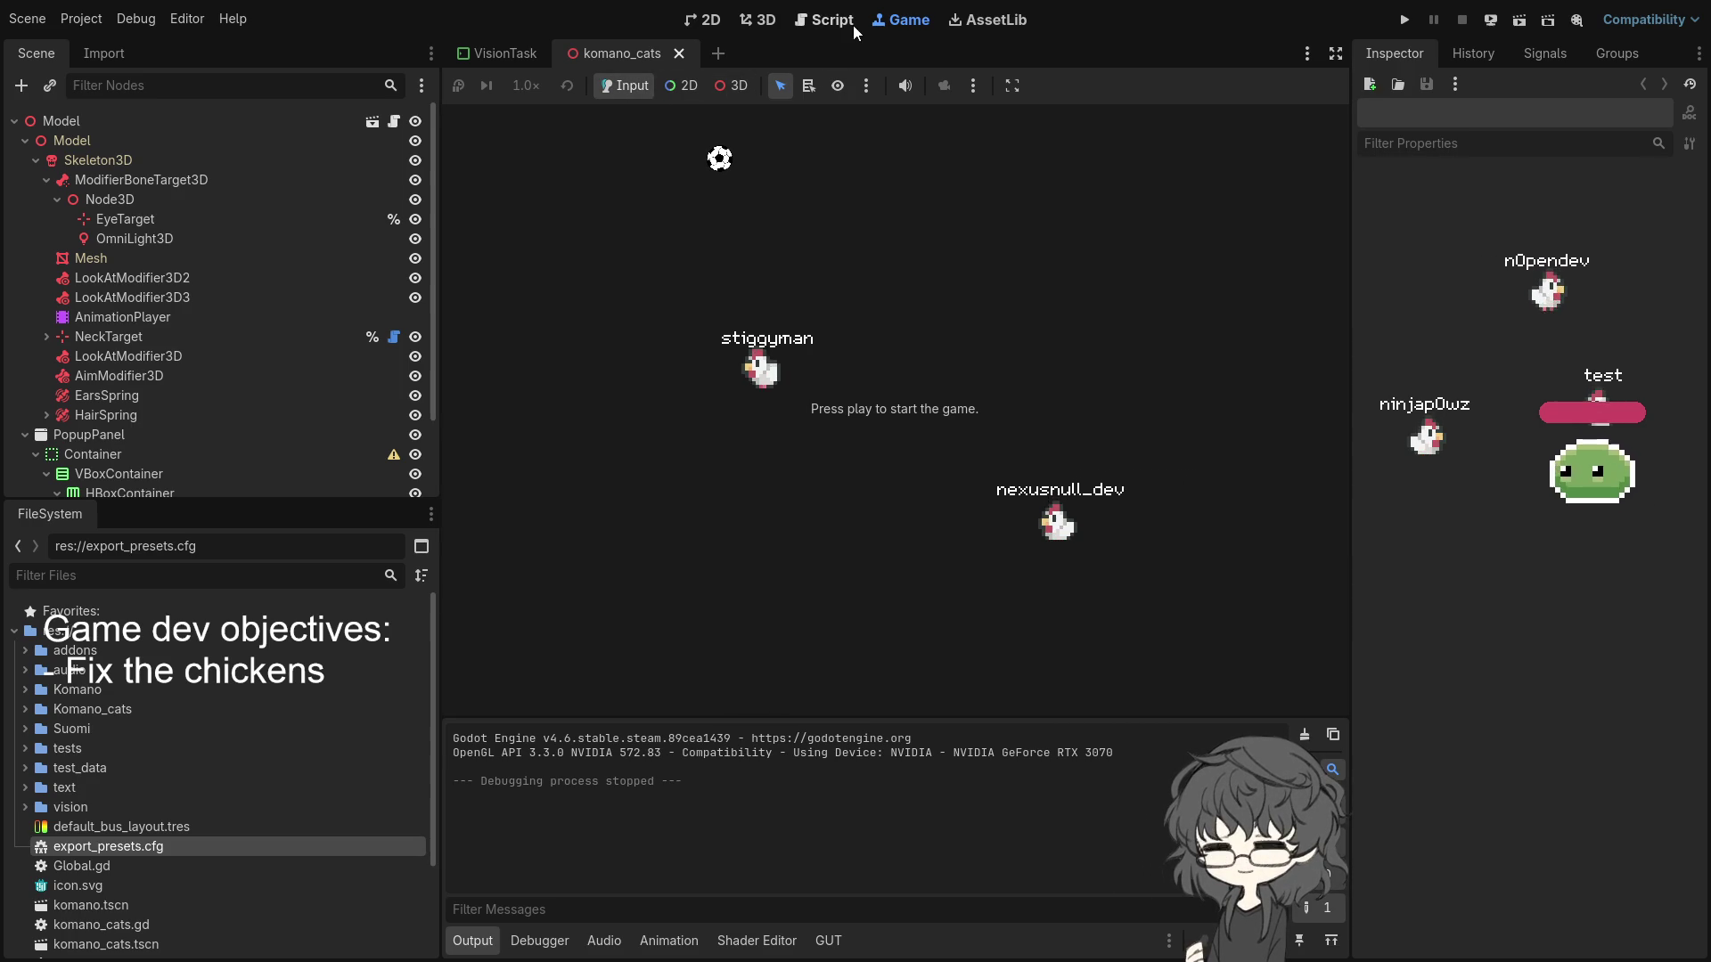
- Enable the Game view's expand option, run the project, and show the VisionTask scene
click(1003, 84)
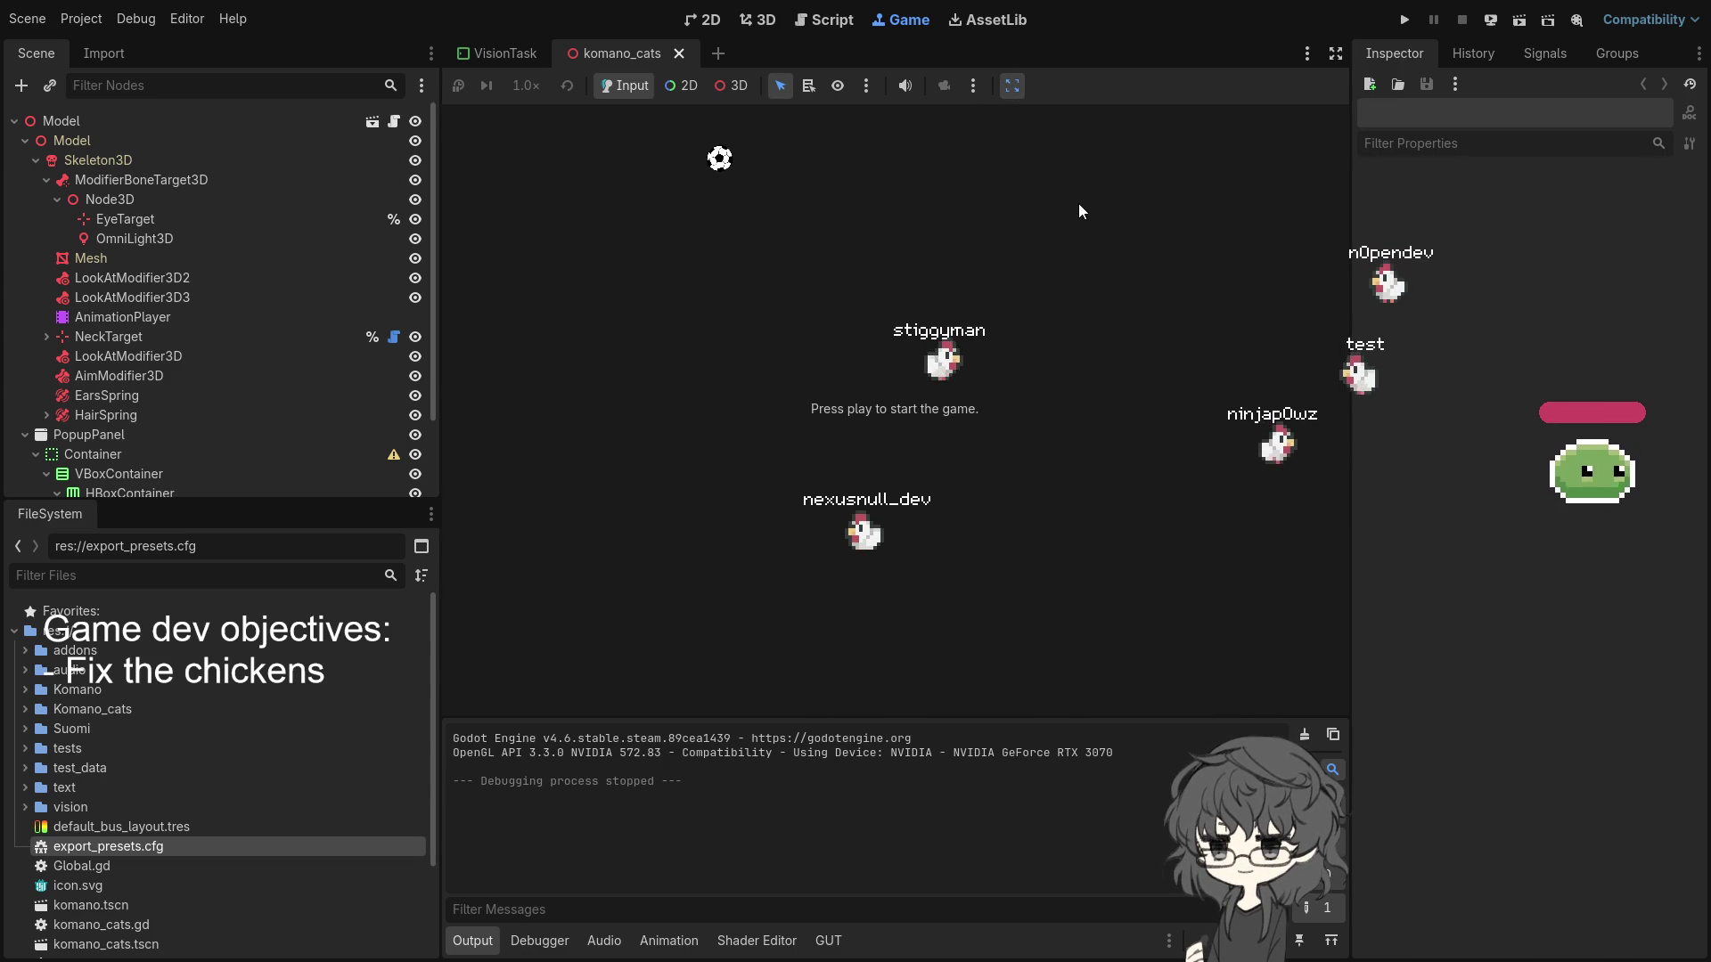
click(1405, 20)
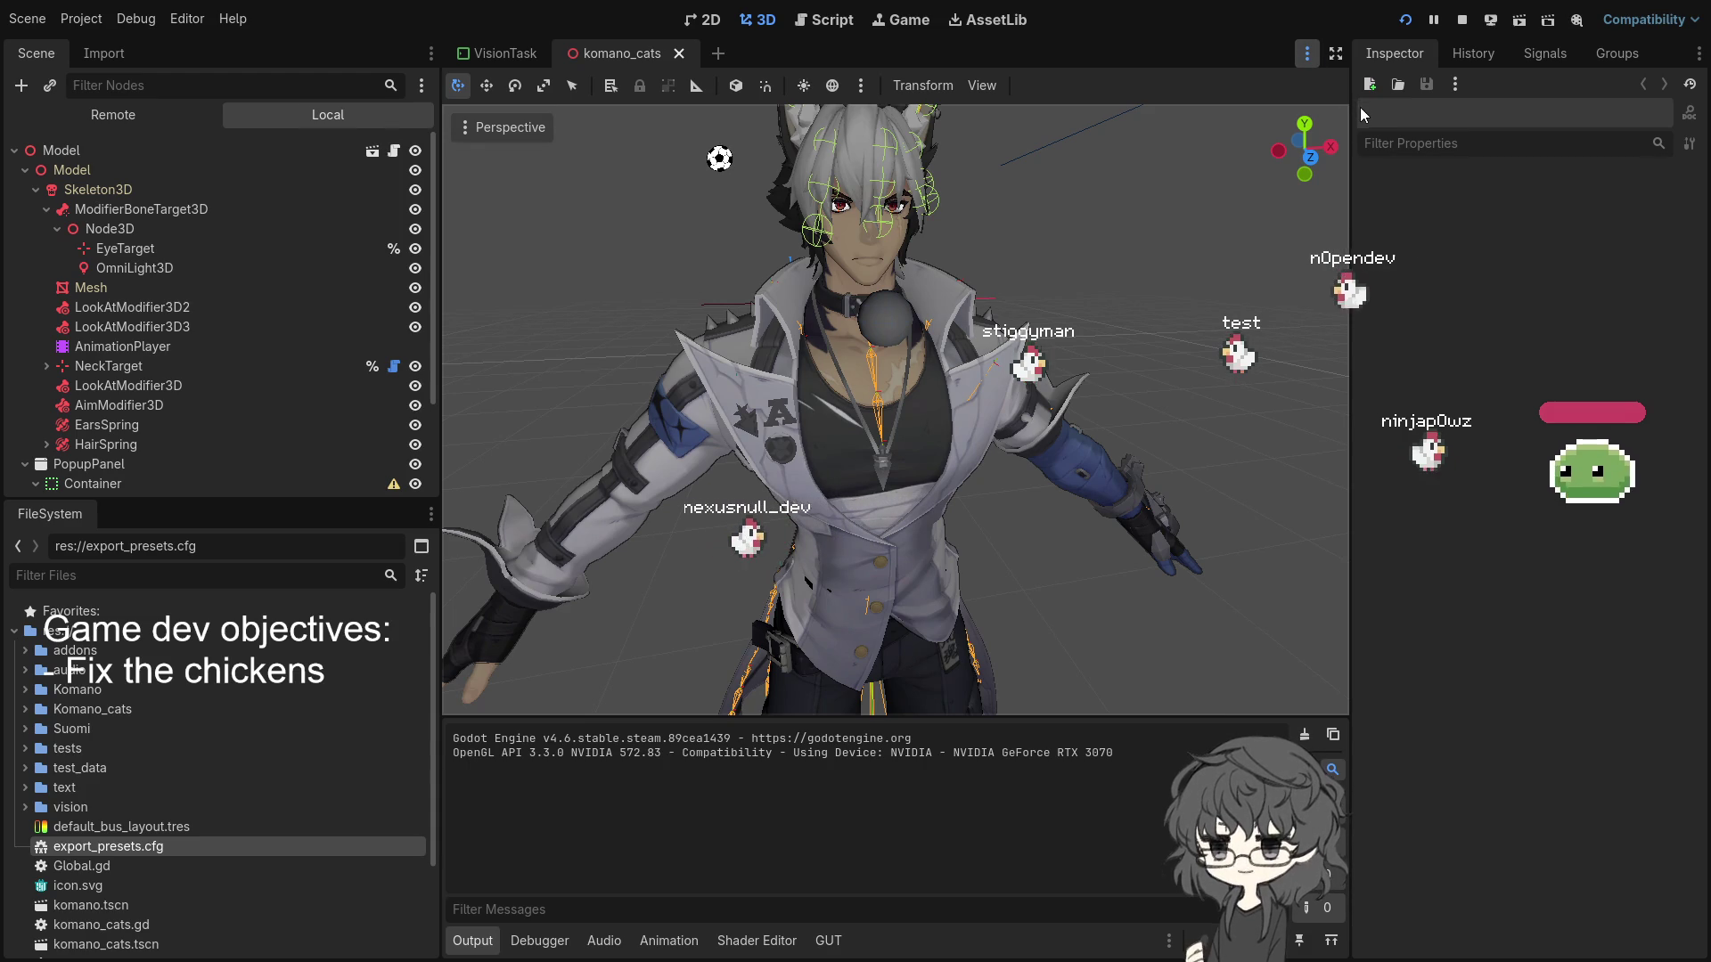
click(505, 54)
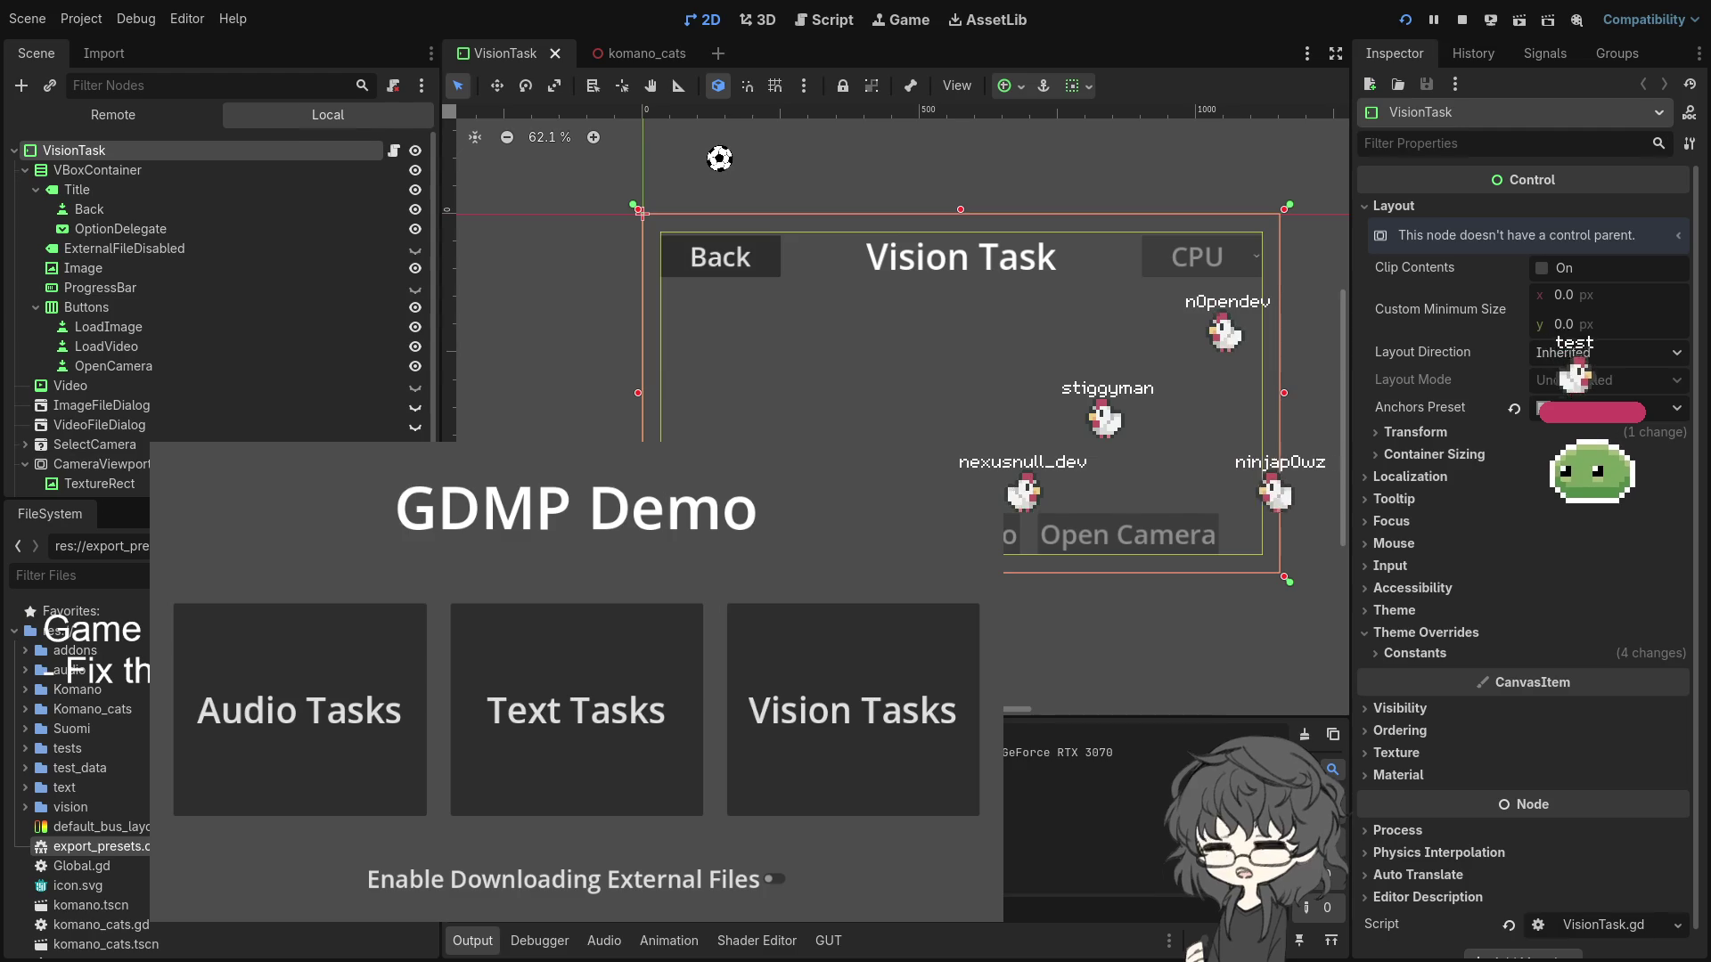
- Start Vision Tasks > Face Landmarker on the C920e webcam at 640x480@30
click(855, 703)
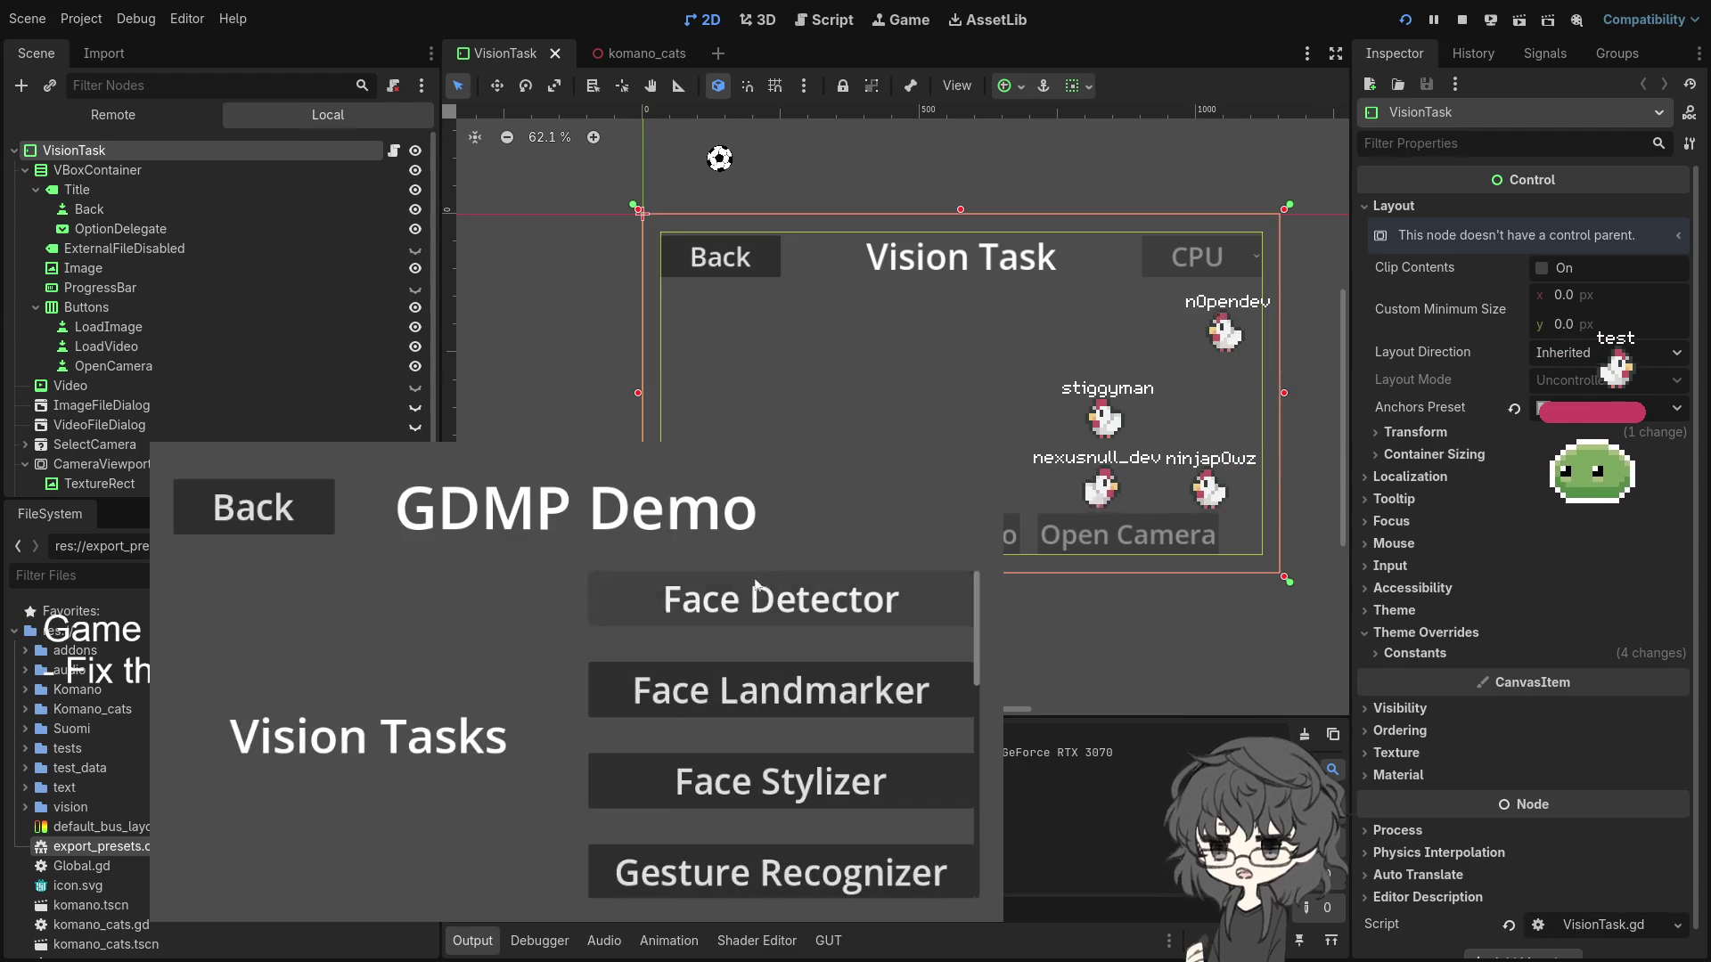
click(753, 710)
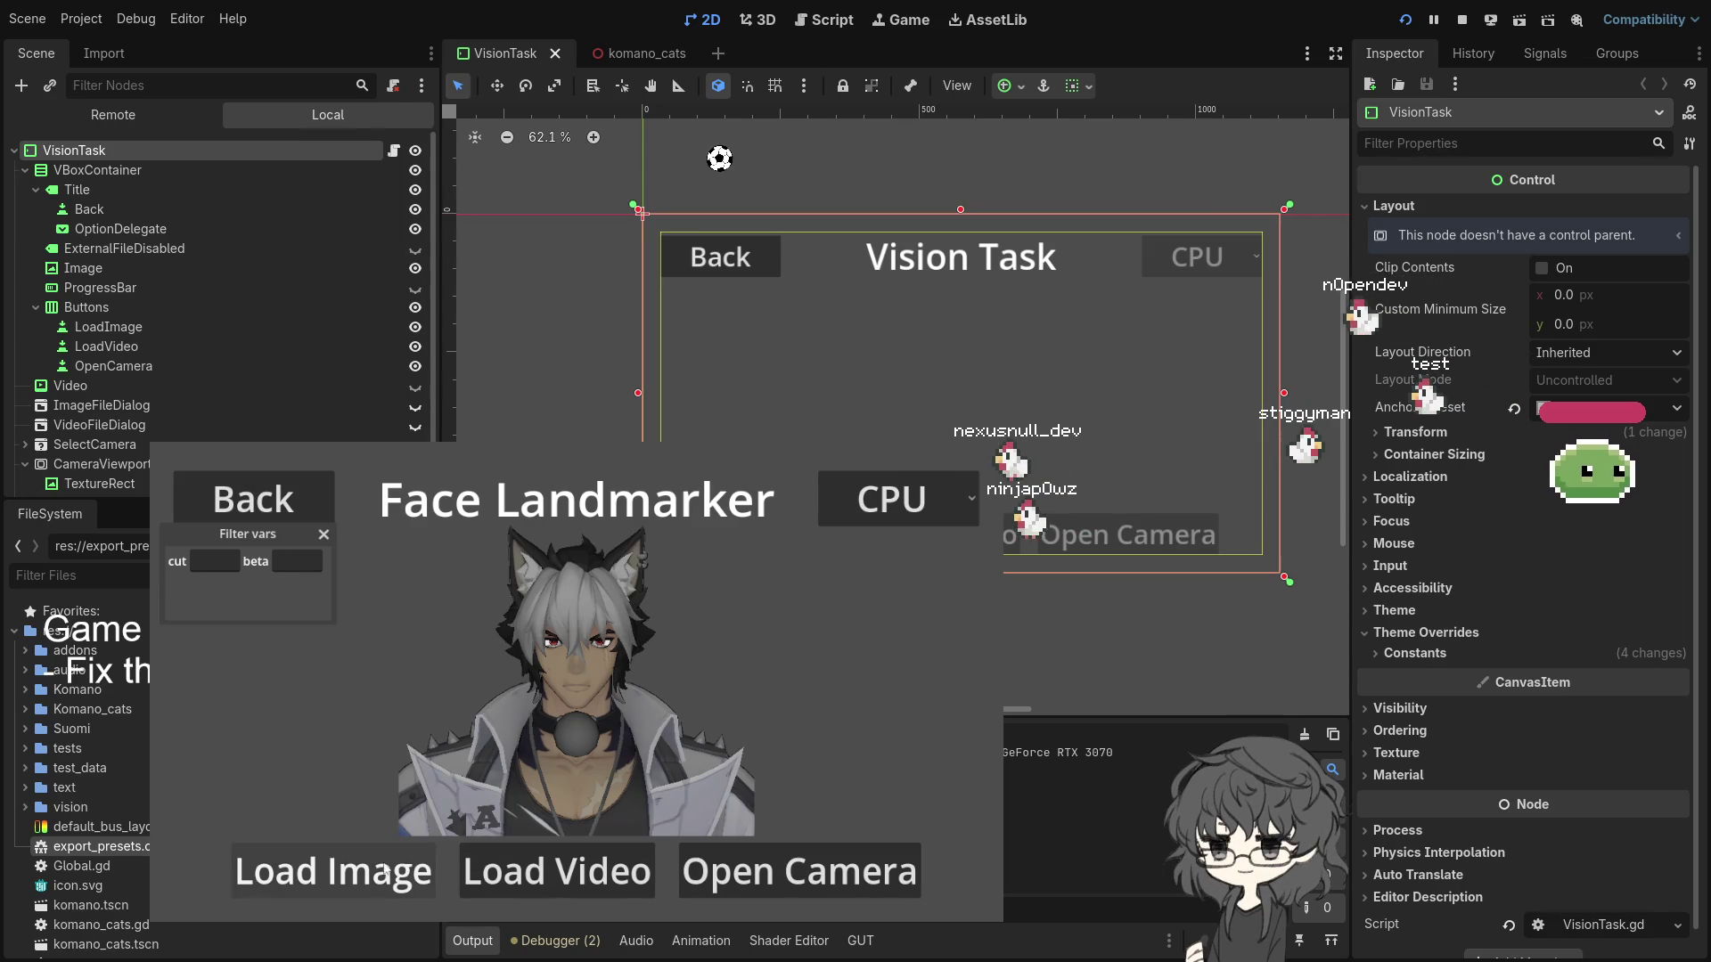
click(796, 880)
click(407, 552)
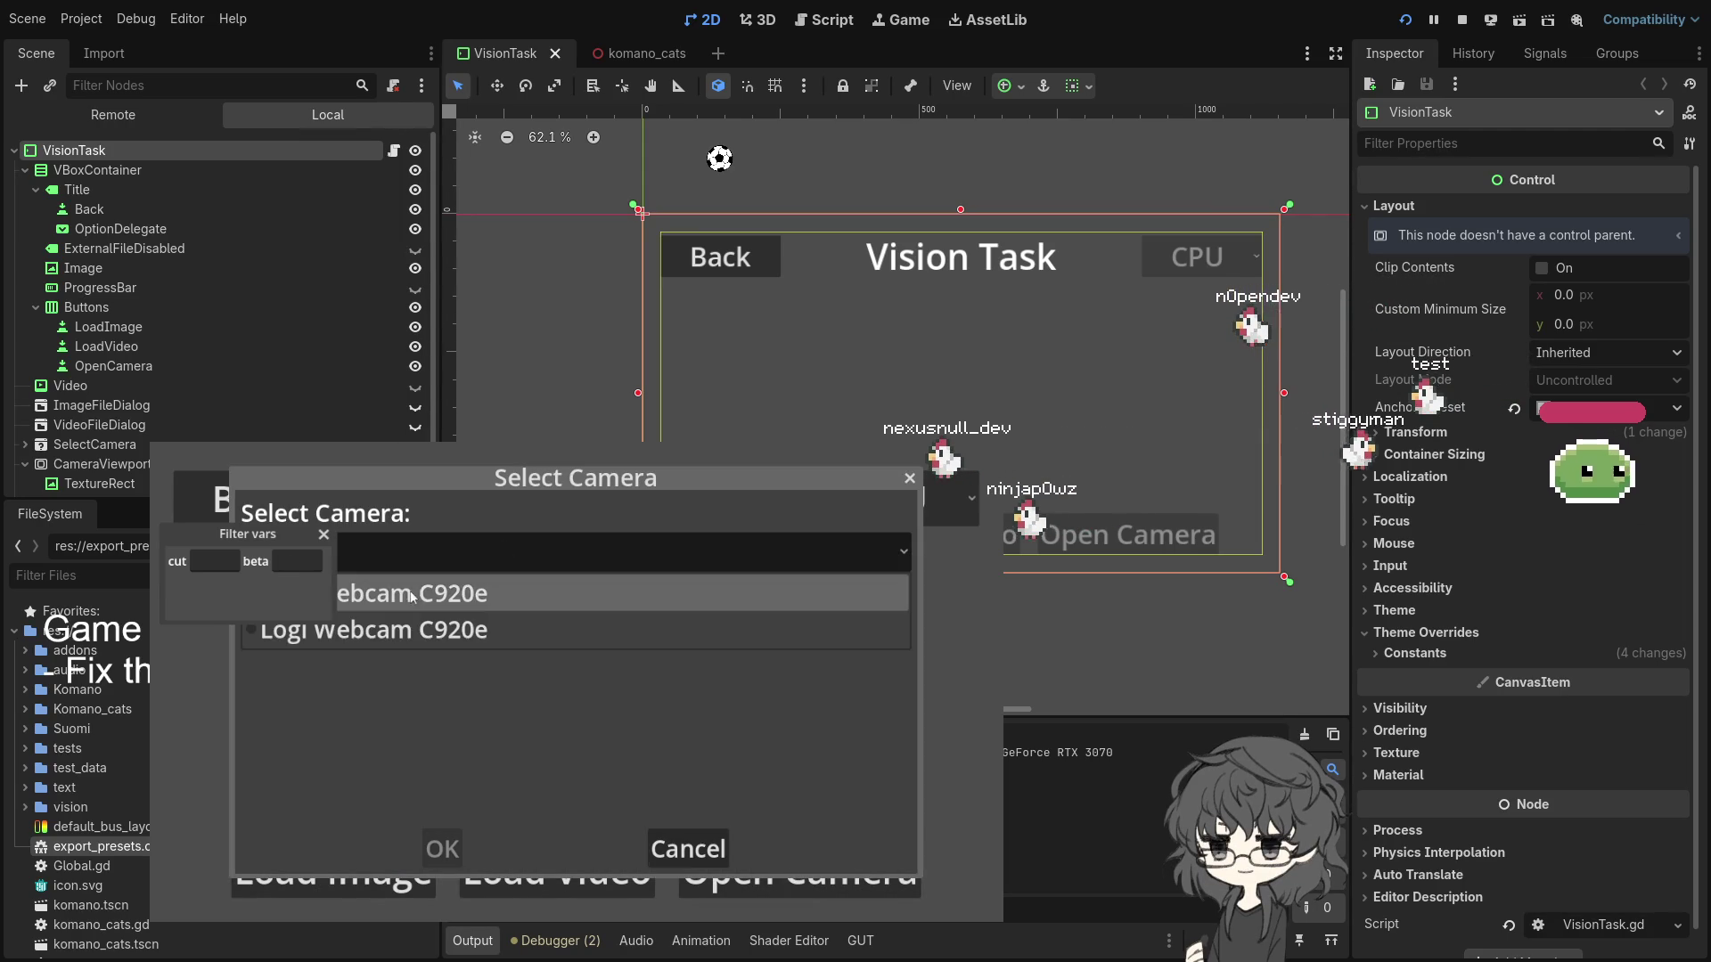
click(407, 595)
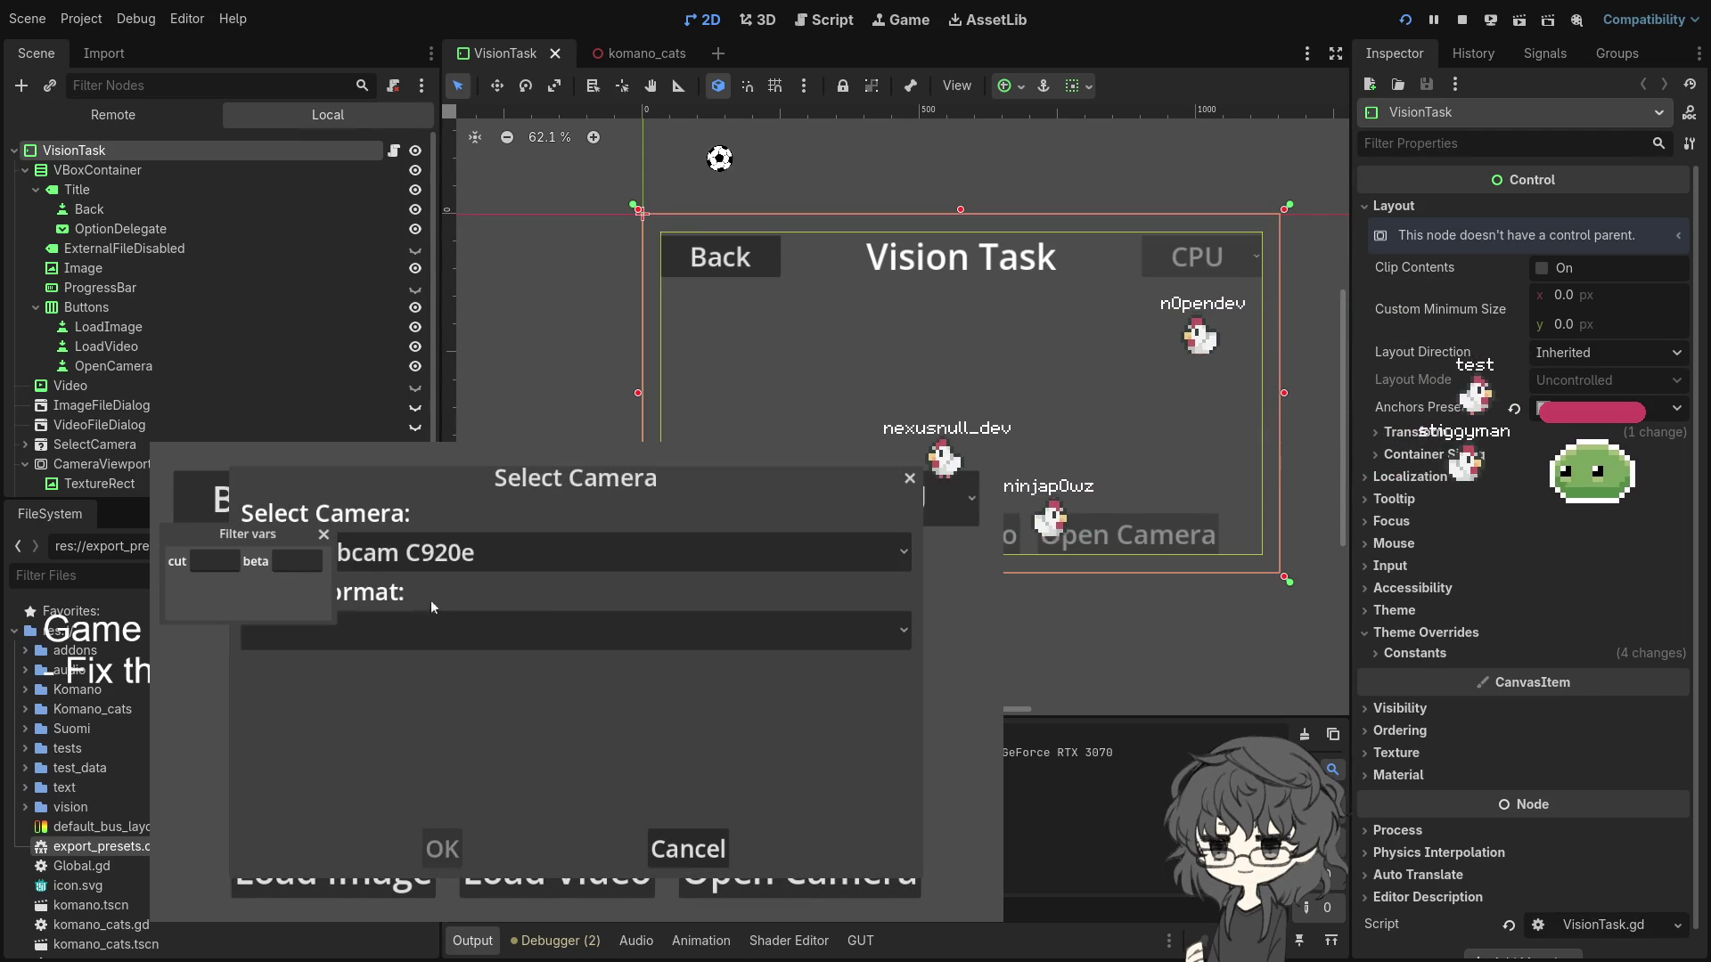
click(407, 630)
click(400, 464)
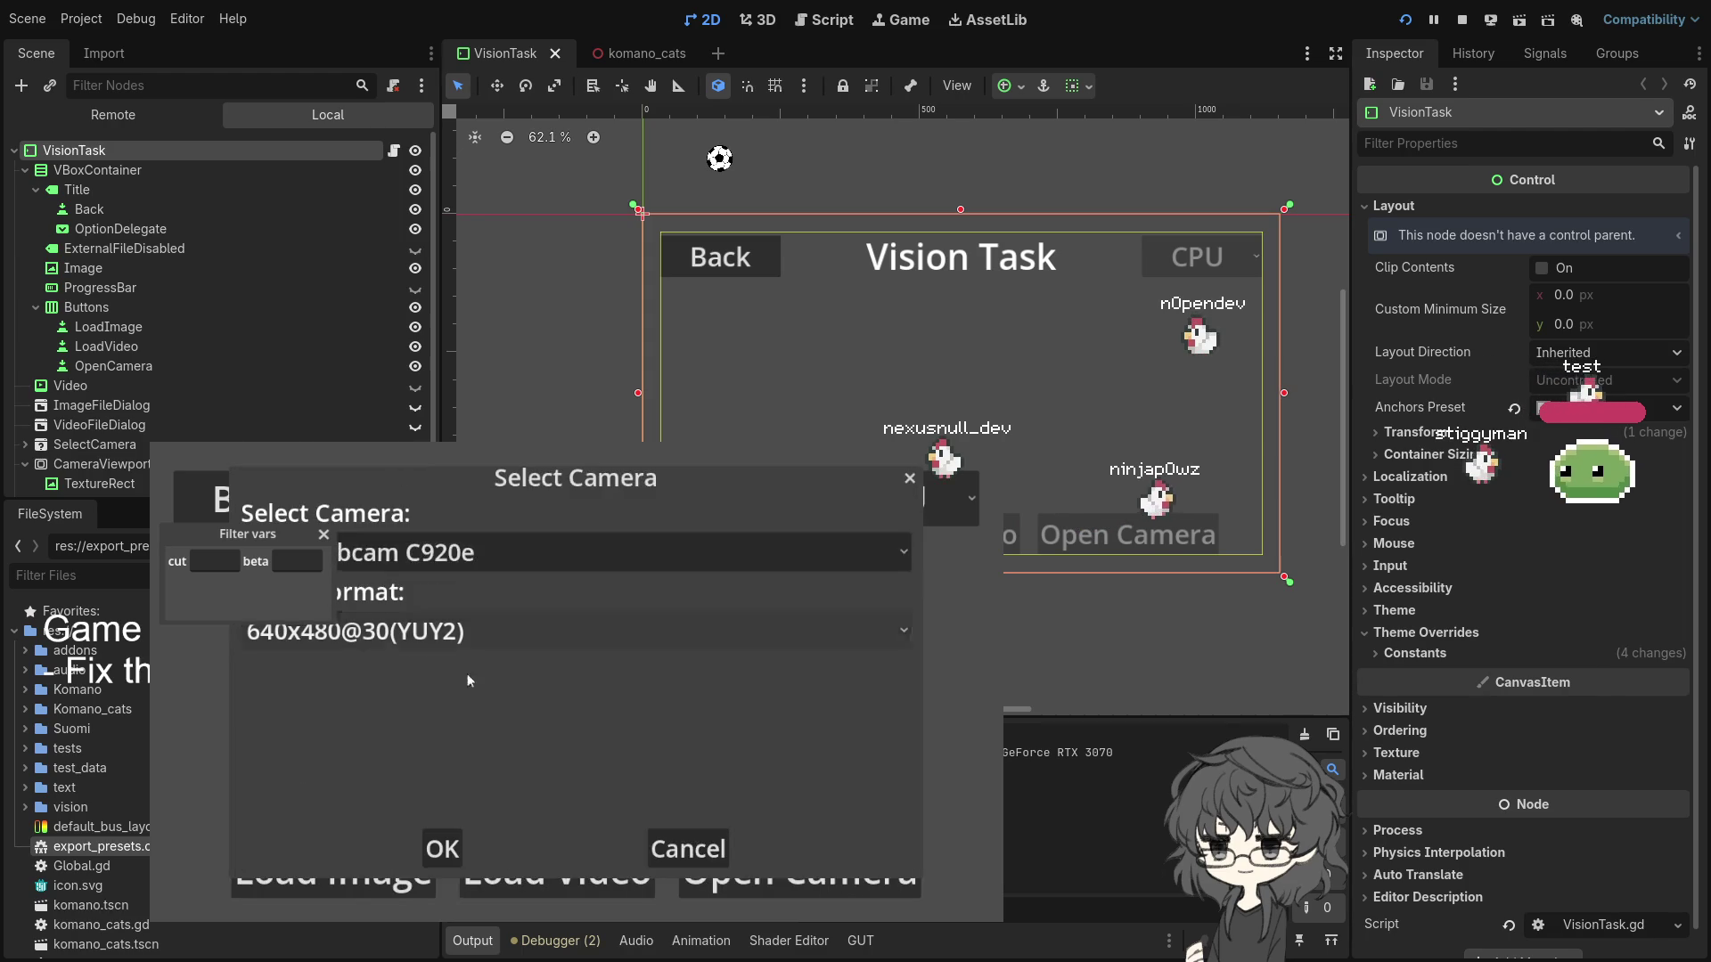
click(440, 834)
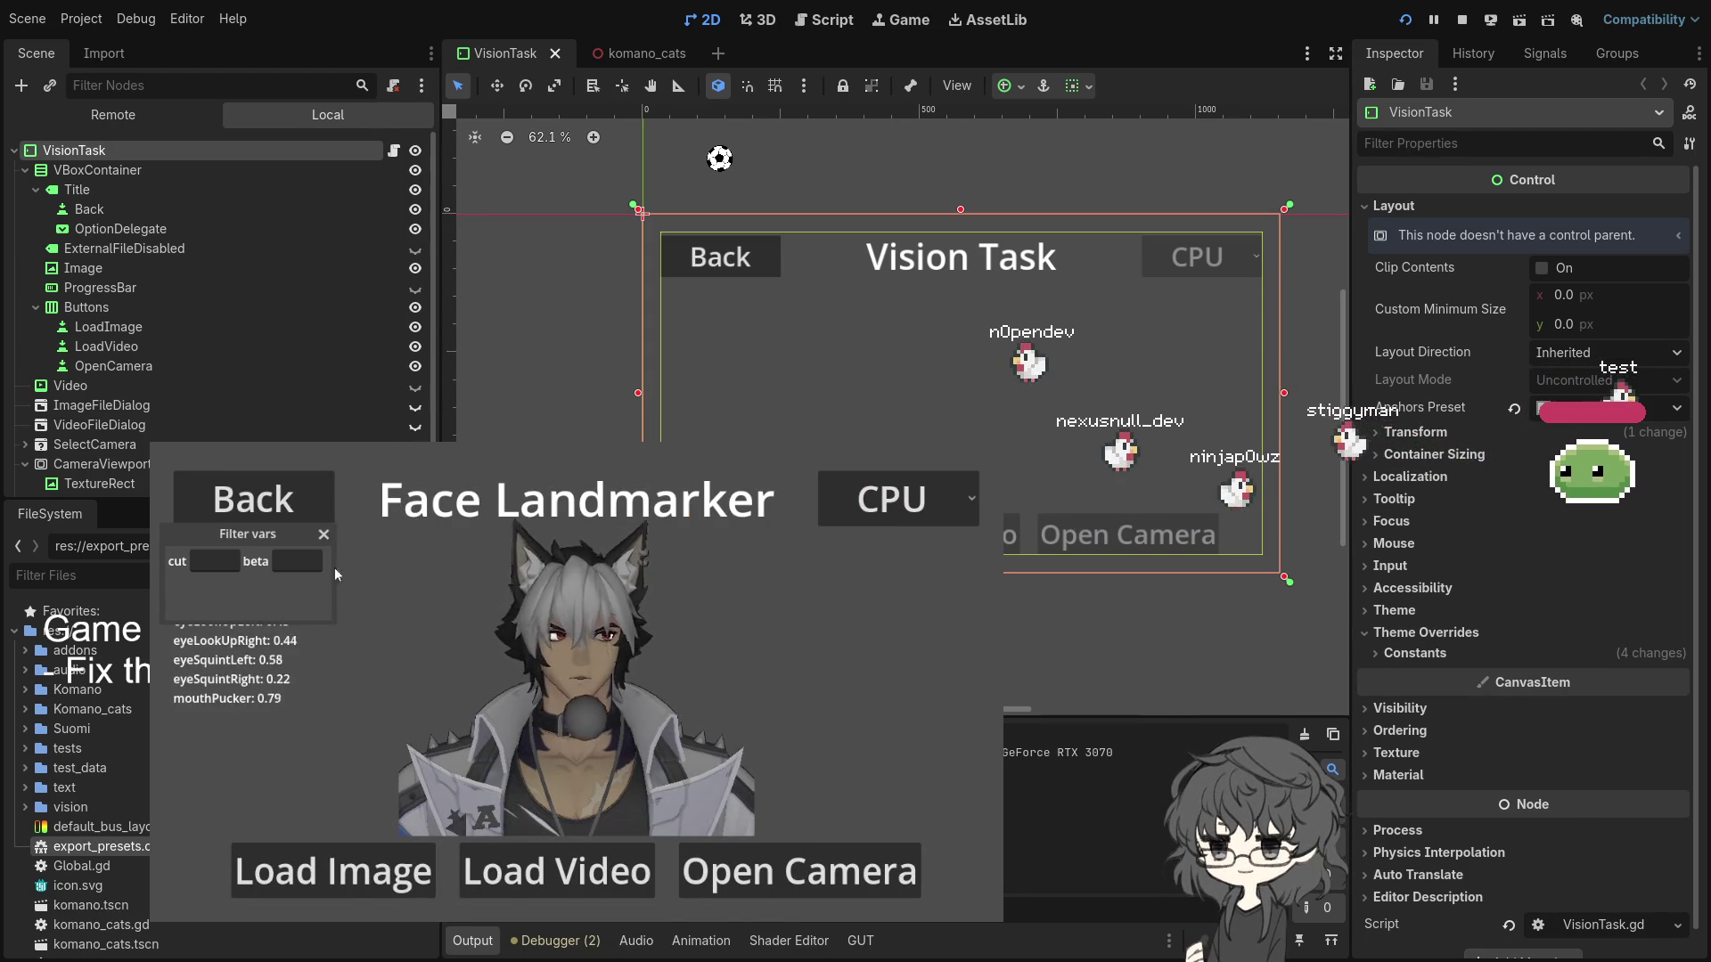
- Enter 0.001 as the landmark filter's cut value, then stop the running game with F8
text(0)
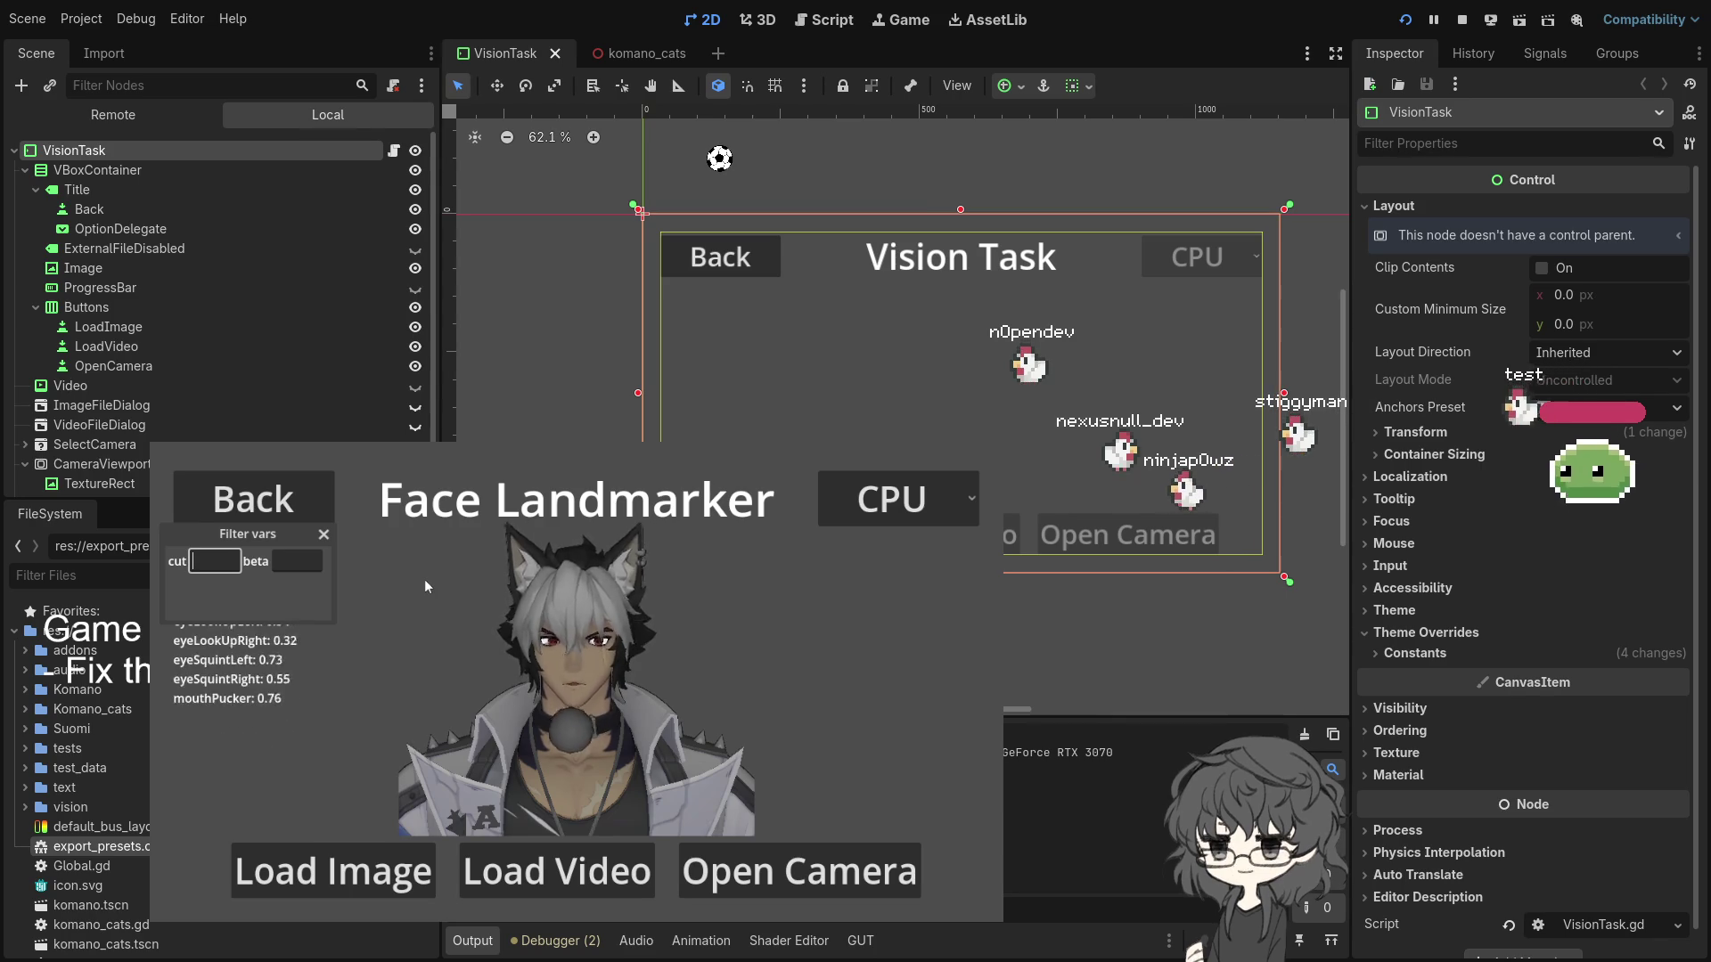
text(.1)
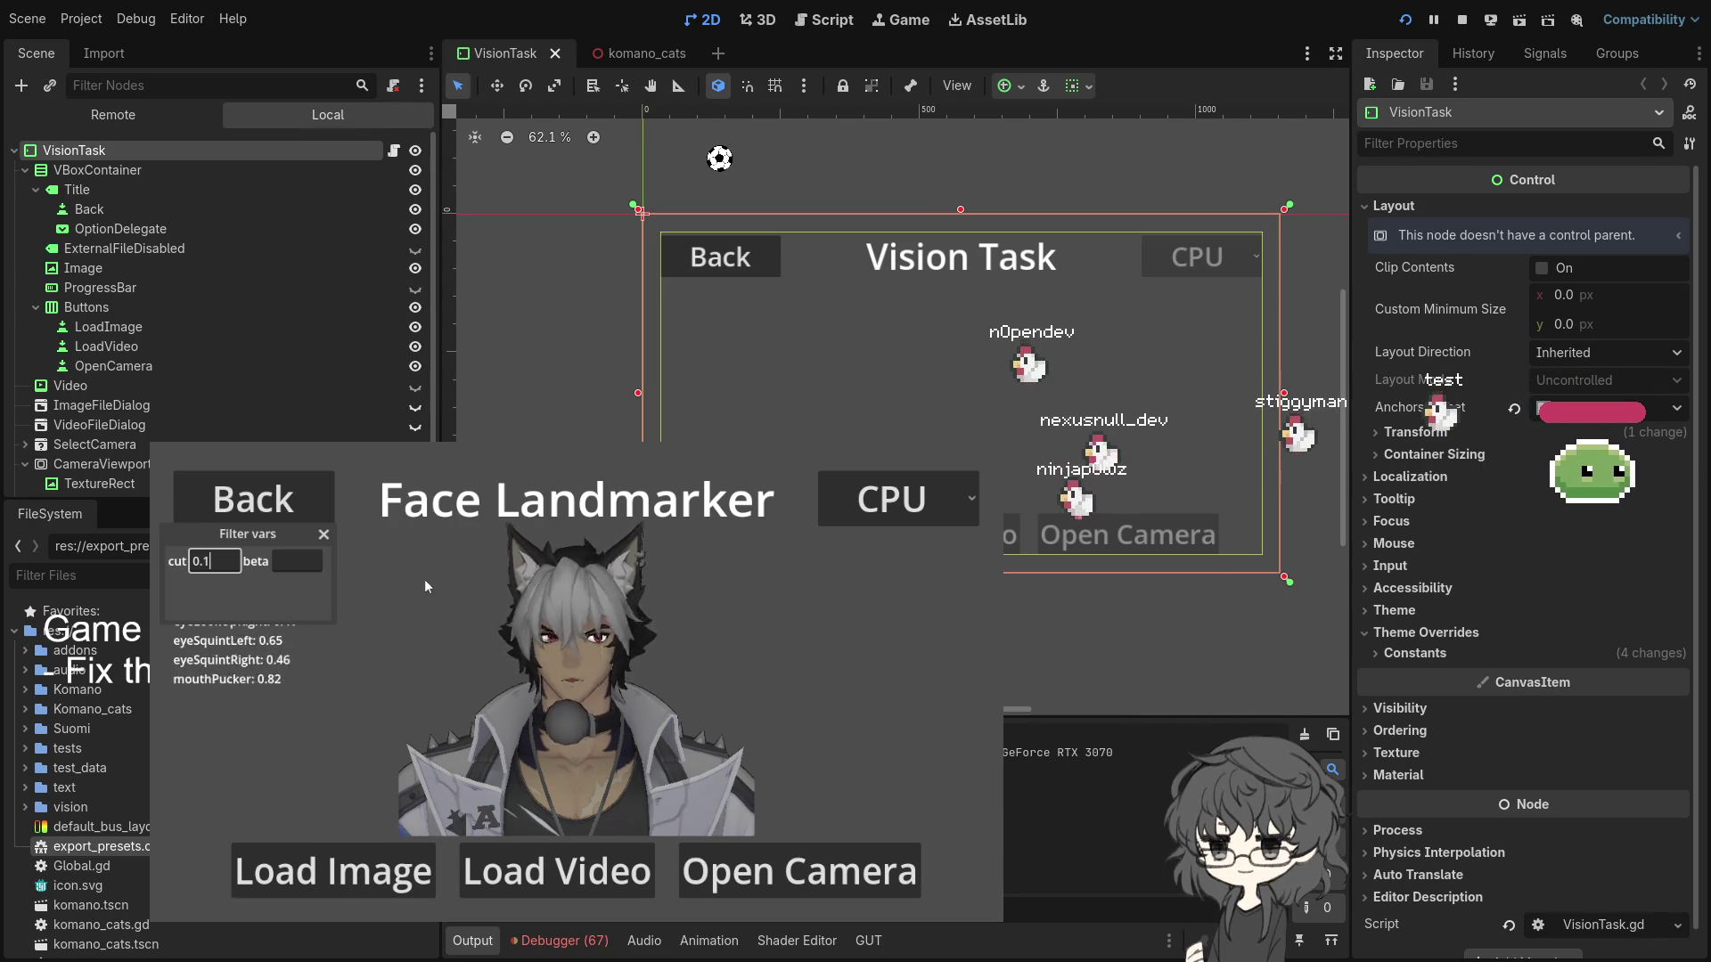
key(Left)
text(00)
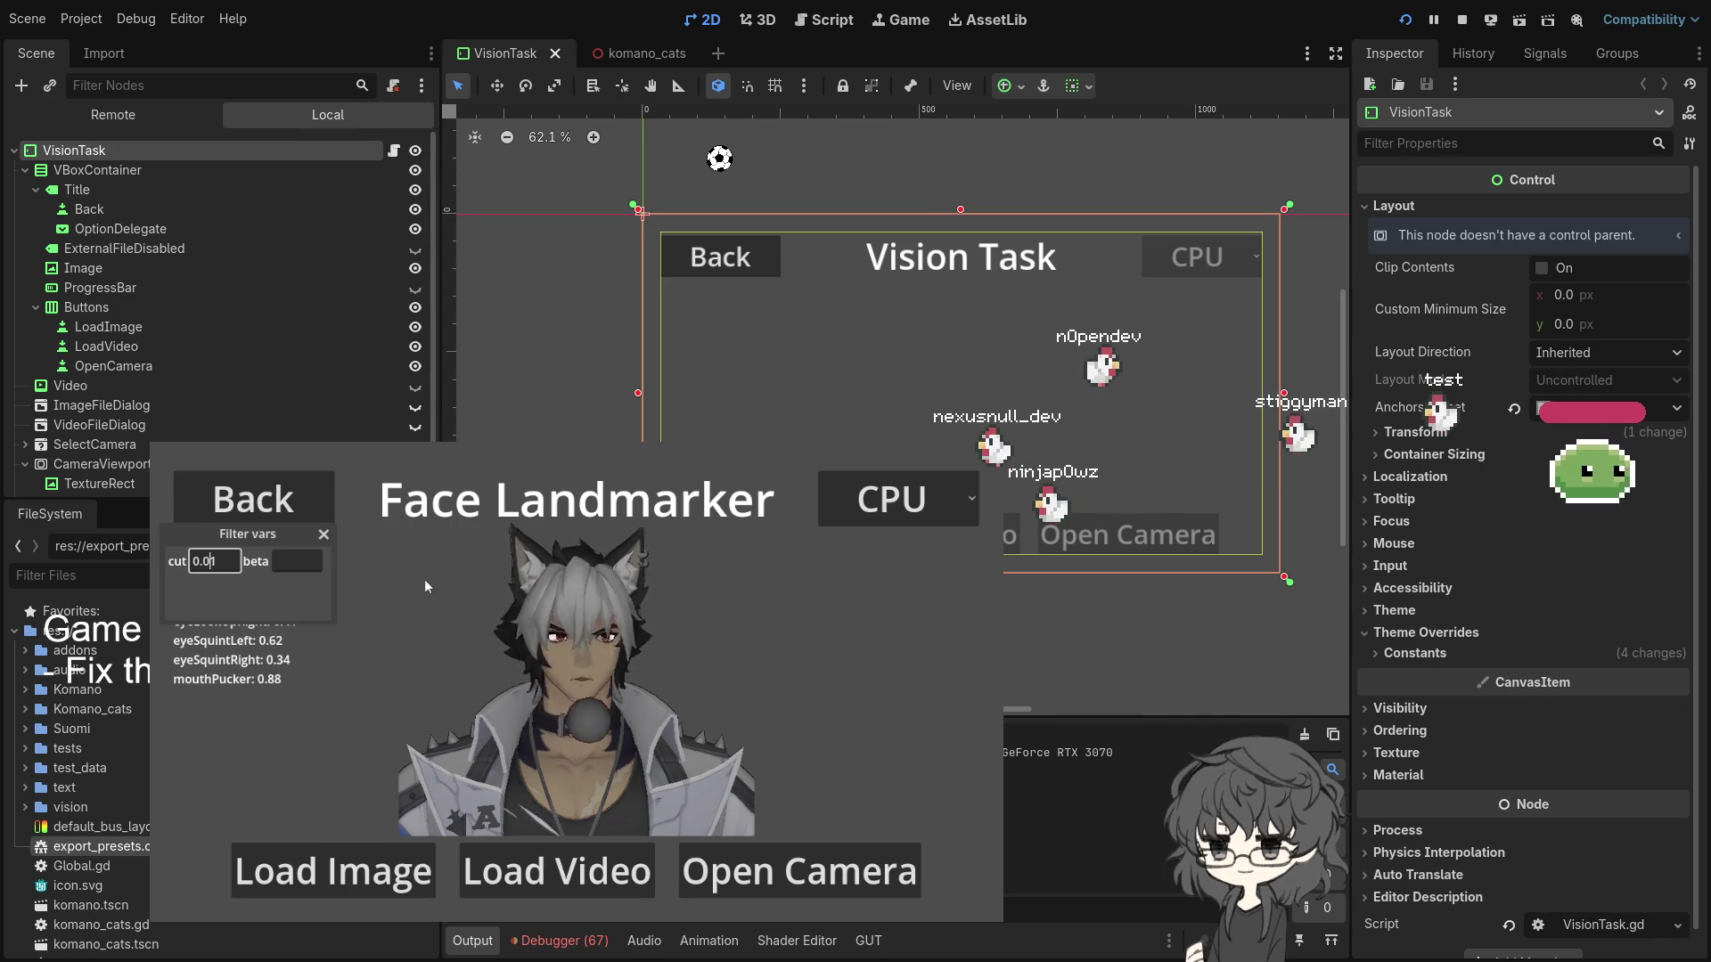
key(Tab)
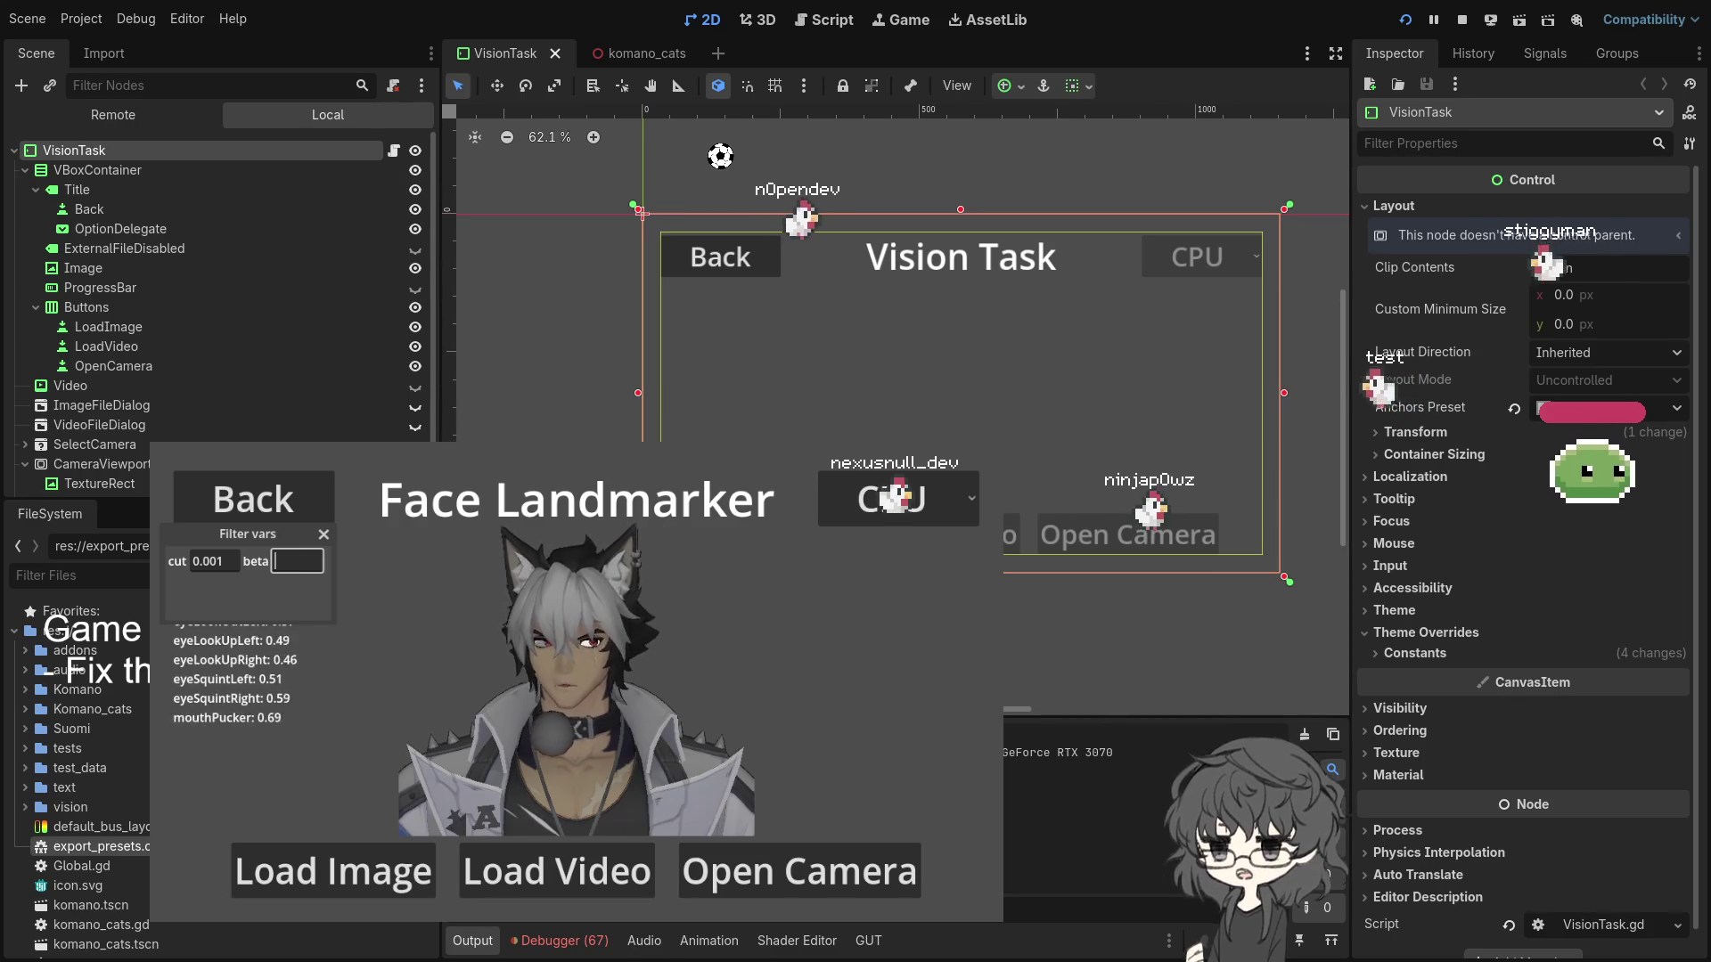
key(F8)
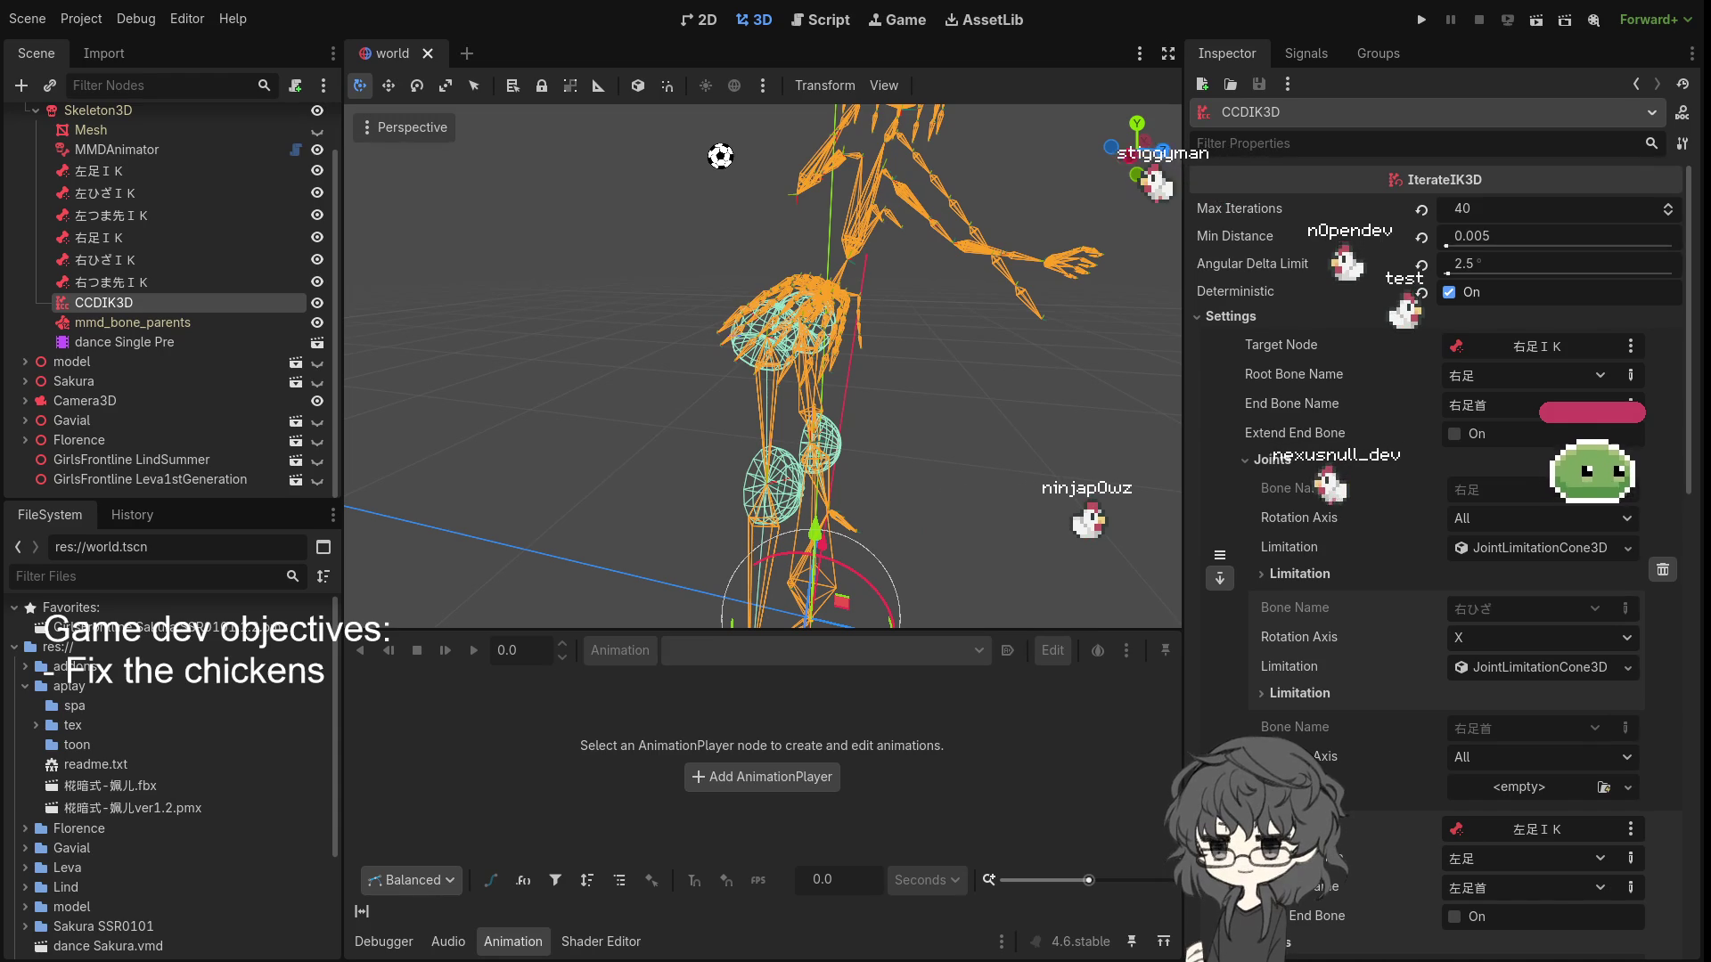
- Orbit around the skeleton to view the CCDIK3D hip and knee joint cones
mouse_move(946, 416)
mouse_down()
mouse_move(740, 376)
mouse_move(847, 379)
mouse_up()
- Collapse Skeleton3D and the model root in the Scene dock, then orbit to a new angle
scroll(56, 184, up, 2)
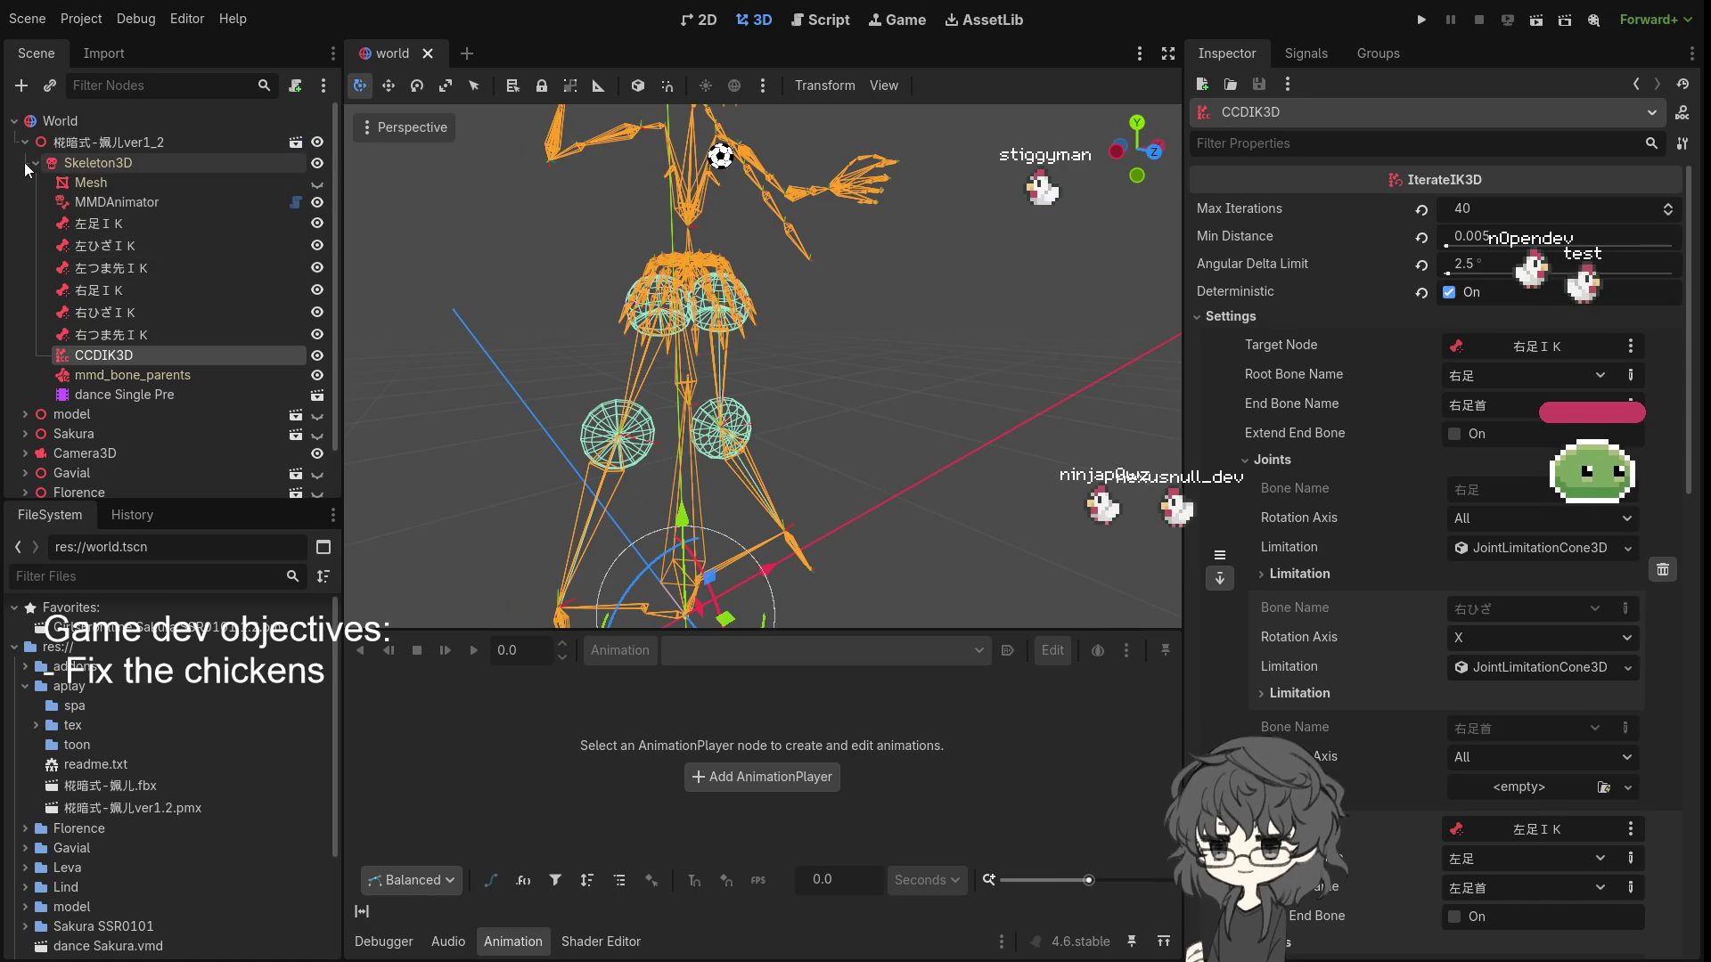
click(36, 163)
click(25, 141)
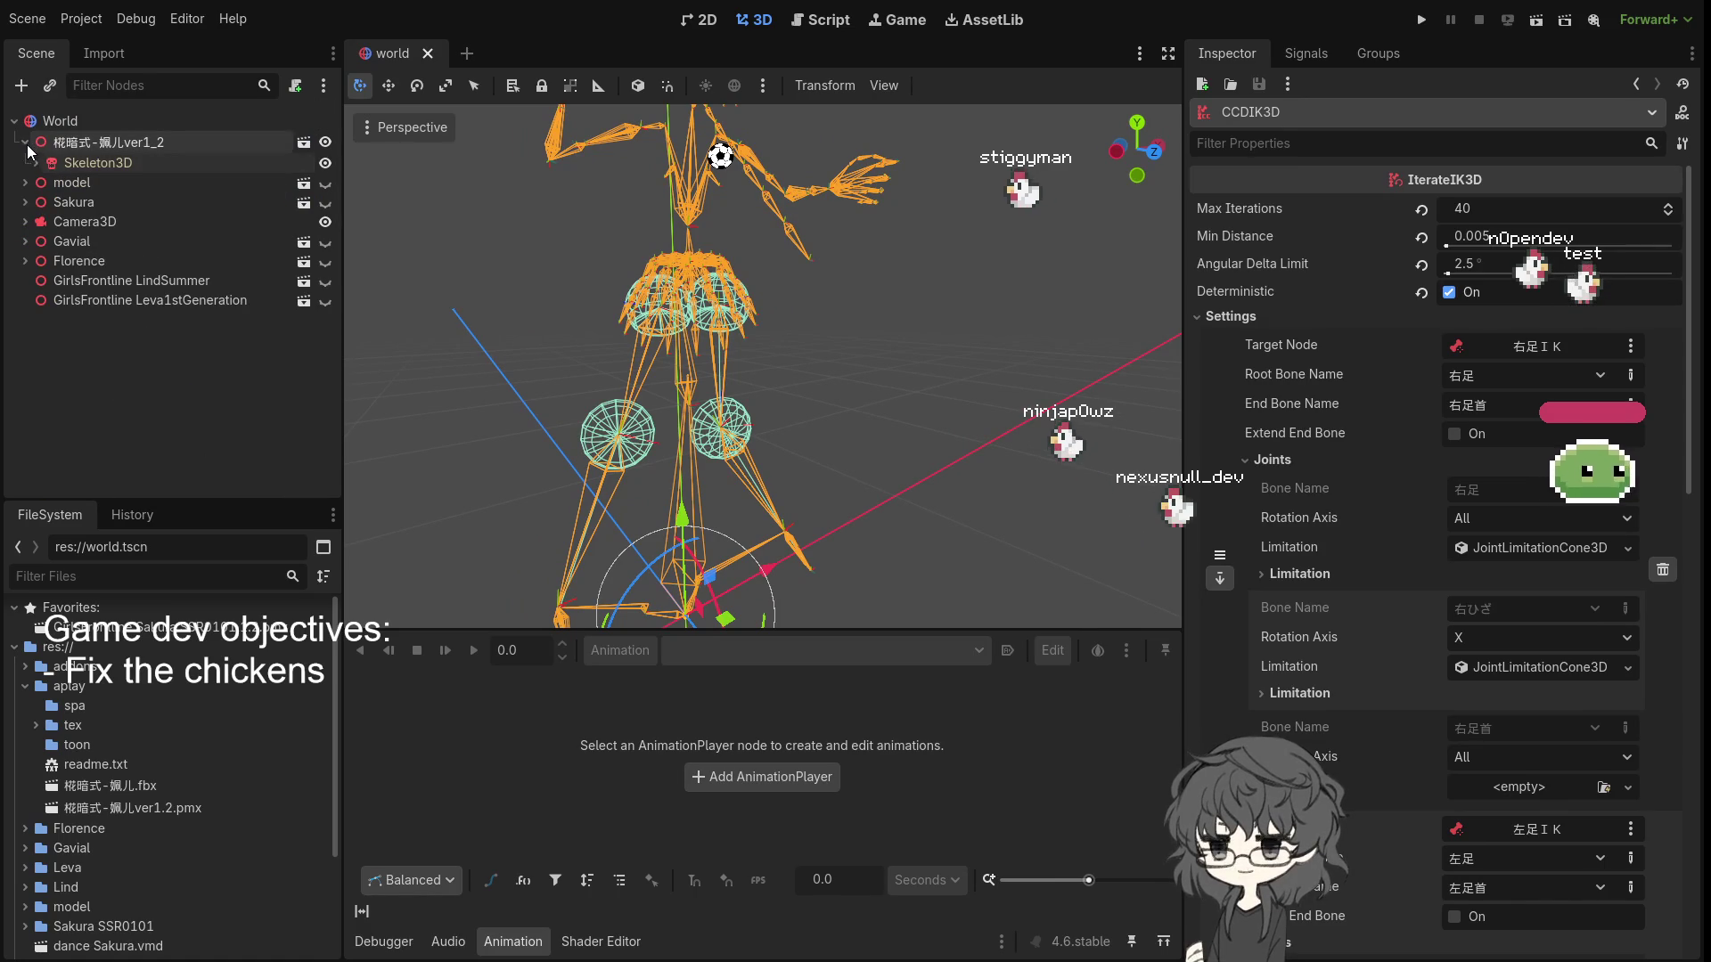
mouse_move(682, 422)
mouse_down()
mouse_move(706, 474)
mouse_move(752, 447)
mouse_move(713, 346)
mouse_move(736, 415)
mouse_move(857, 494)
mouse_move(1041, 511)
mouse_up()
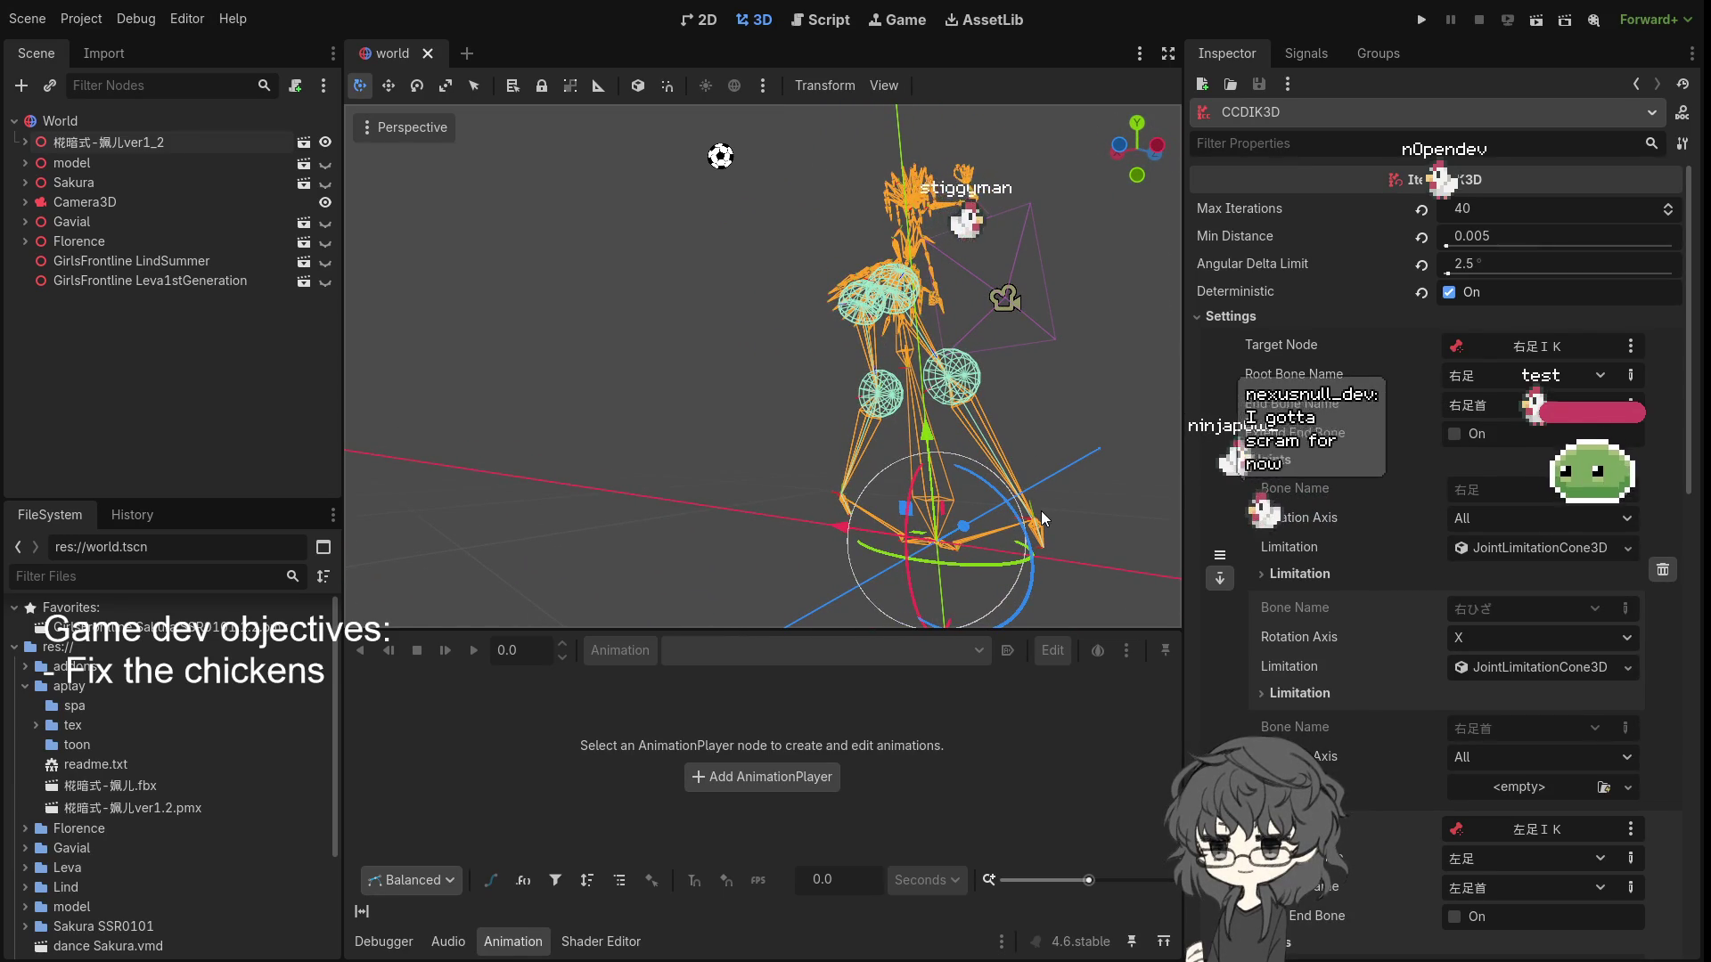
mouse_move(1041, 510)
mouse_down()
mouse_move(1060, 528)
mouse_move(346, 527)
mouse_up()
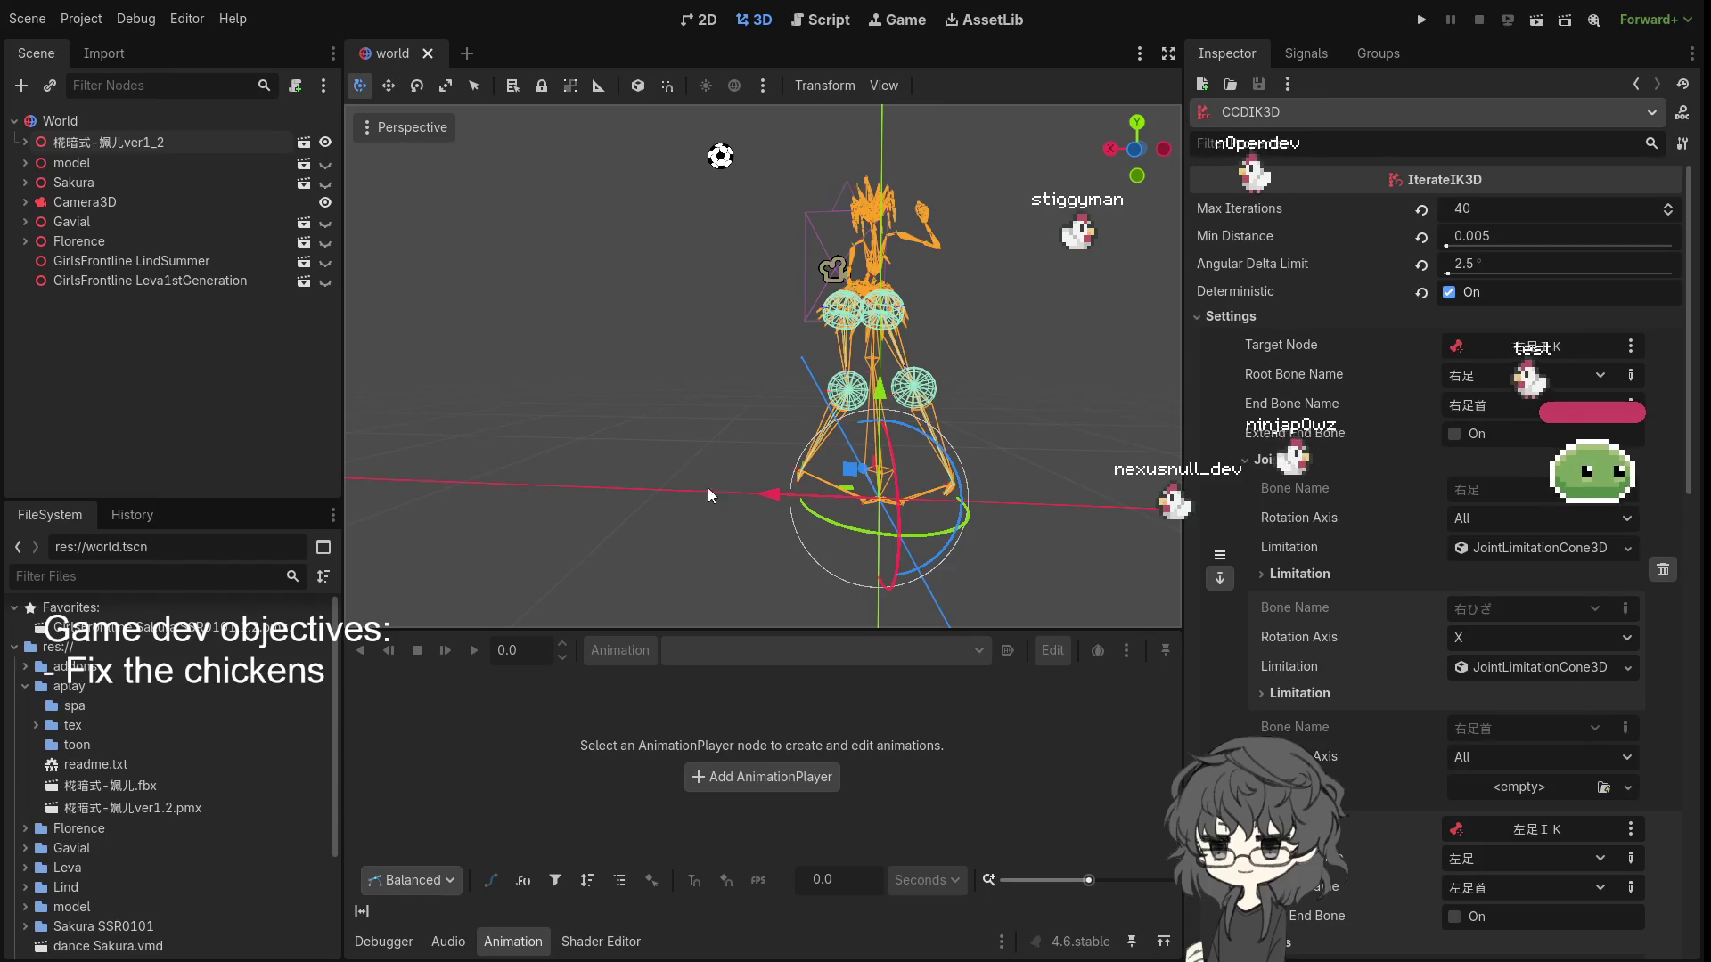
- Orbit and zoom in on the hip and leg limitation cones from several angles
scroll(683, 487, up, 3)
mouse_move(958, 447)
mouse_down()
mouse_move(759, 381)
mouse_move(779, 422)
mouse_move(677, 415)
mouse_move(749, 497)
mouse_move(720, 438)
mouse_move(784, 451)
mouse_up()
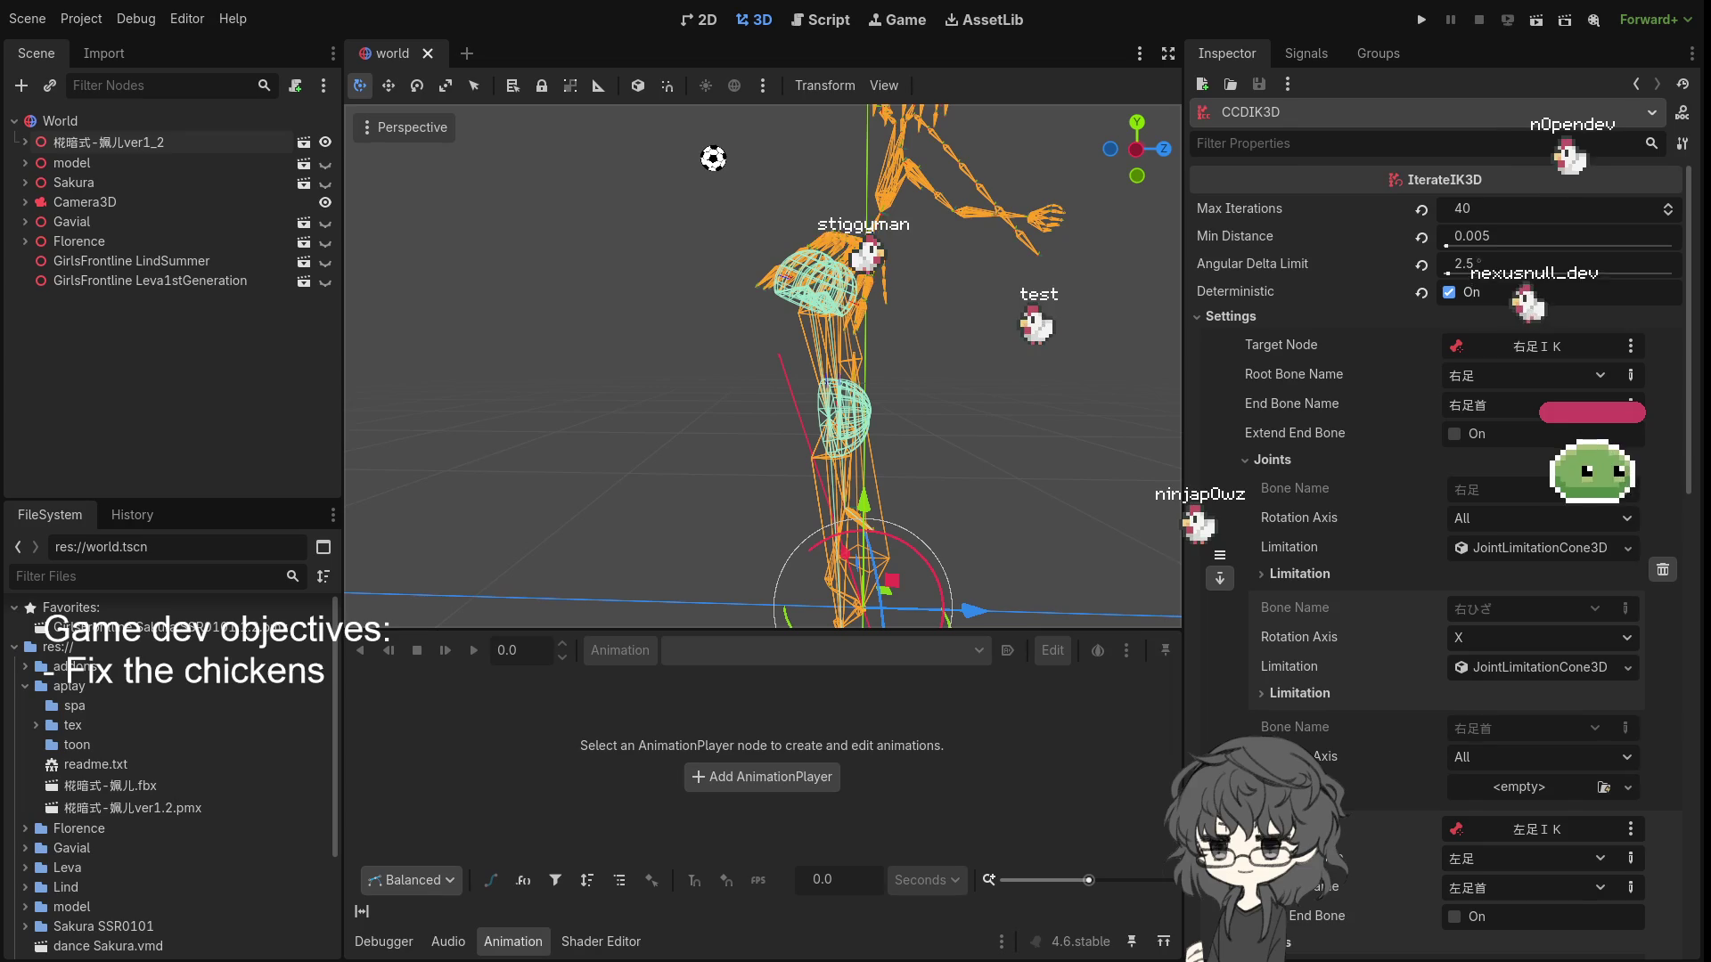
mouse_move(589, 114)
mouse_down()
mouse_move(875, 328)
mouse_move(866, 356)
mouse_move(897, 317)
mouse_move(827, 333)
mouse_move(985, 308)
mouse_move(759, 357)
mouse_move(897, 356)
mouse_move(896, 284)
mouse_move(745, 353)
mouse_move(597, 372)
mouse_up()
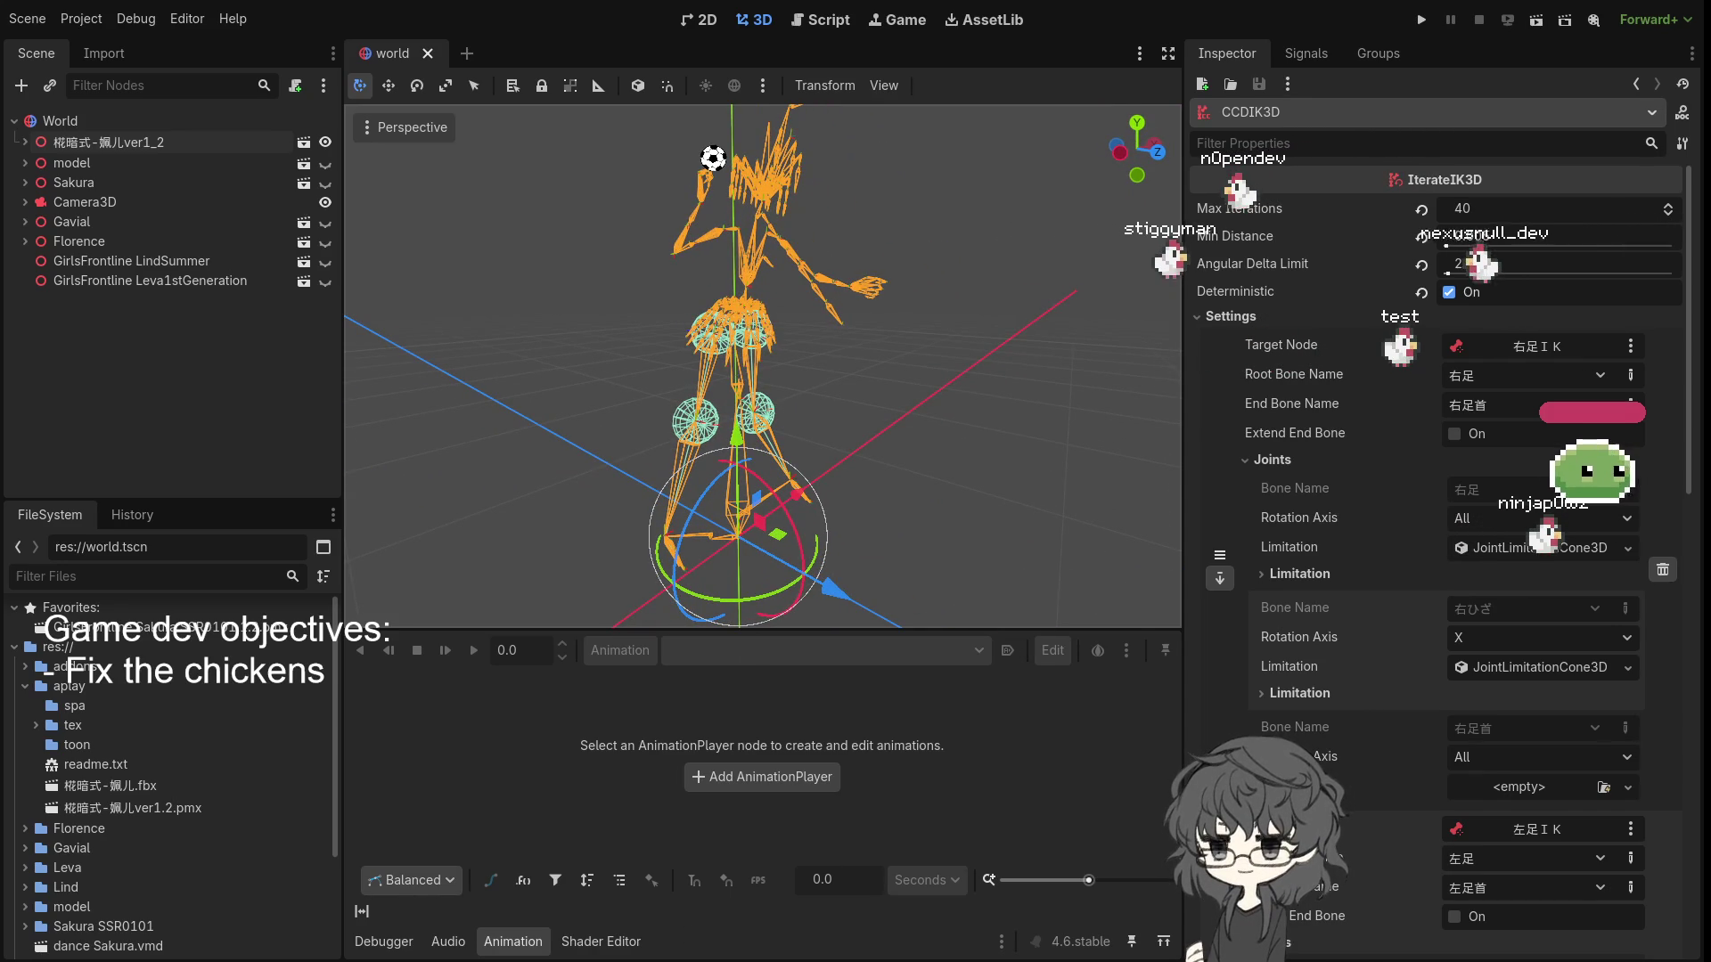
drag(767, 347, 919, 361)
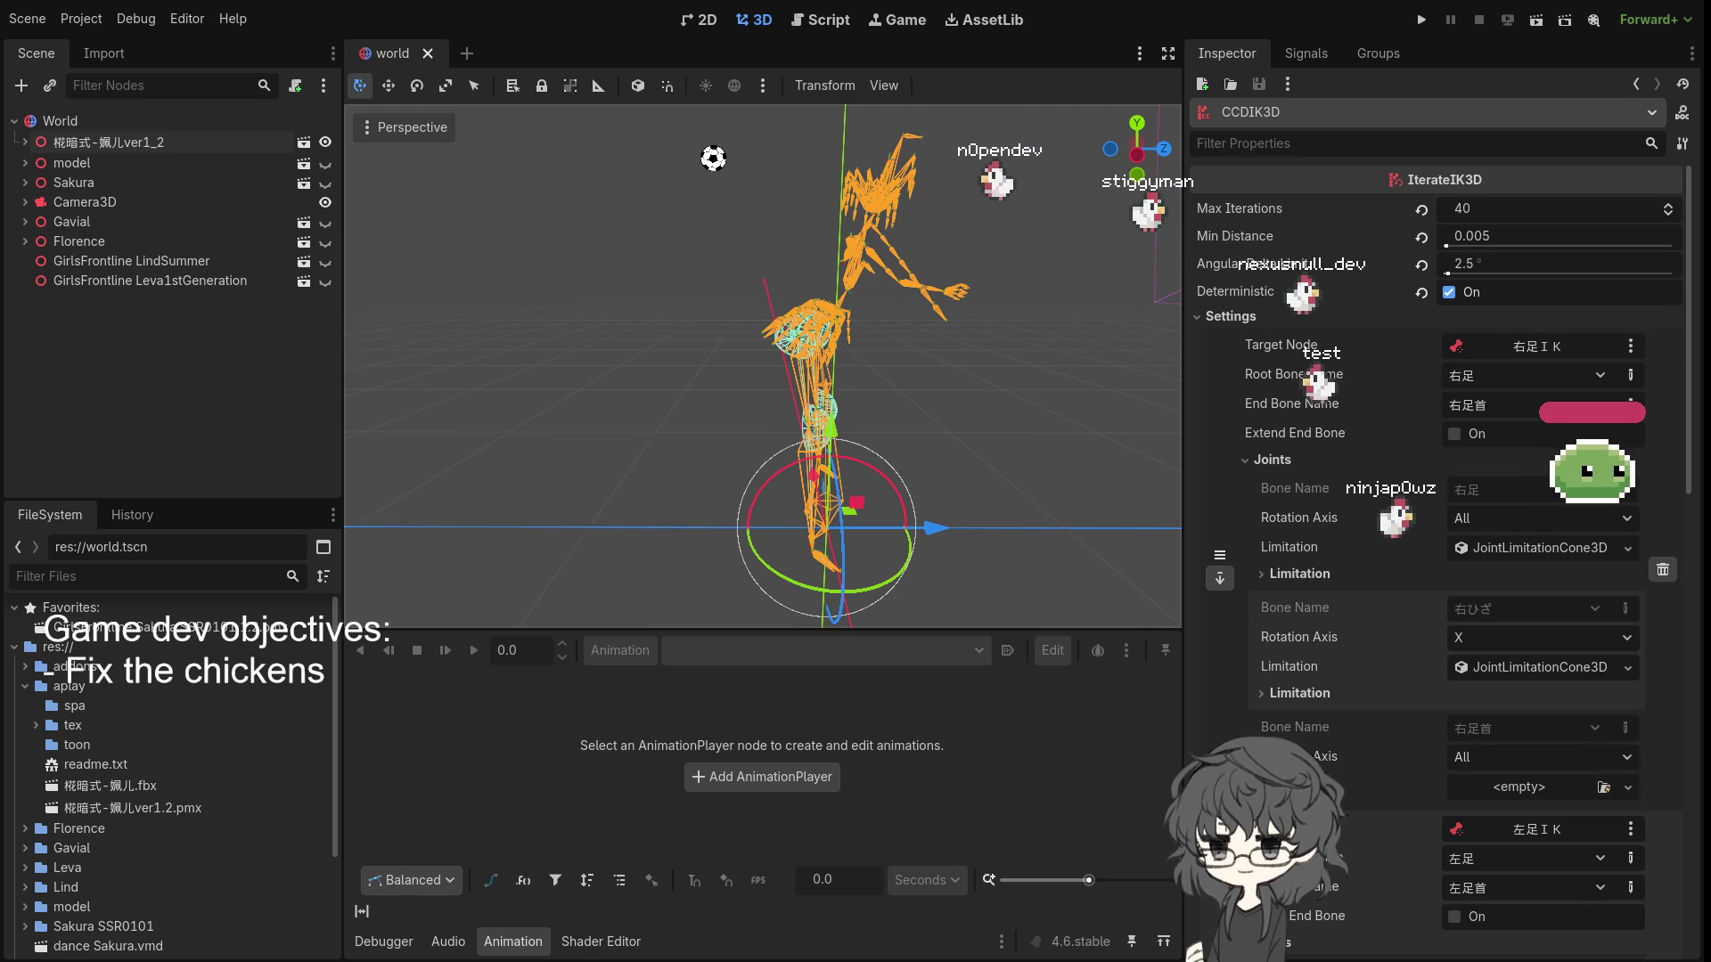
drag(624, 446, 762, 460)
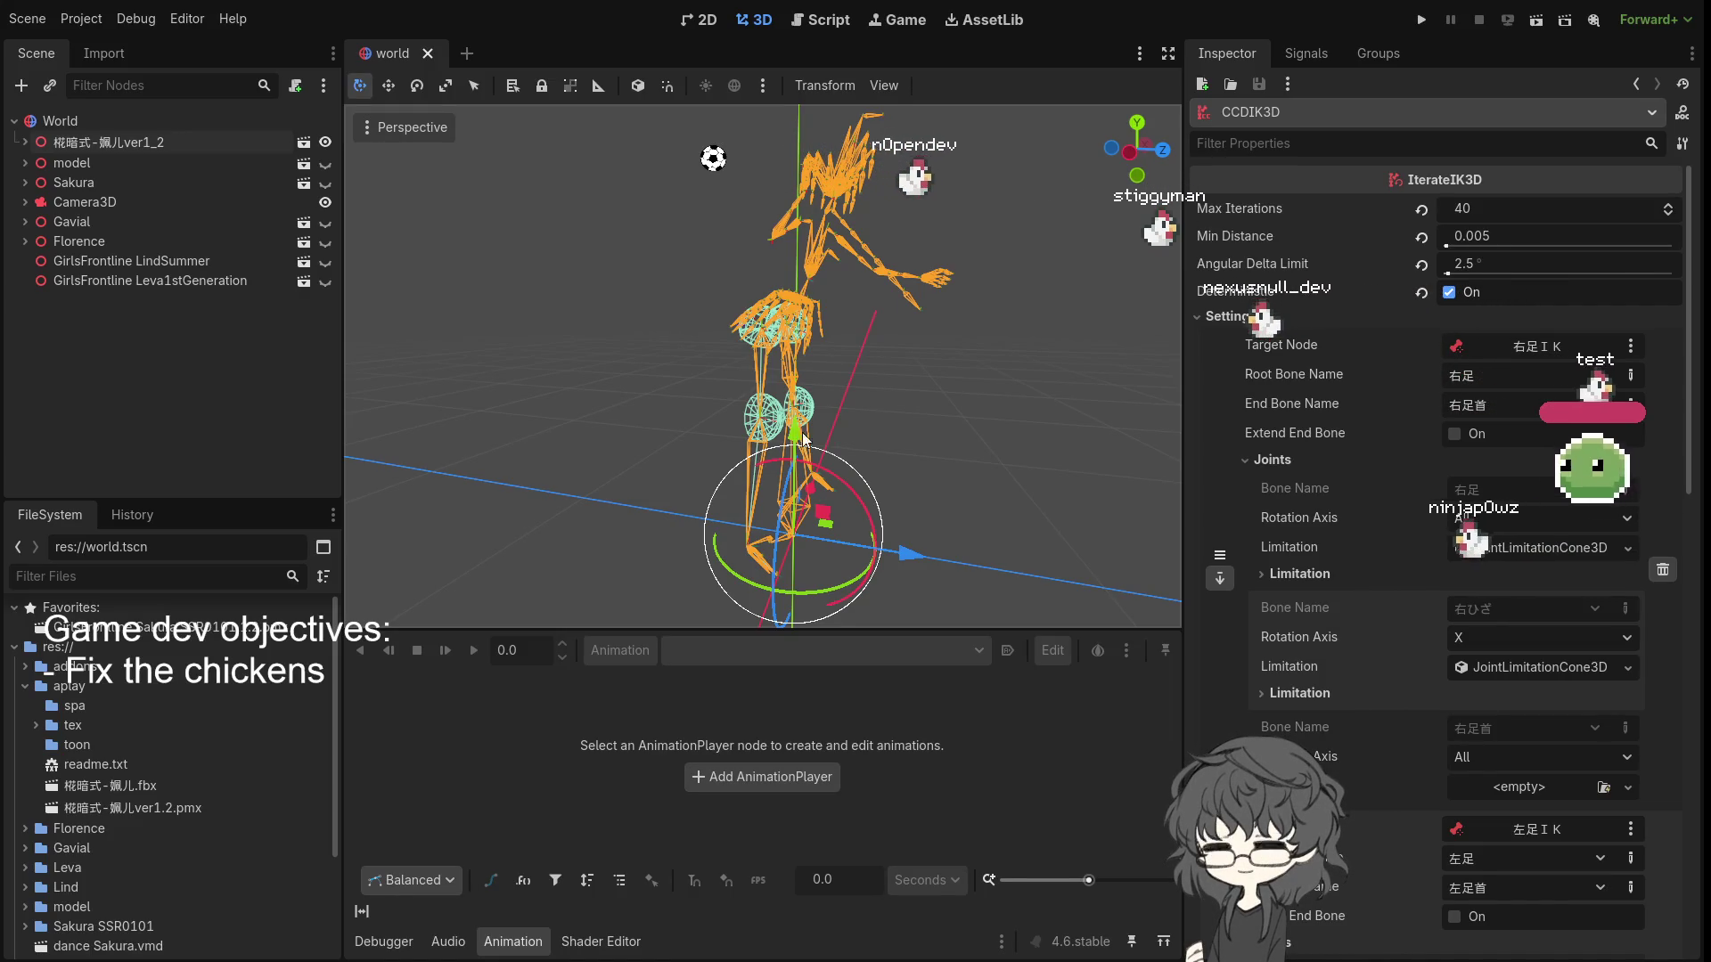
scroll(719, 271, up, 6)
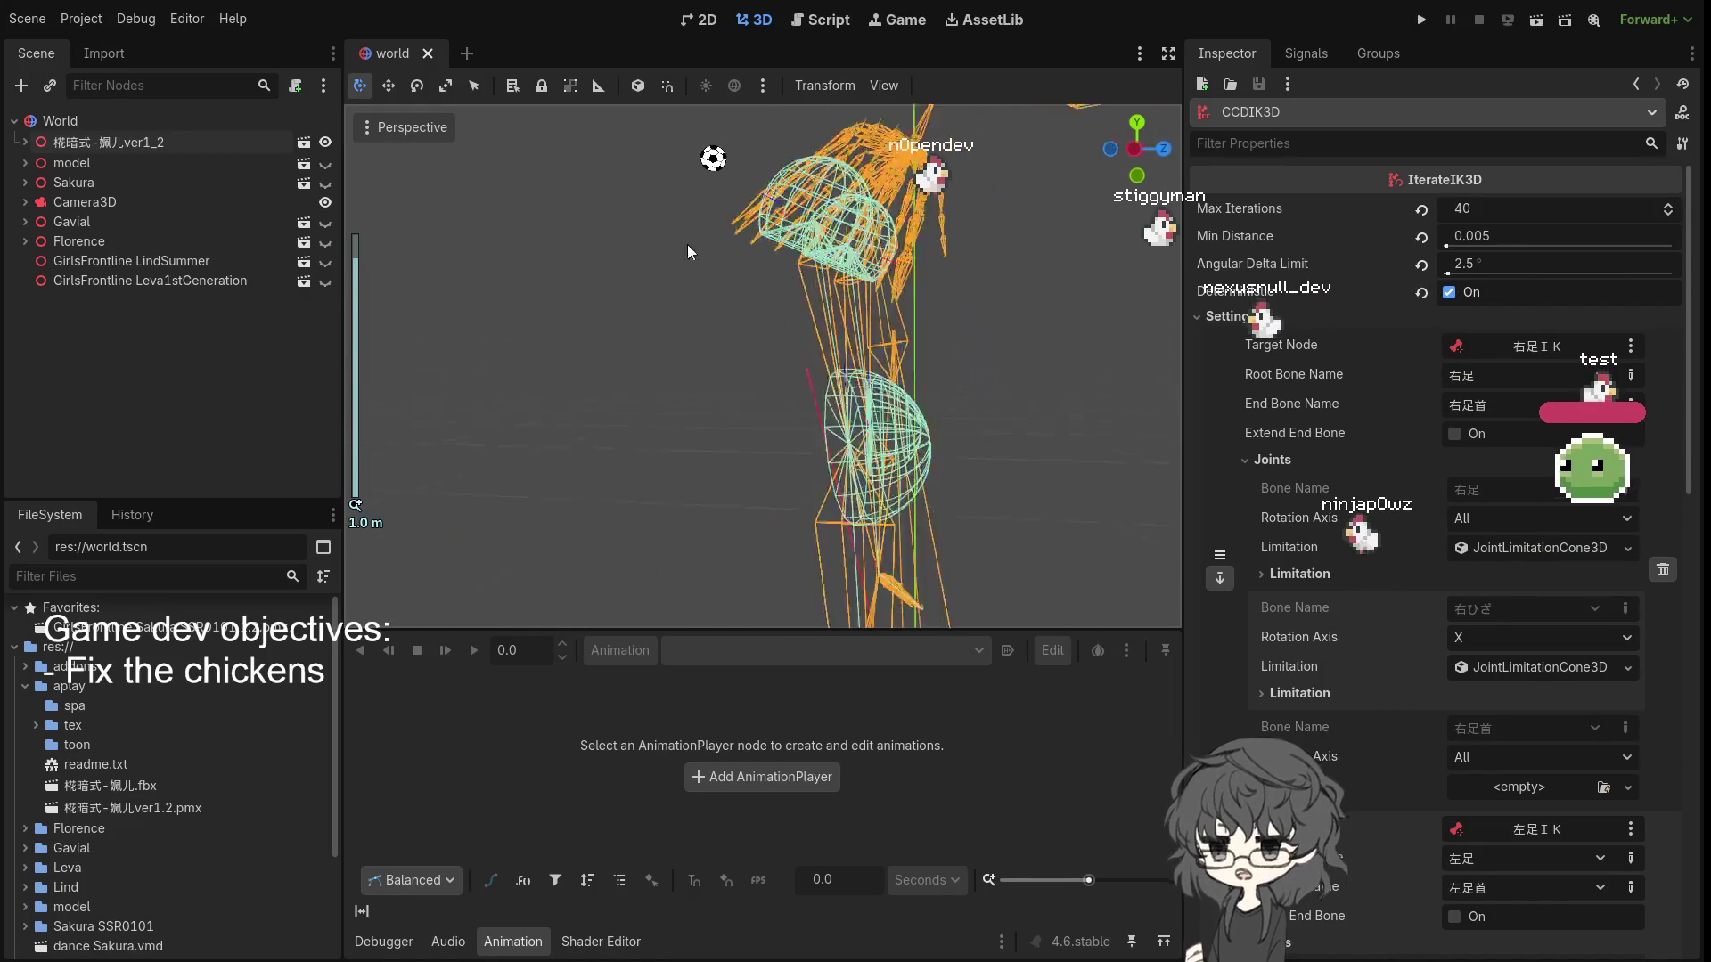
scroll(628, 278, down, 6)
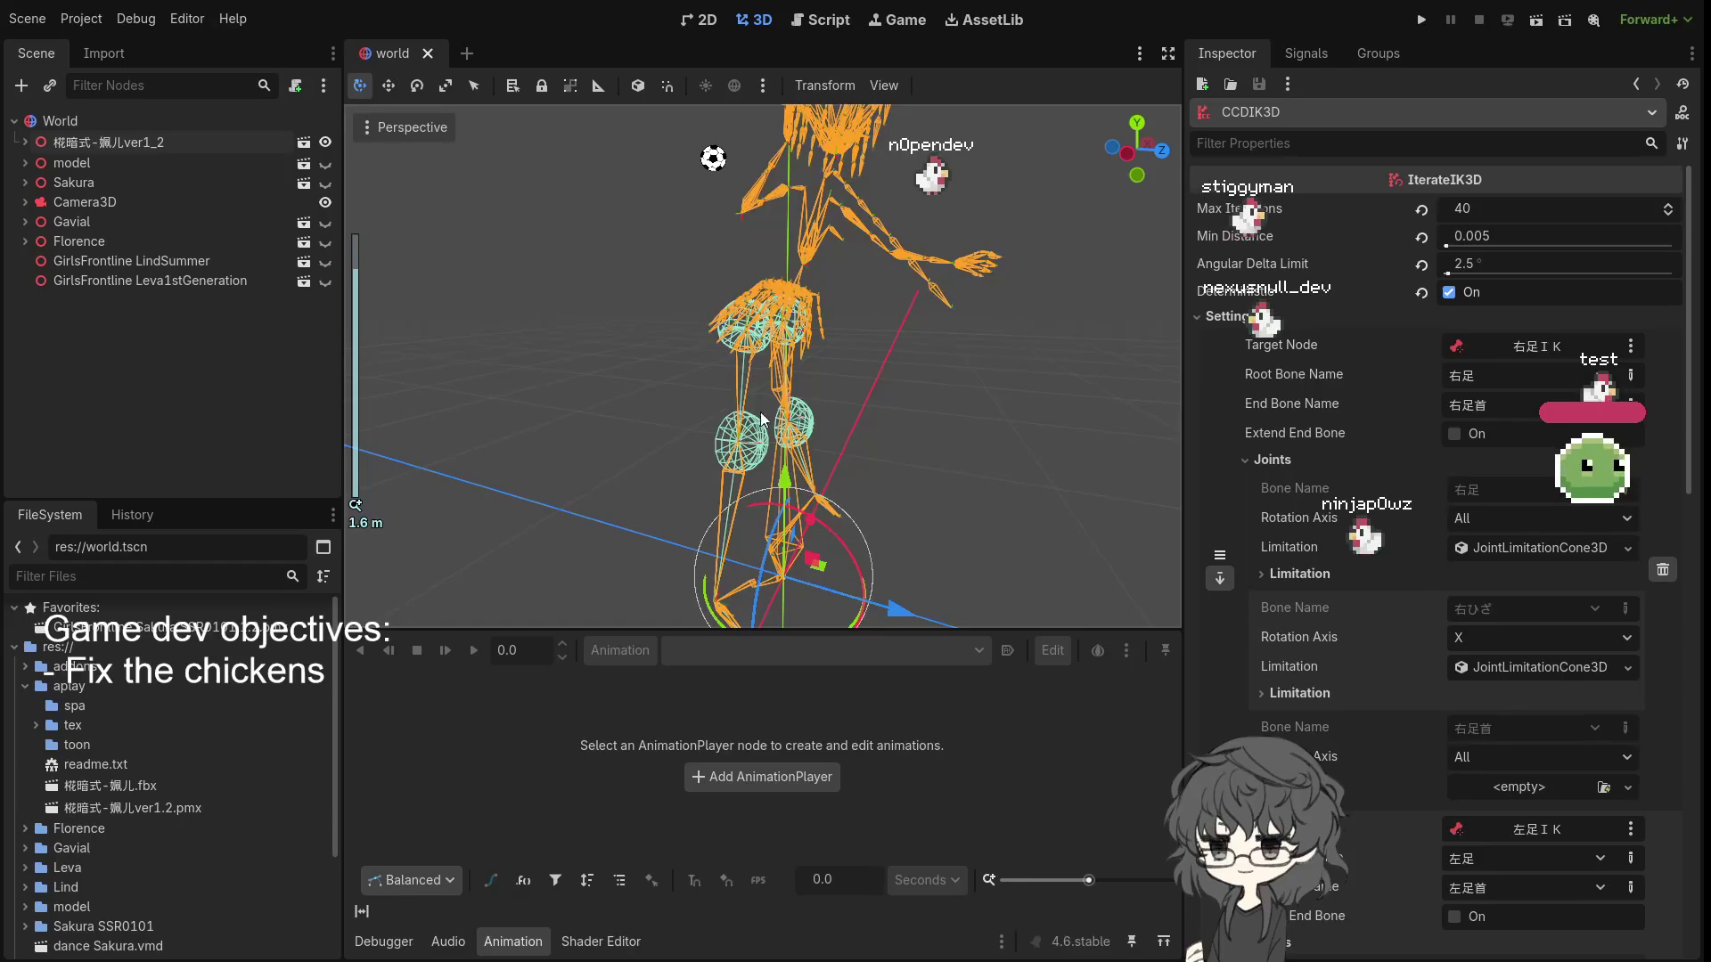
mouse_move(827, 445)
mouse_down()
mouse_move(643, 421)
mouse_move(659, 483)
mouse_move(804, 485)
mouse_move(726, 334)
mouse_move(662, 361)
mouse_up()
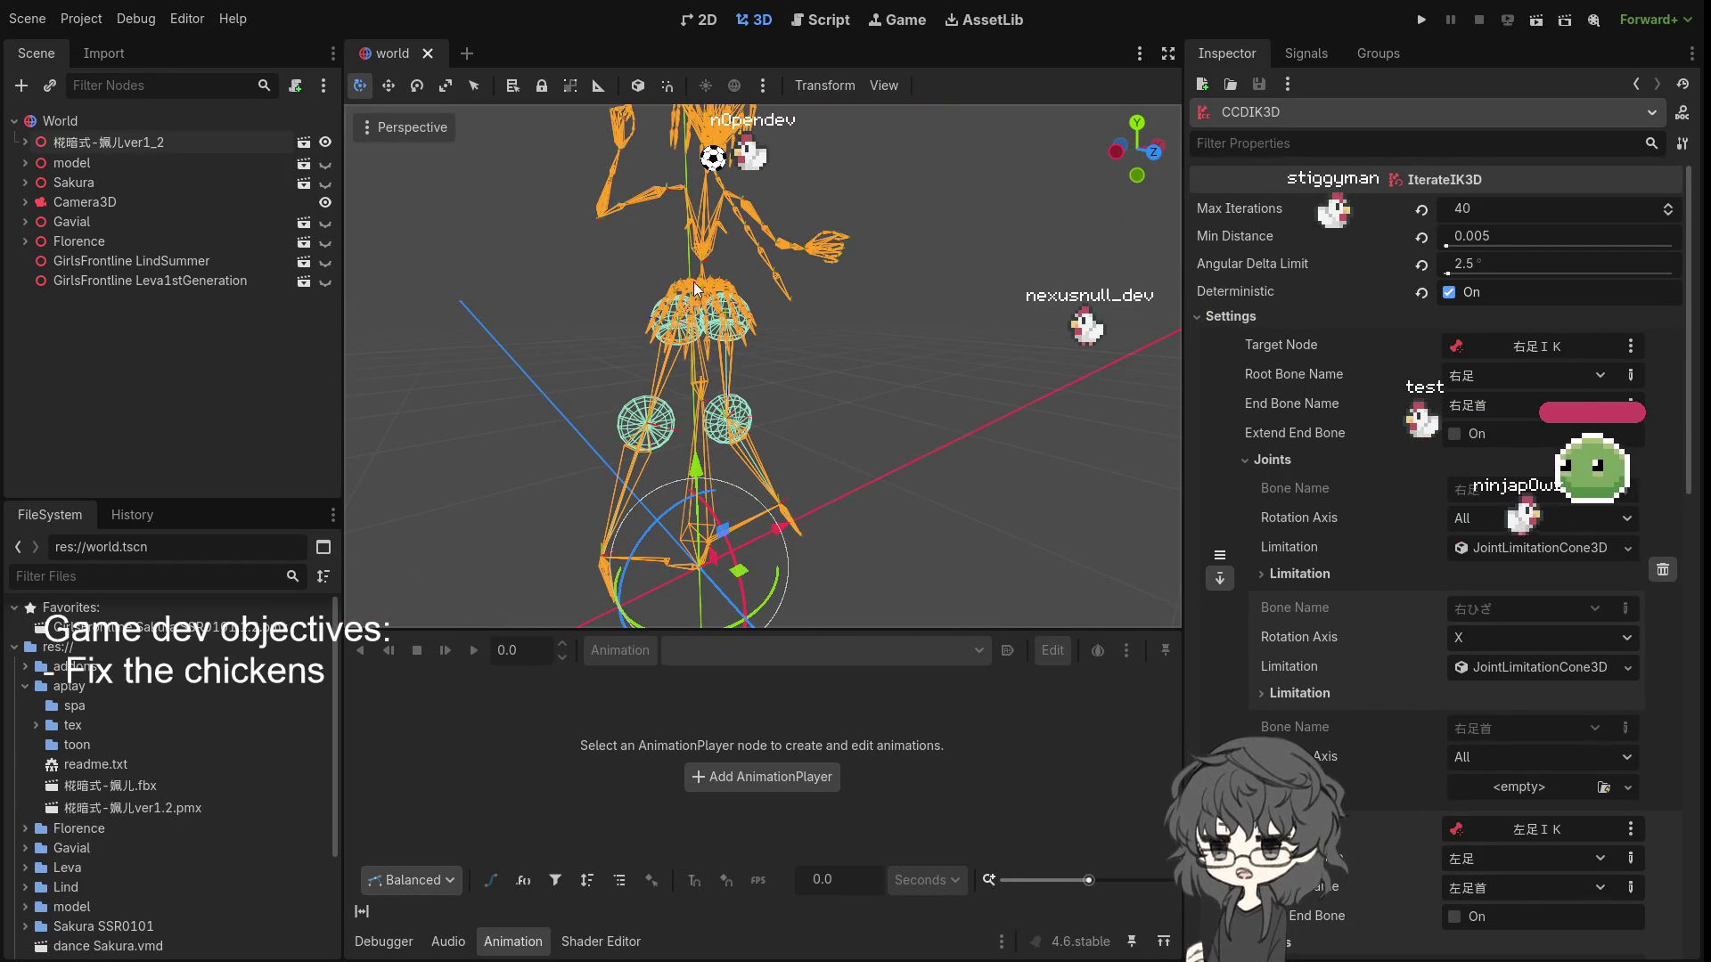
scroll(668, 325, up, 5)
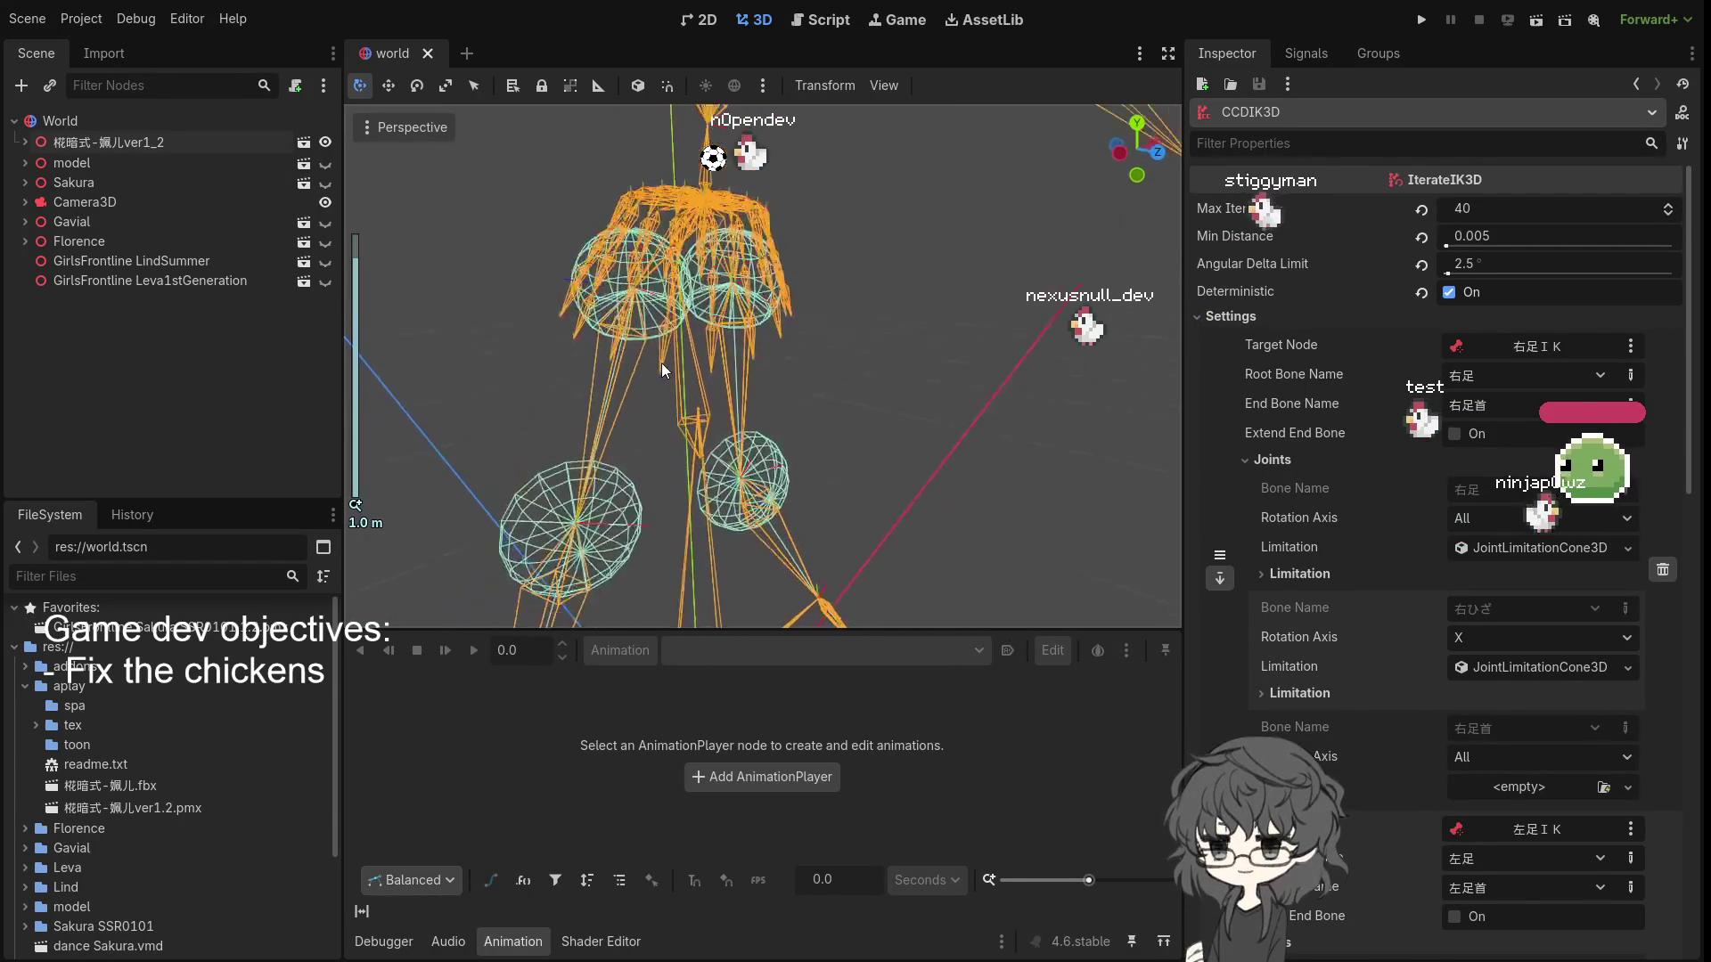
mouse_move(659, 348)
mouse_down()
mouse_move(636, 335)
mouse_move(660, 339)
mouse_move(687, 287)
mouse_move(606, 348)
mouse_up()
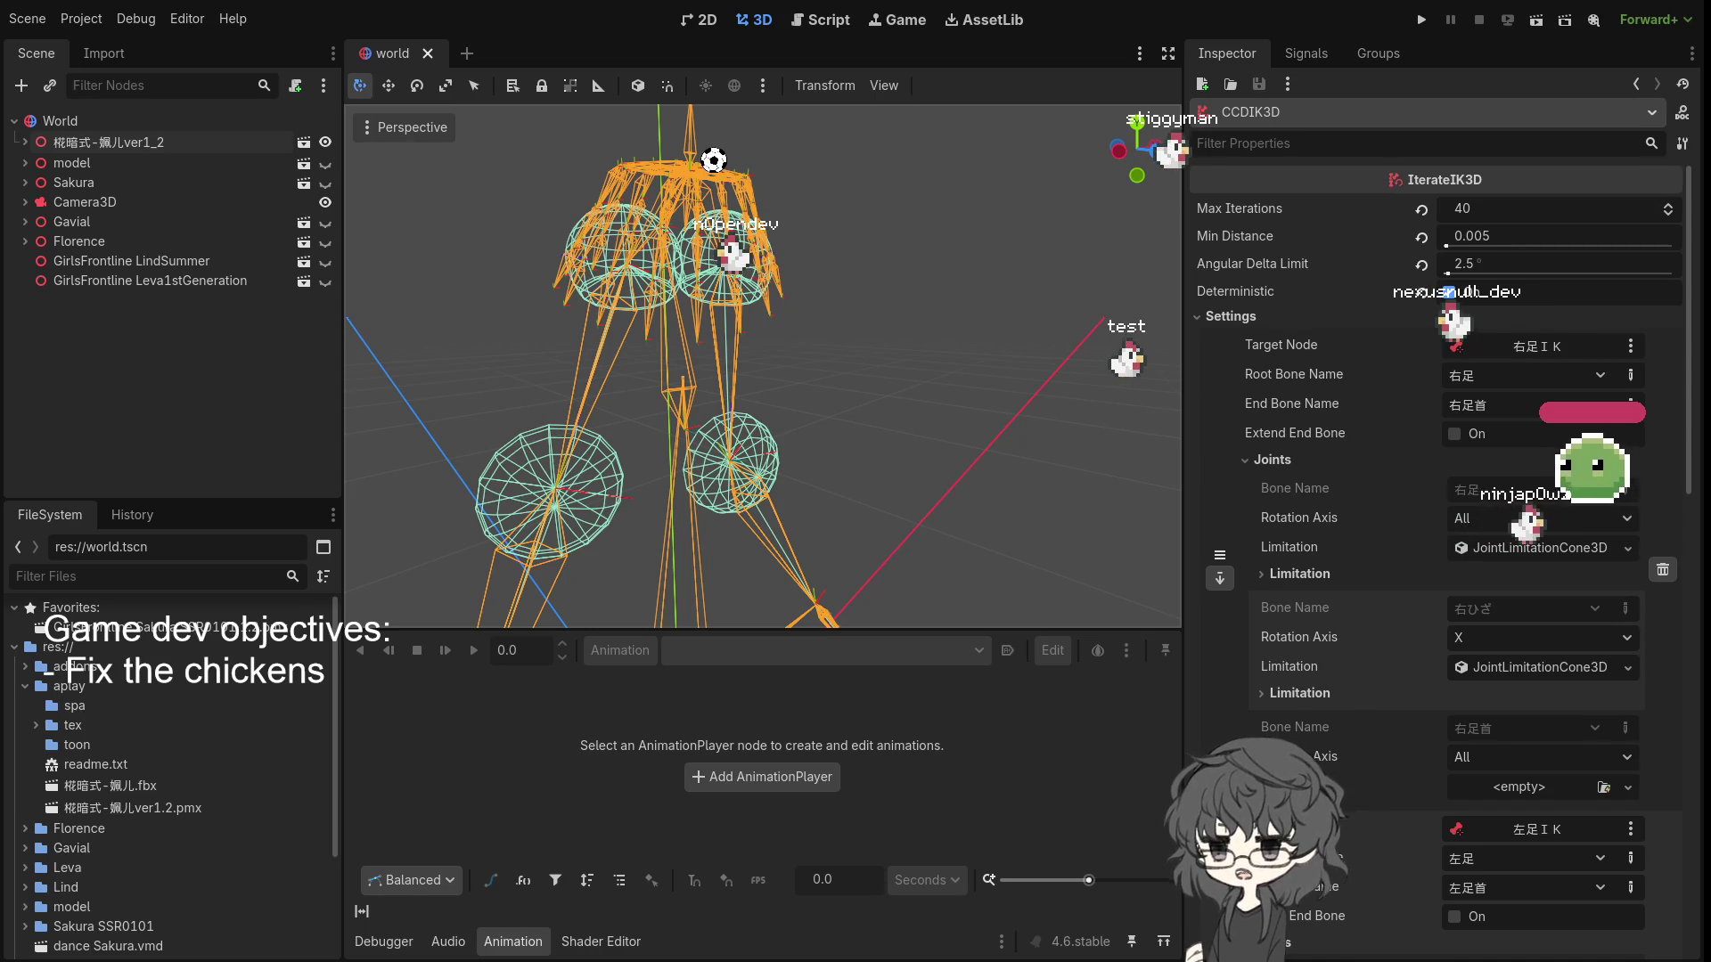
- Switch the CCDIK3D modifier's Deterministic setting to On in the Inspector
click(1449, 291)
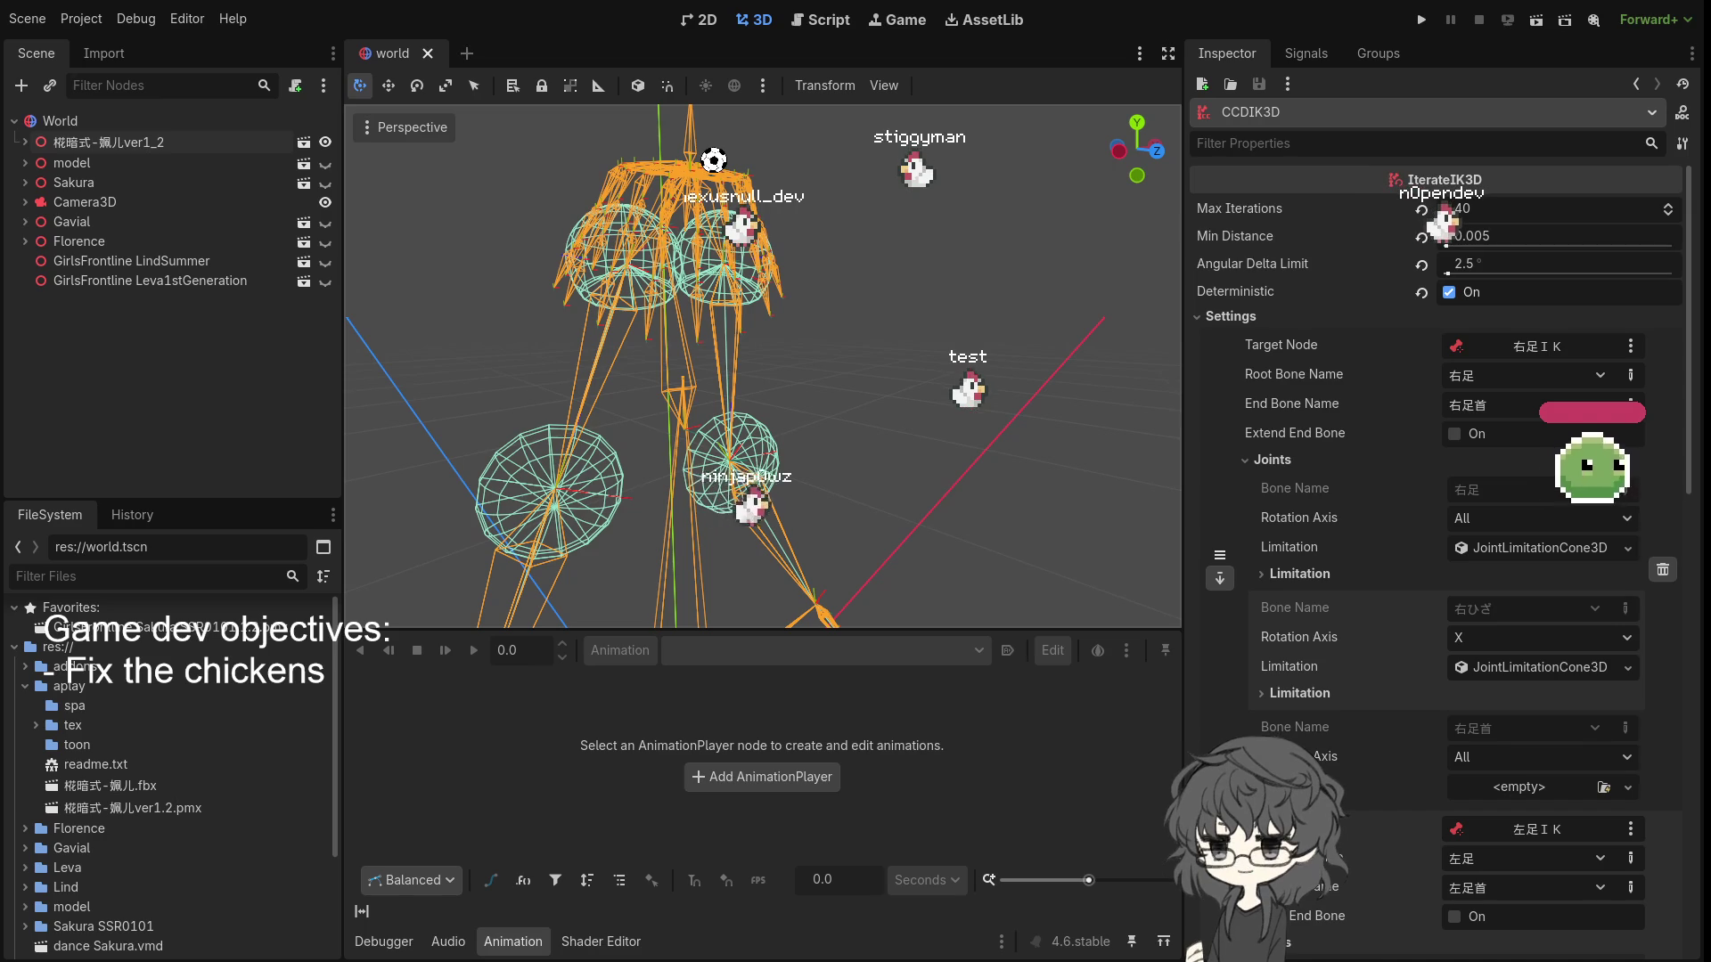
- Deselect the CCDIK3D node and zoom and pan to recentre the wireframe models
mouse_move(392, 345)
mouse_down()
mouse_move(702, 383)
mouse_move(592, 365)
mouse_move(536, 285)
mouse_move(577, 321)
mouse_move(729, 354)
mouse_move(751, 335)
mouse_move(680, 200)
mouse_up()
click(665, 353)
scroll(567, 323, up, 2)
scroll(537, 289, down, 2)
scroll(624, 333, up, 2)
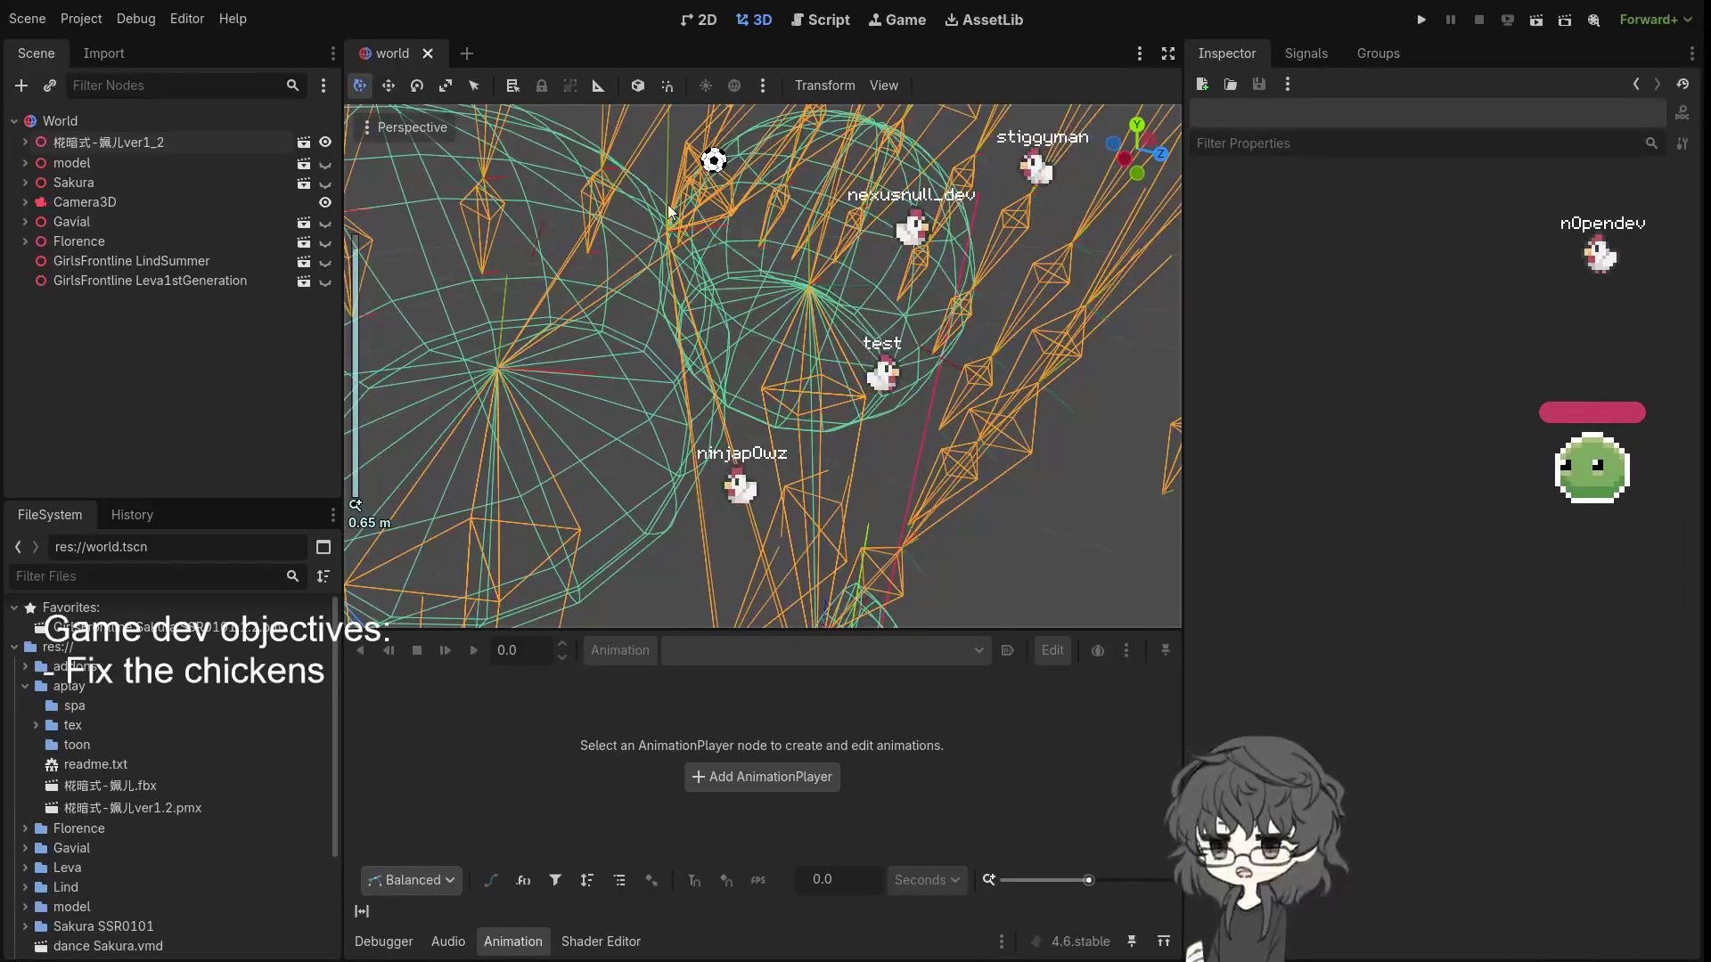
scroll(758, 225, up, 2)
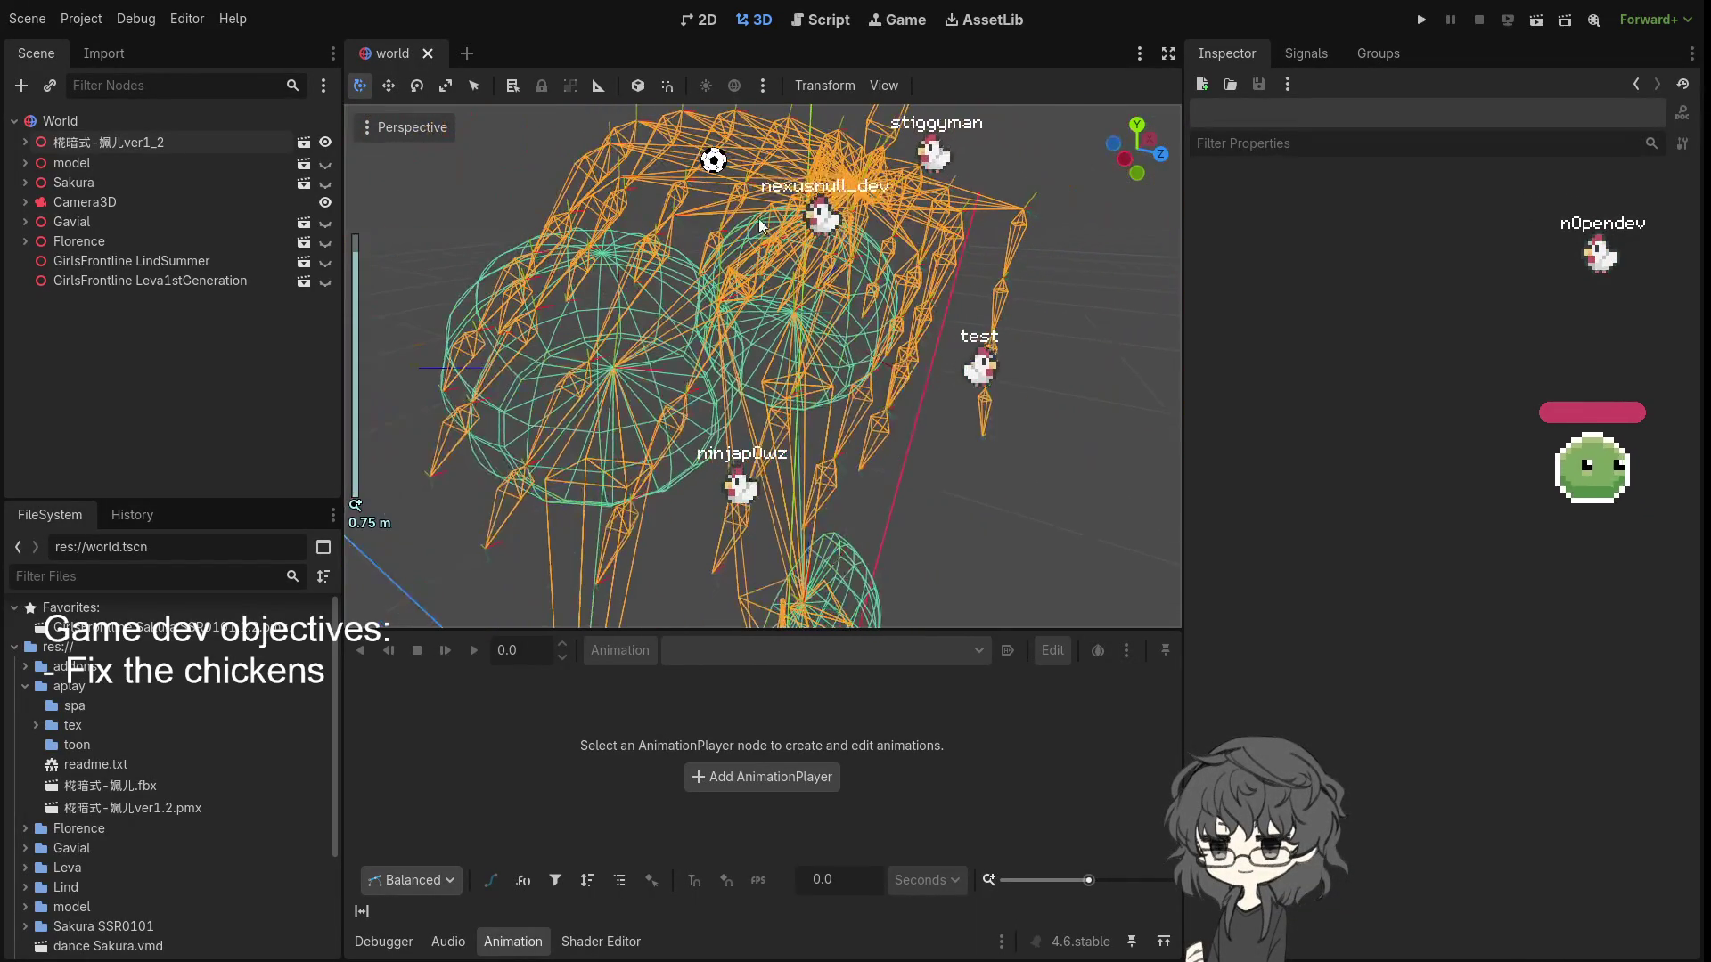
scroll(755, 251, up, 1)
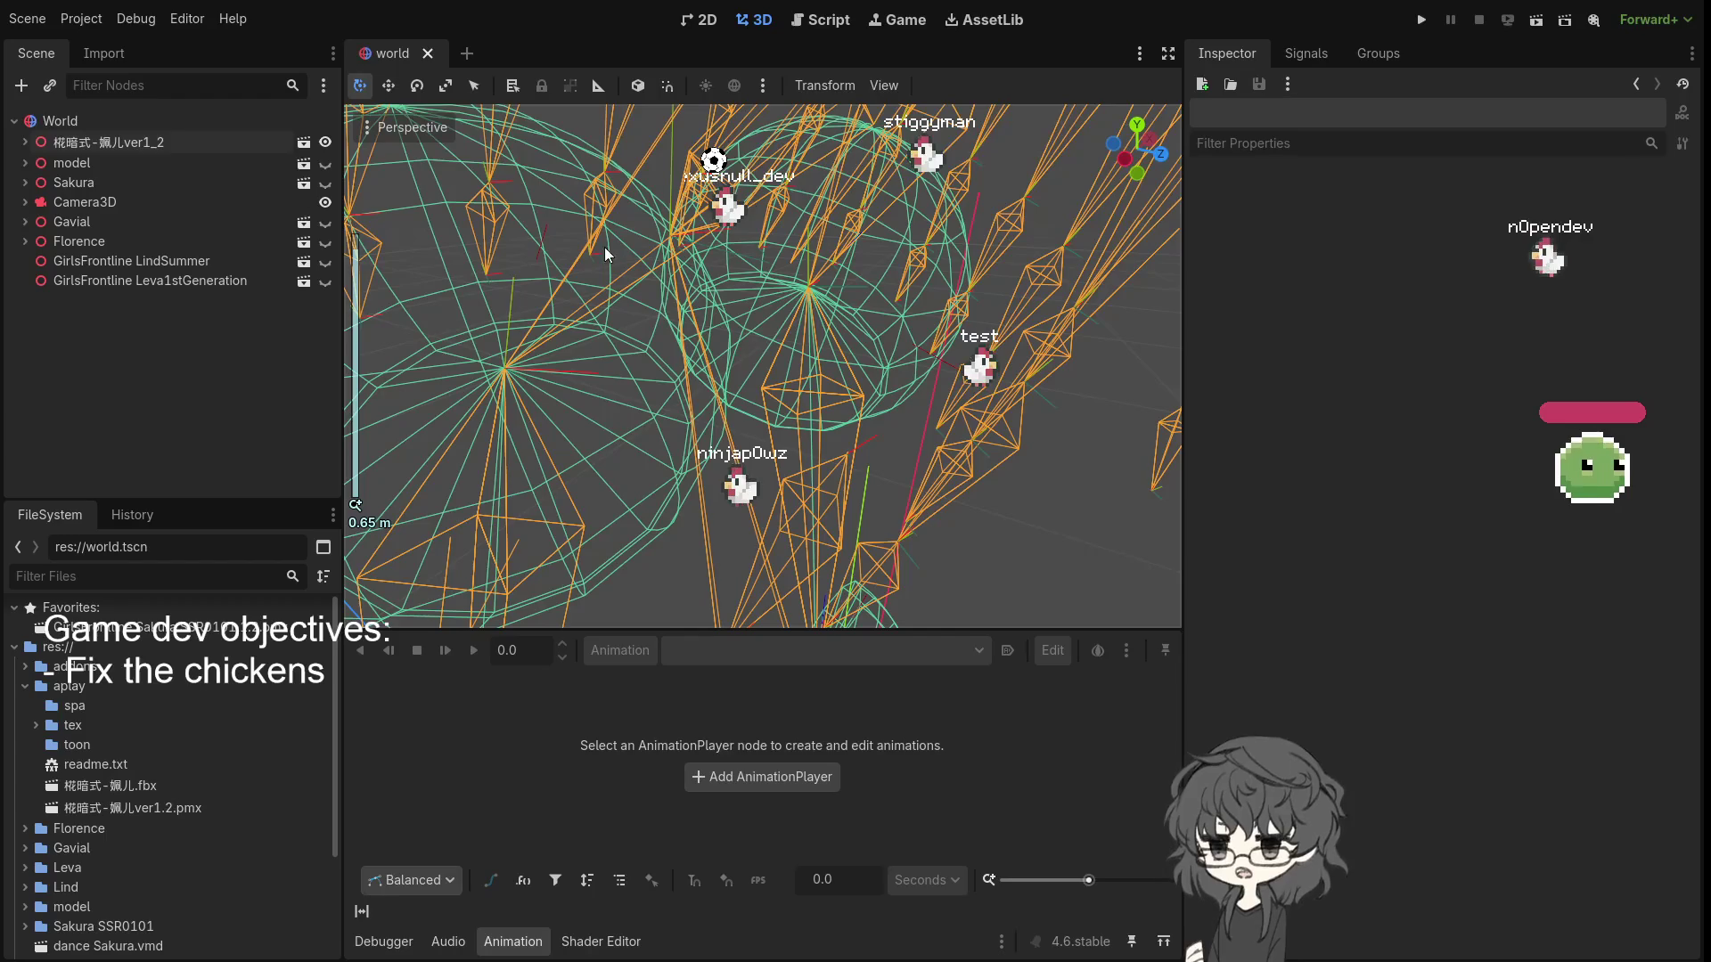
mouse_move(602, 258)
mouse_down()
mouse_move(736, 249)
mouse_move(745, 283)
mouse_move(736, 269)
mouse_up()
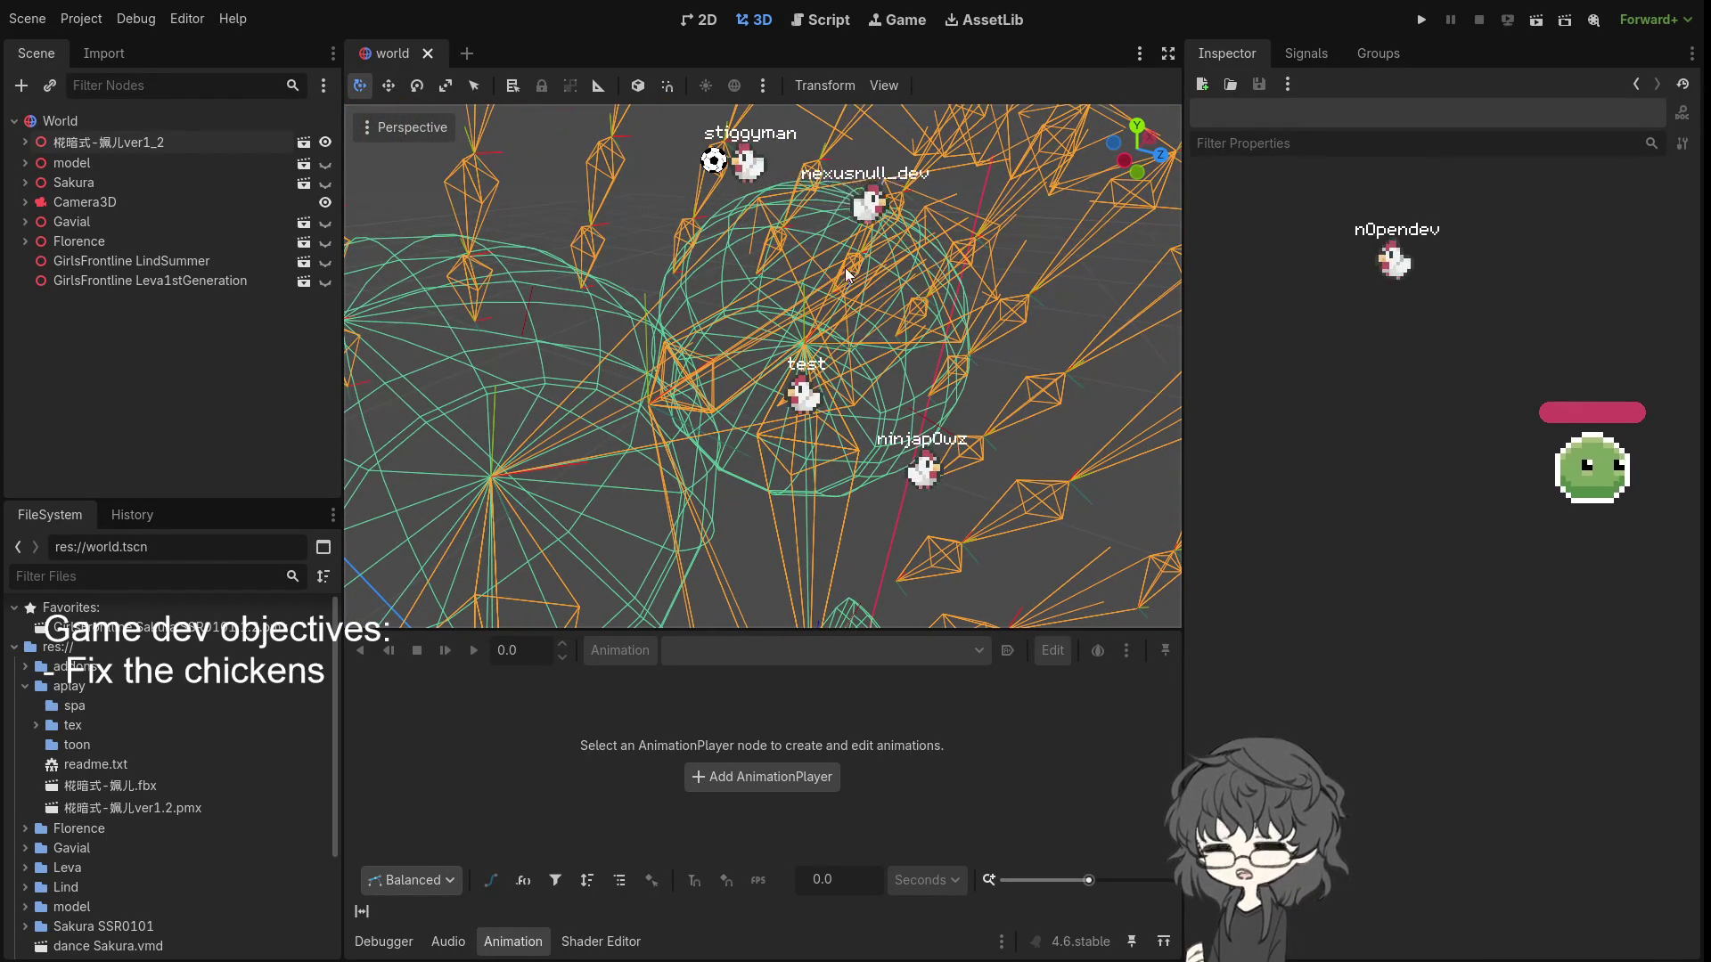
scroll(834, 294, down, 2)
mouse_move(818, 334)
mouse_down()
mouse_move(788, 298)
mouse_move(683, 285)
mouse_move(662, 303)
mouse_up()
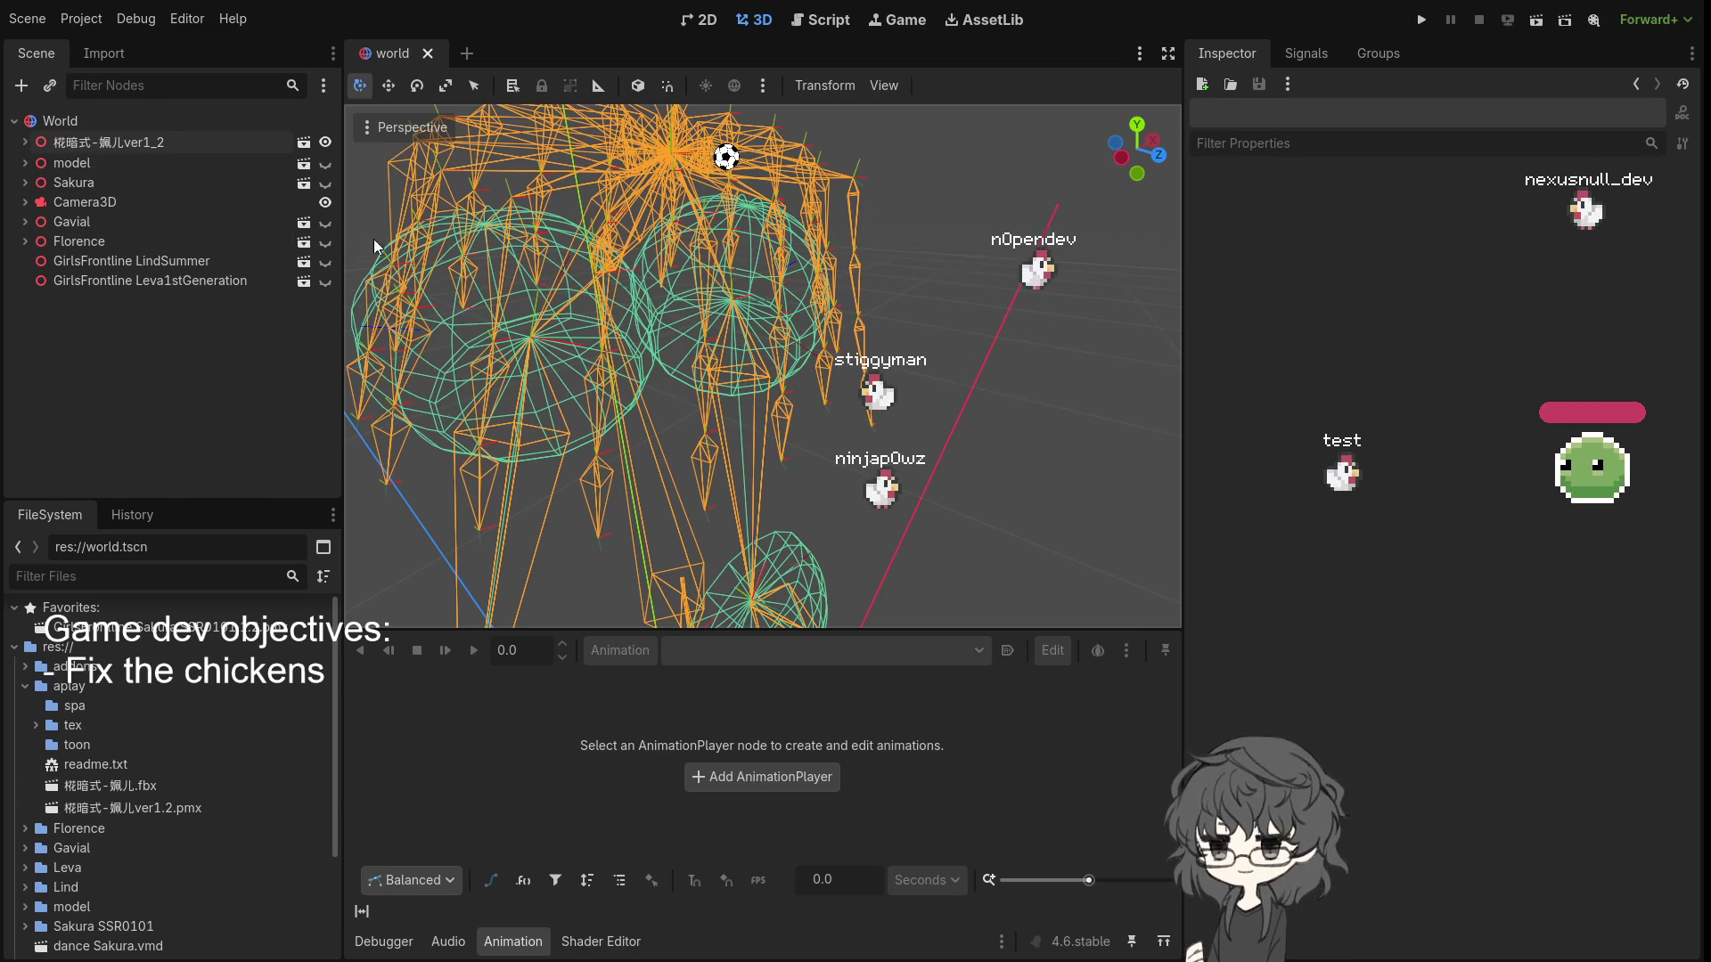
- Expand the first model and its Skeleton3D, then select the mmd_bone_parents modifier
click(25, 142)
click(125, 166)
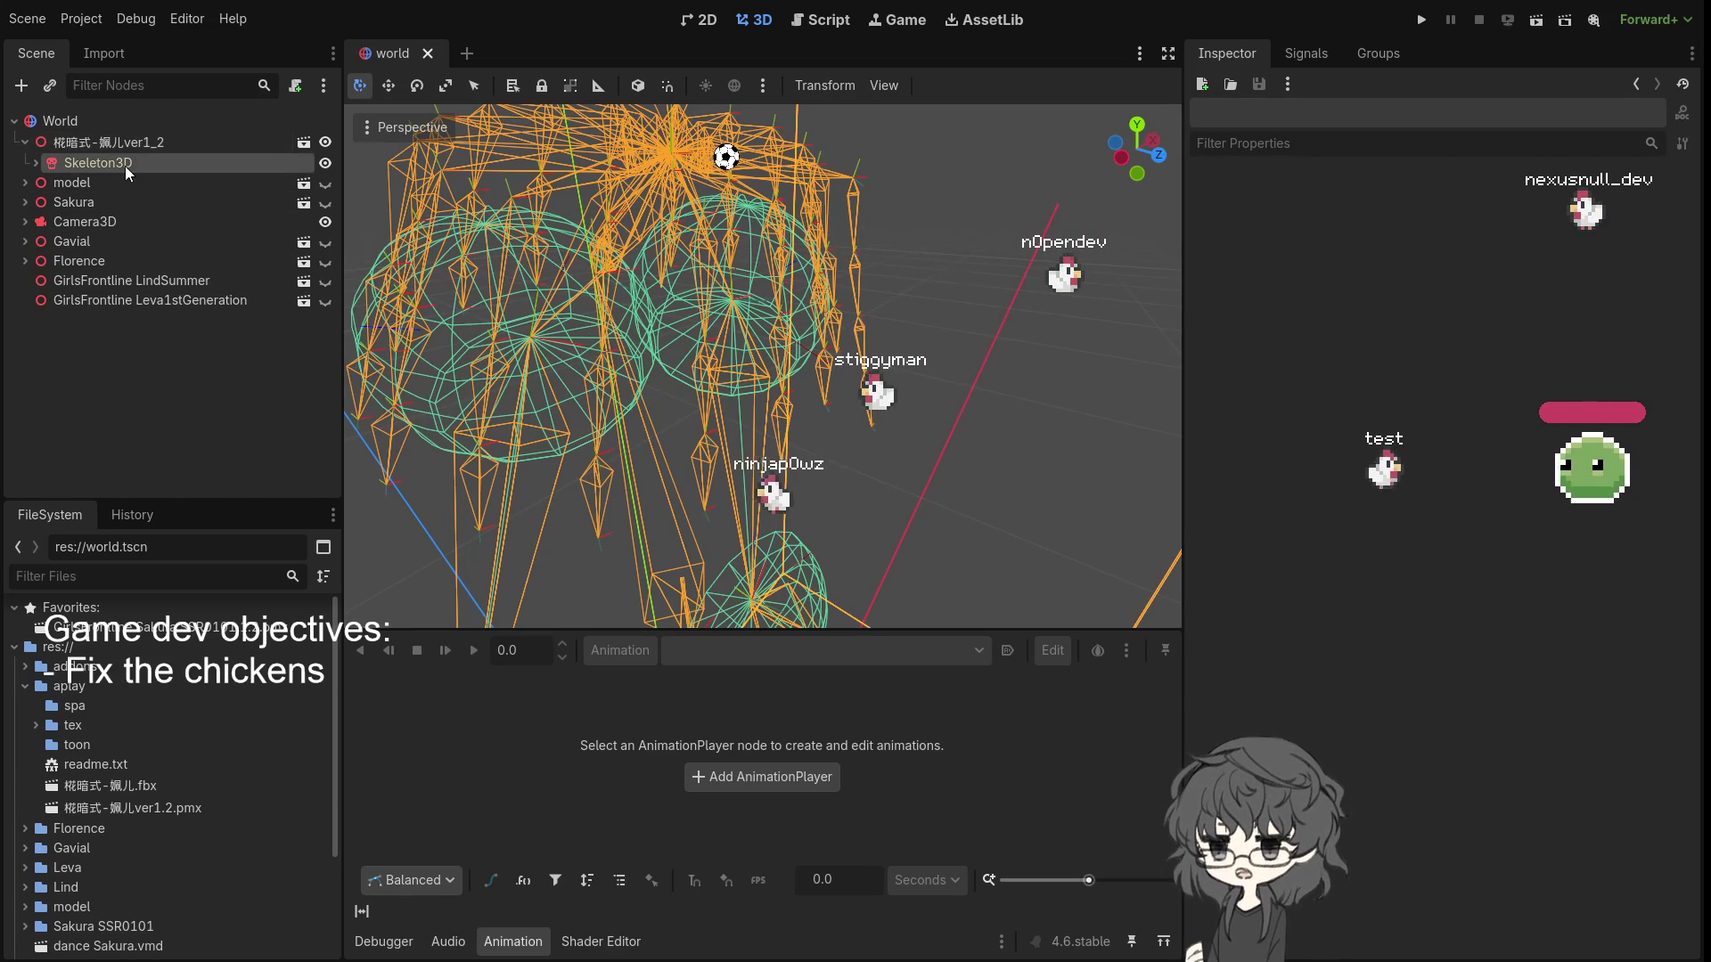
click(35, 163)
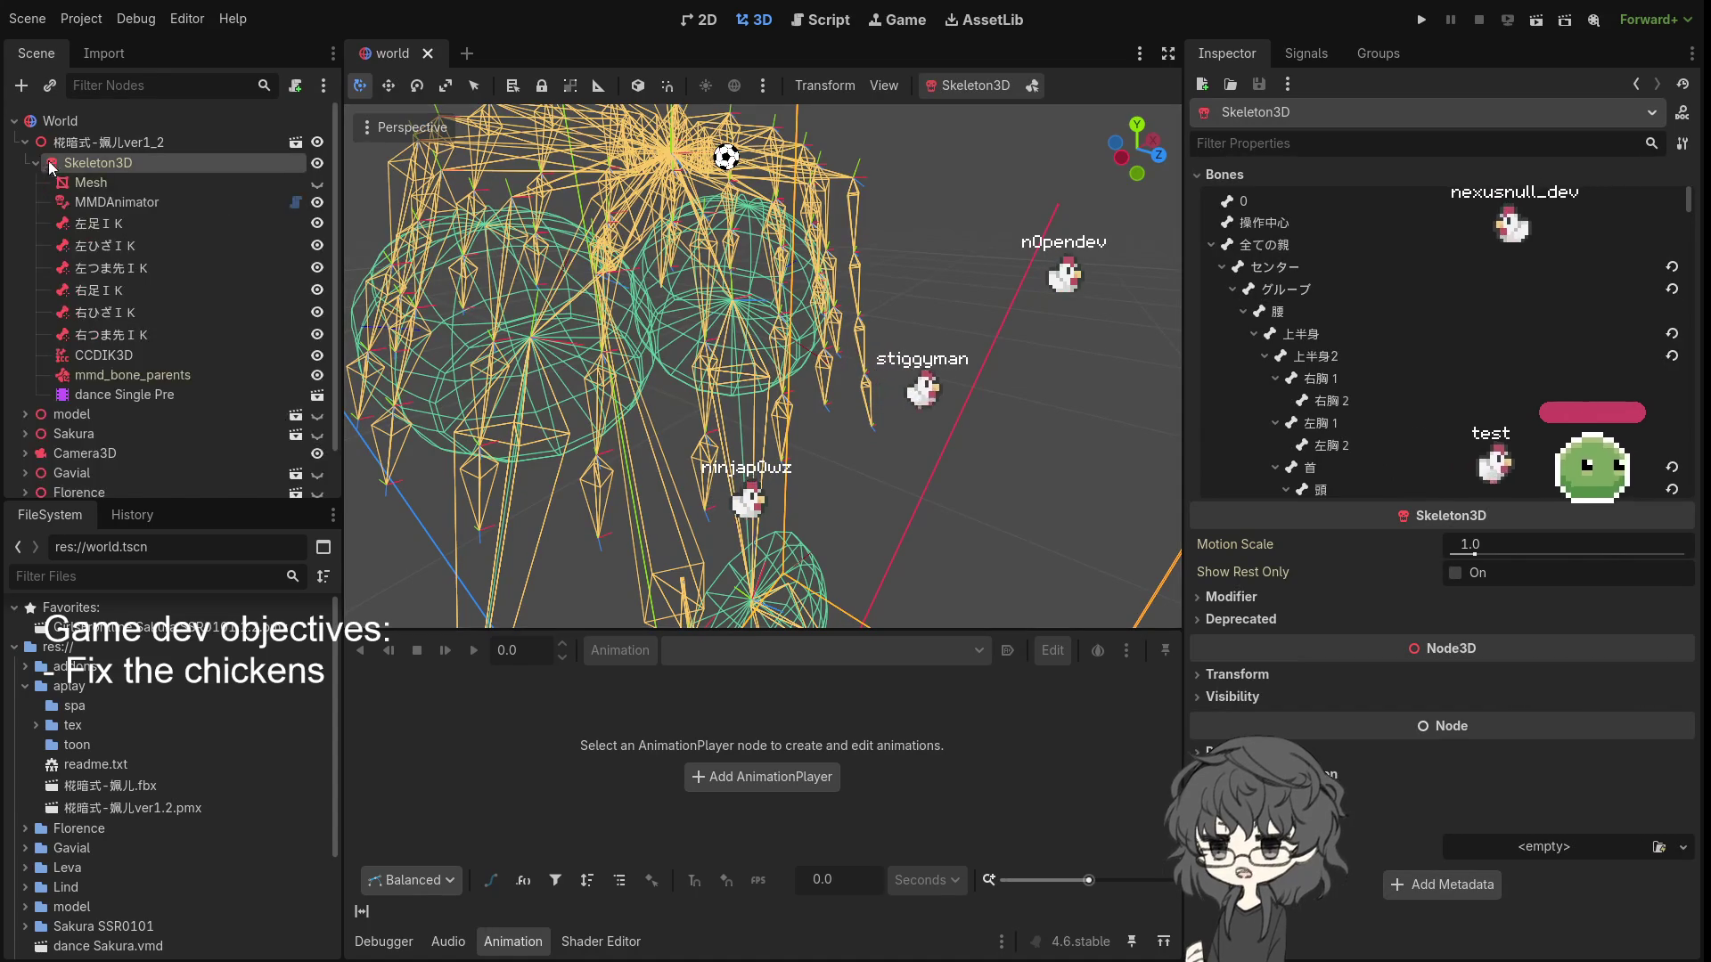
click(141, 375)
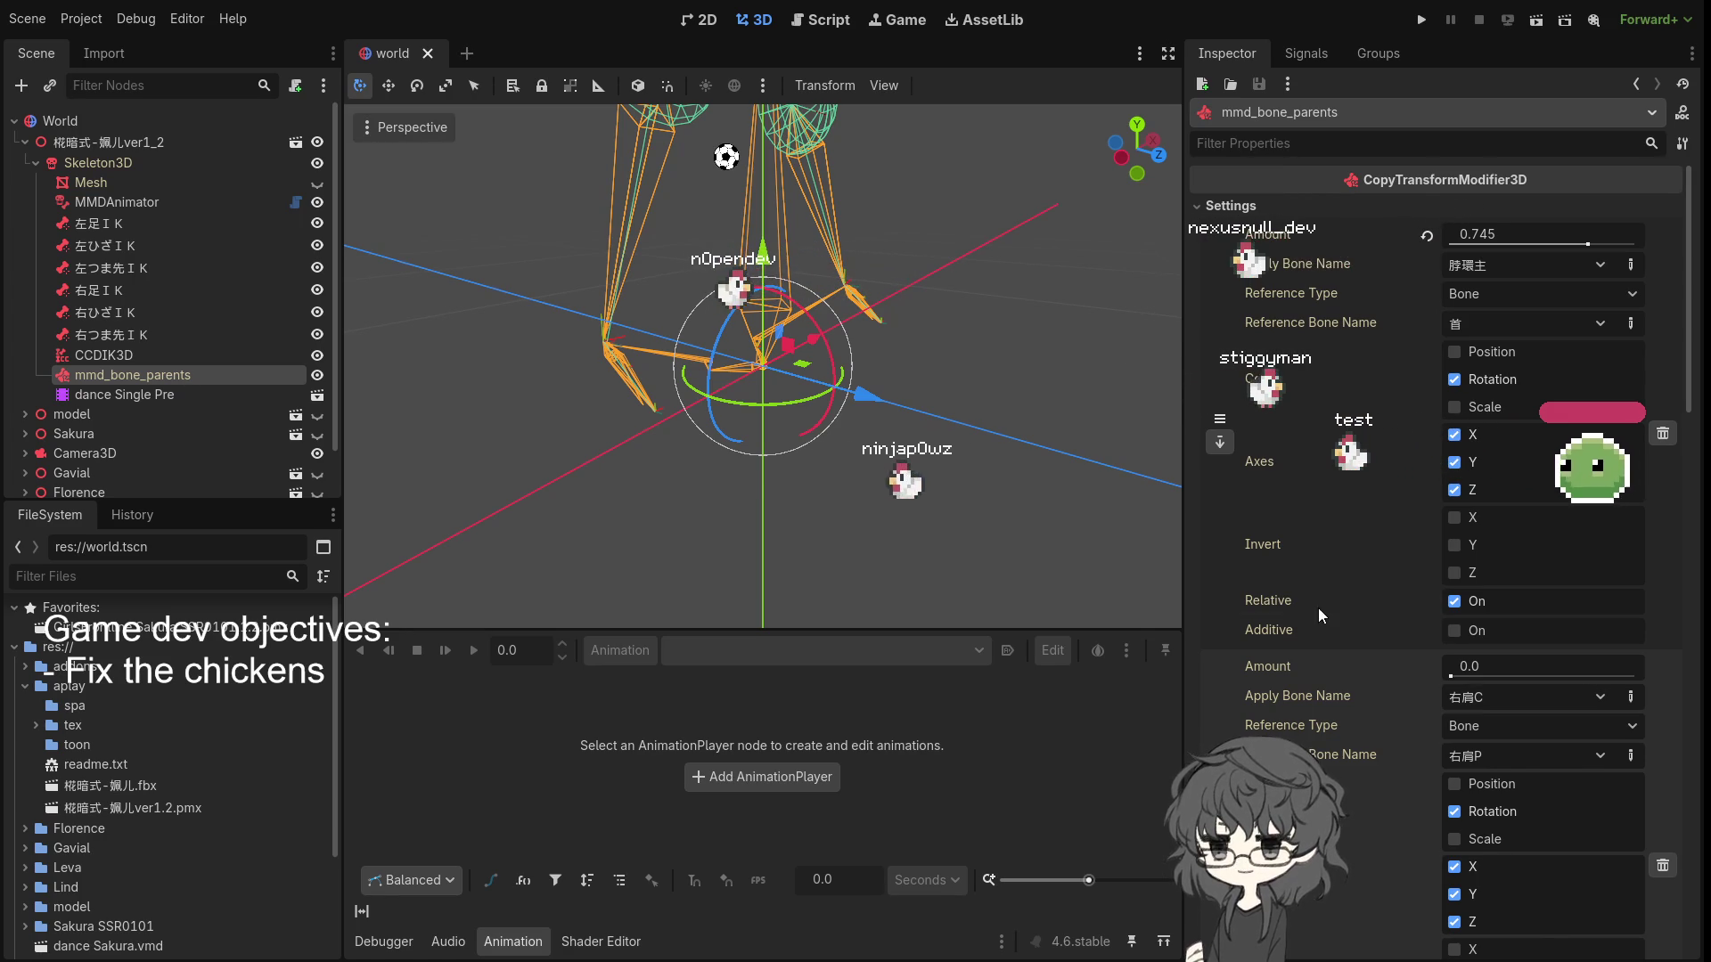
scroll(645, 421, up, 5)
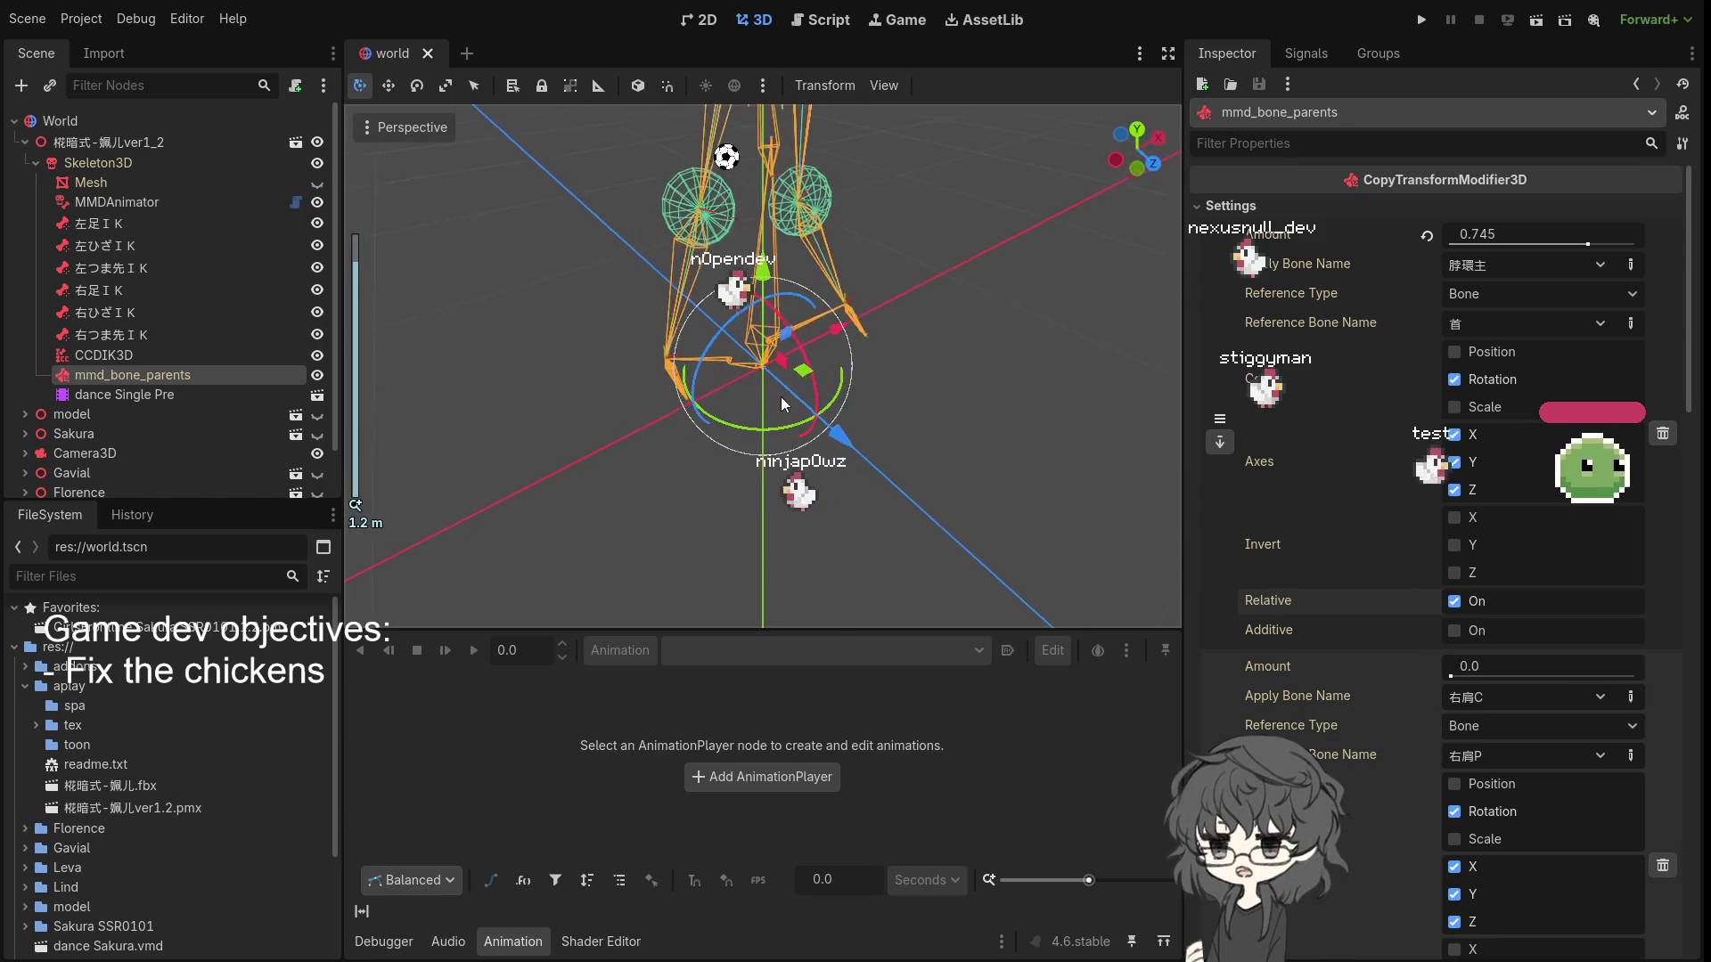
scroll(846, 305, down, 3)
drag(809, 238, 851, 245)
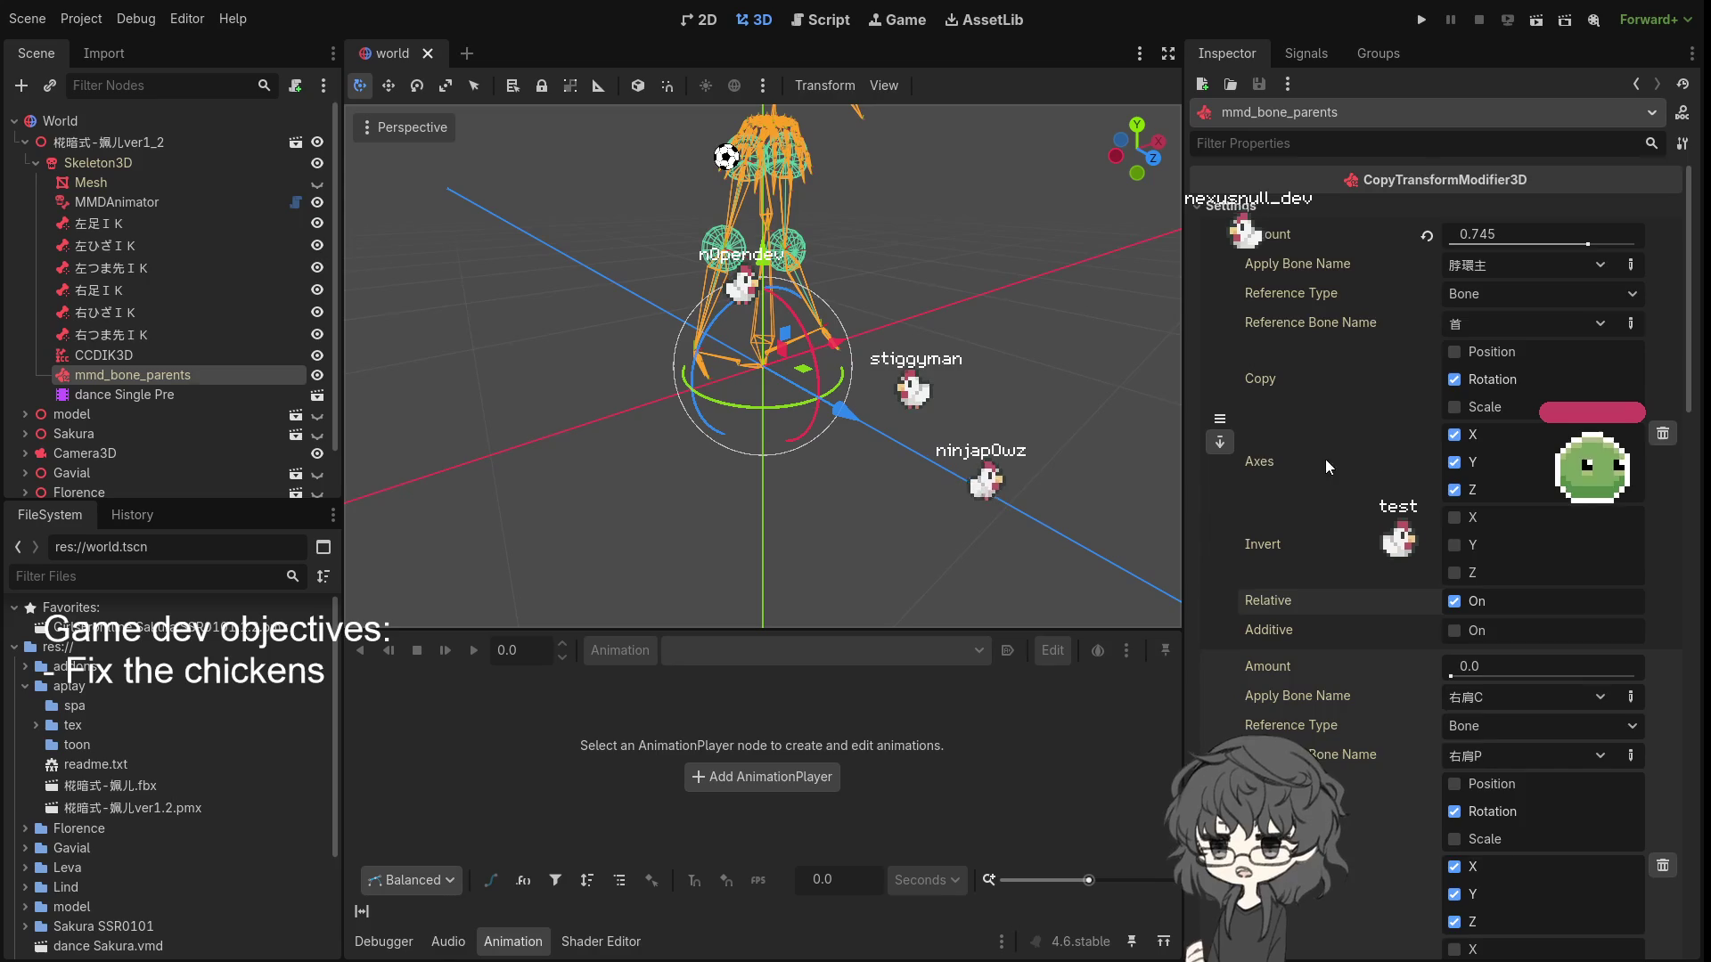
scroll(1337, 481, down, 5)
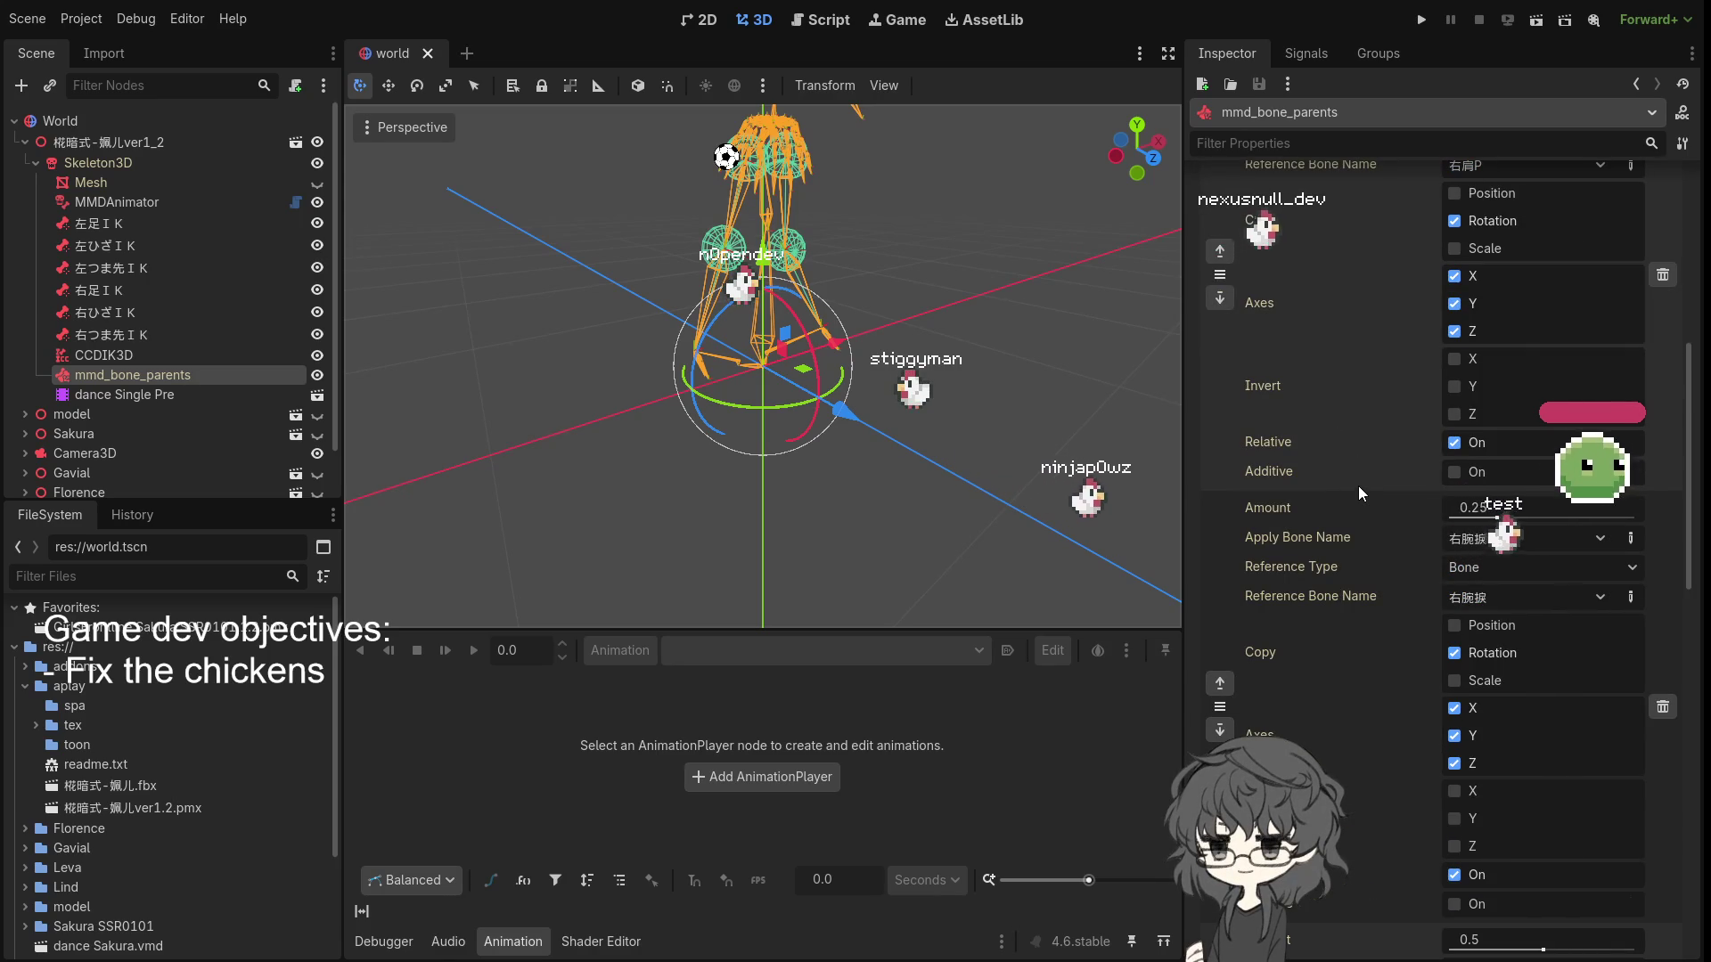
scroll(1353, 520, down, 5)
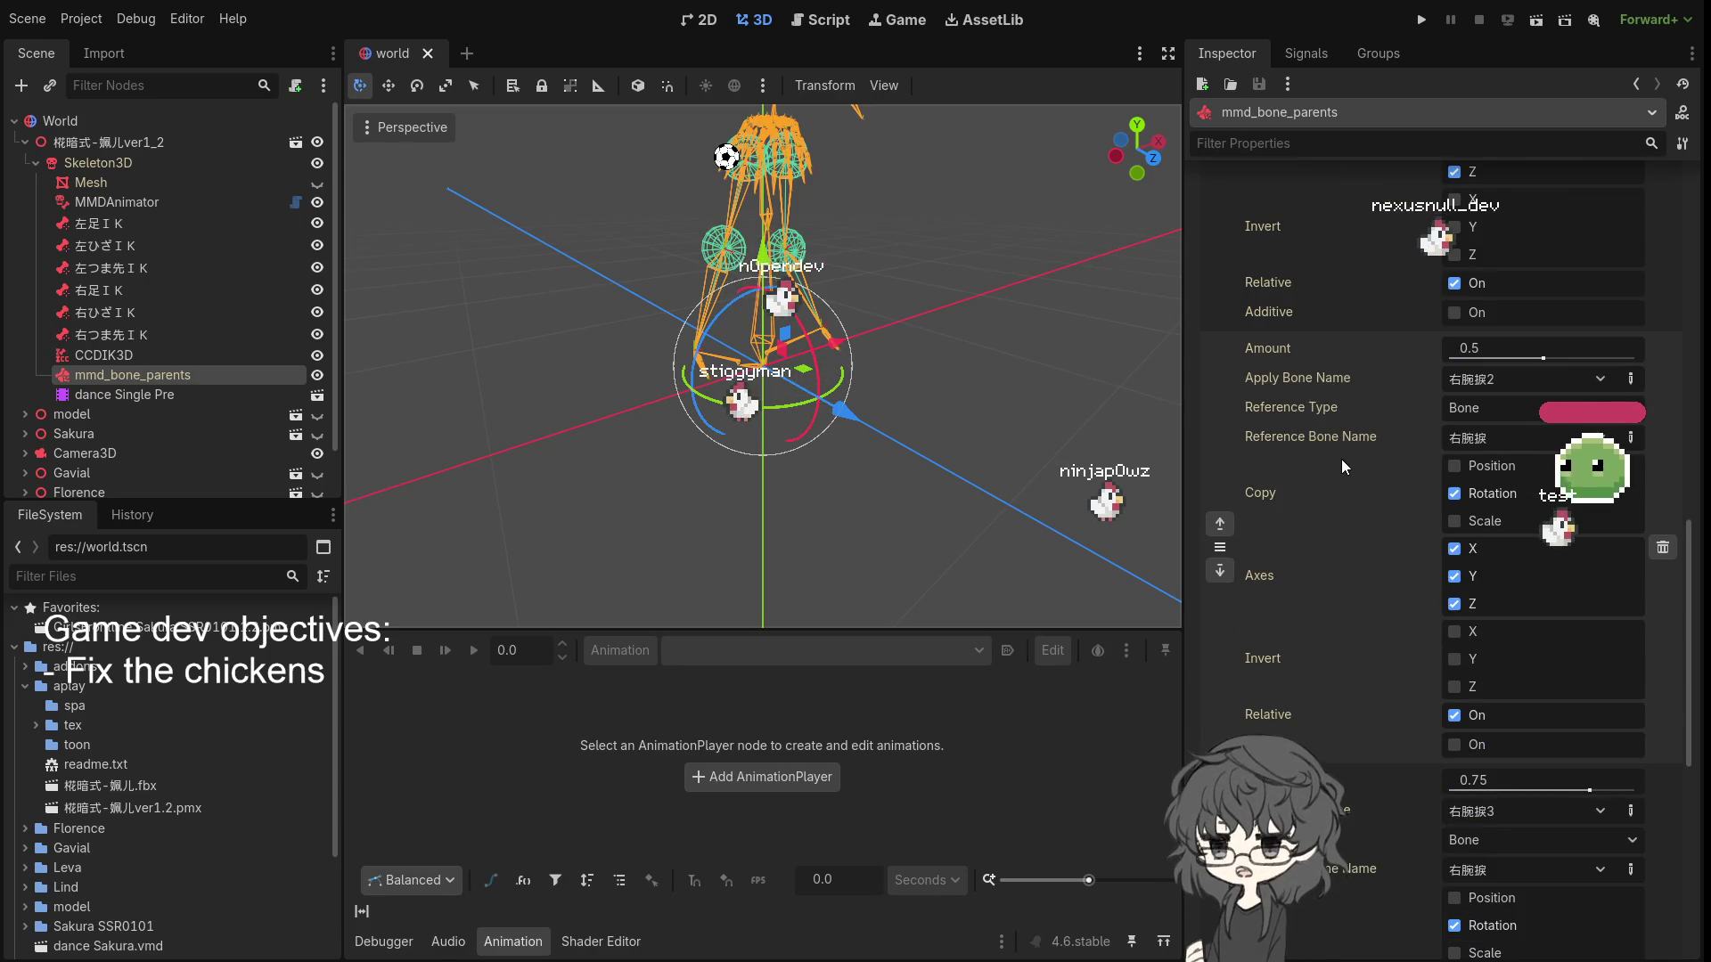
scroll(1340, 461, down, 3)
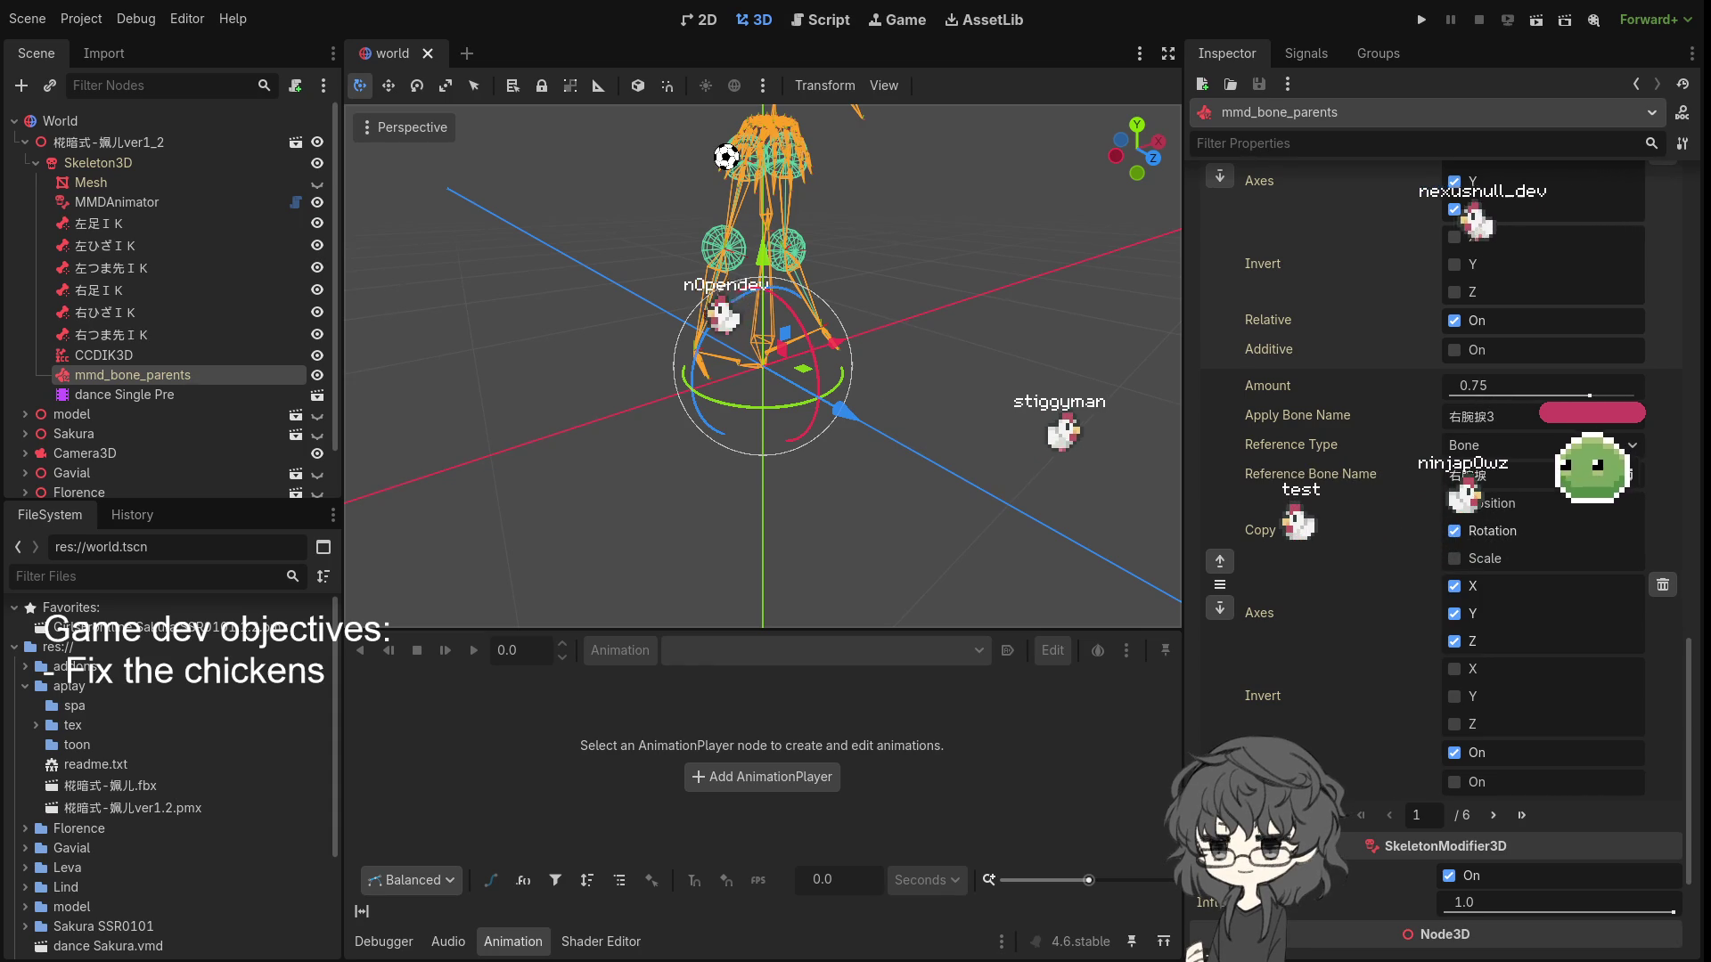
scroll(1516, 471, down, 5)
scroll(1517, 470, down, 1)
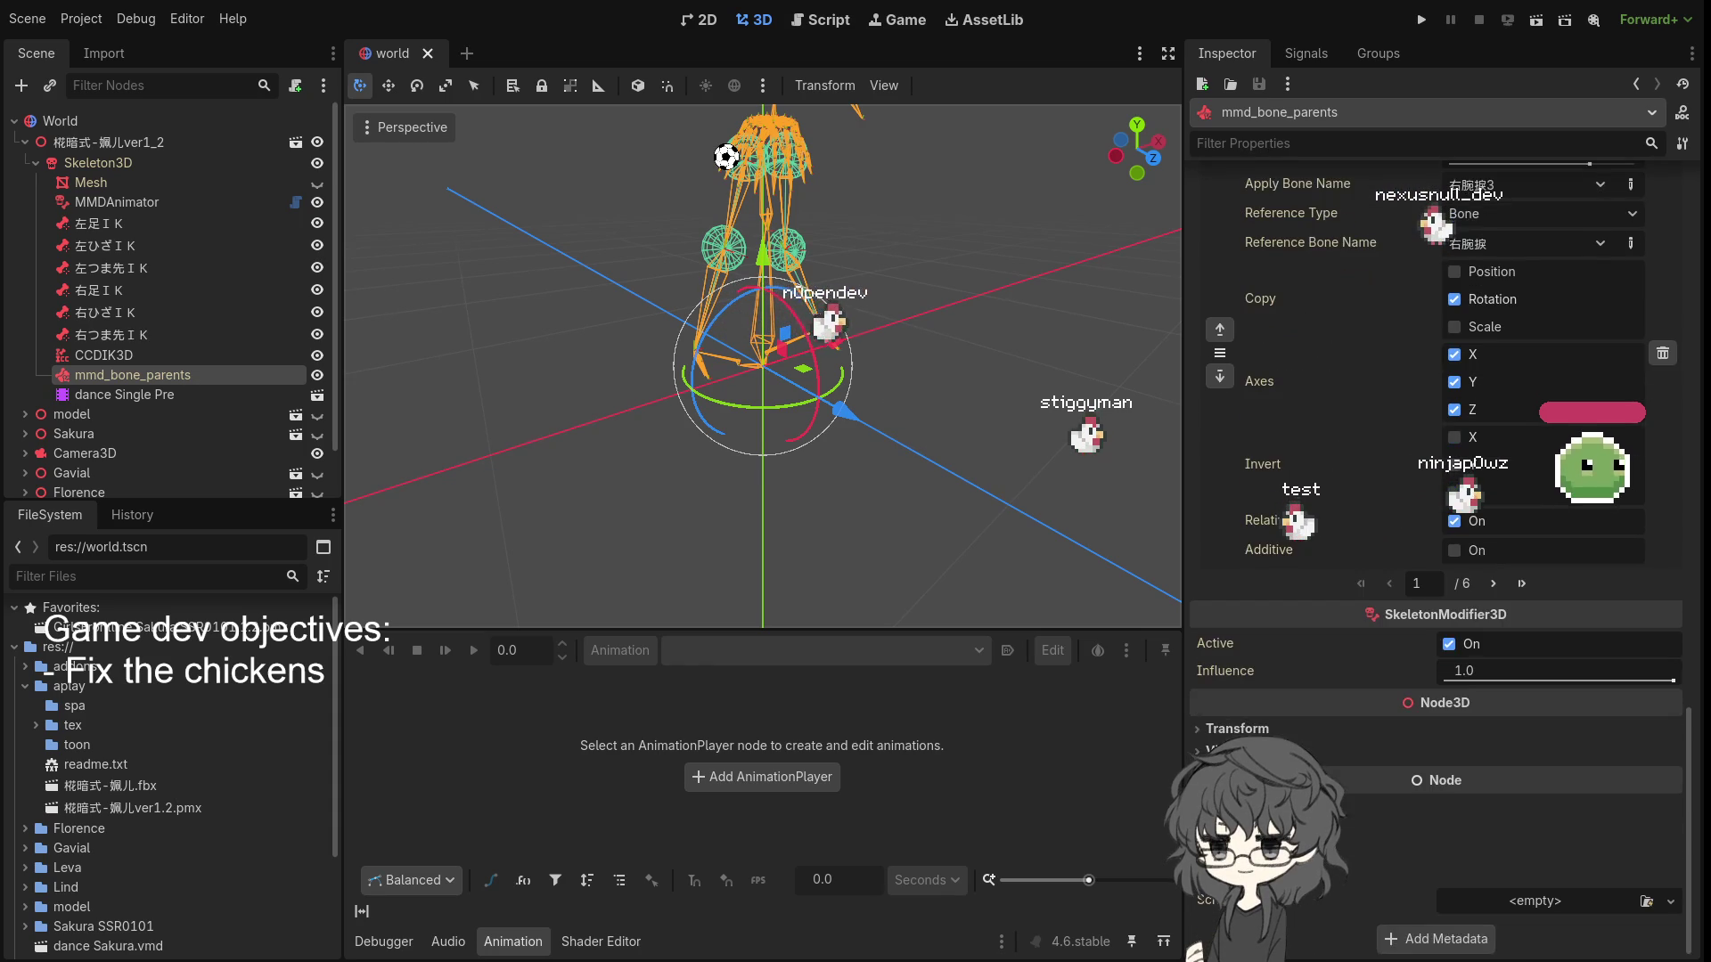
scroll(1544, 746, up, 5)
scroll(1544, 746, down, 5)
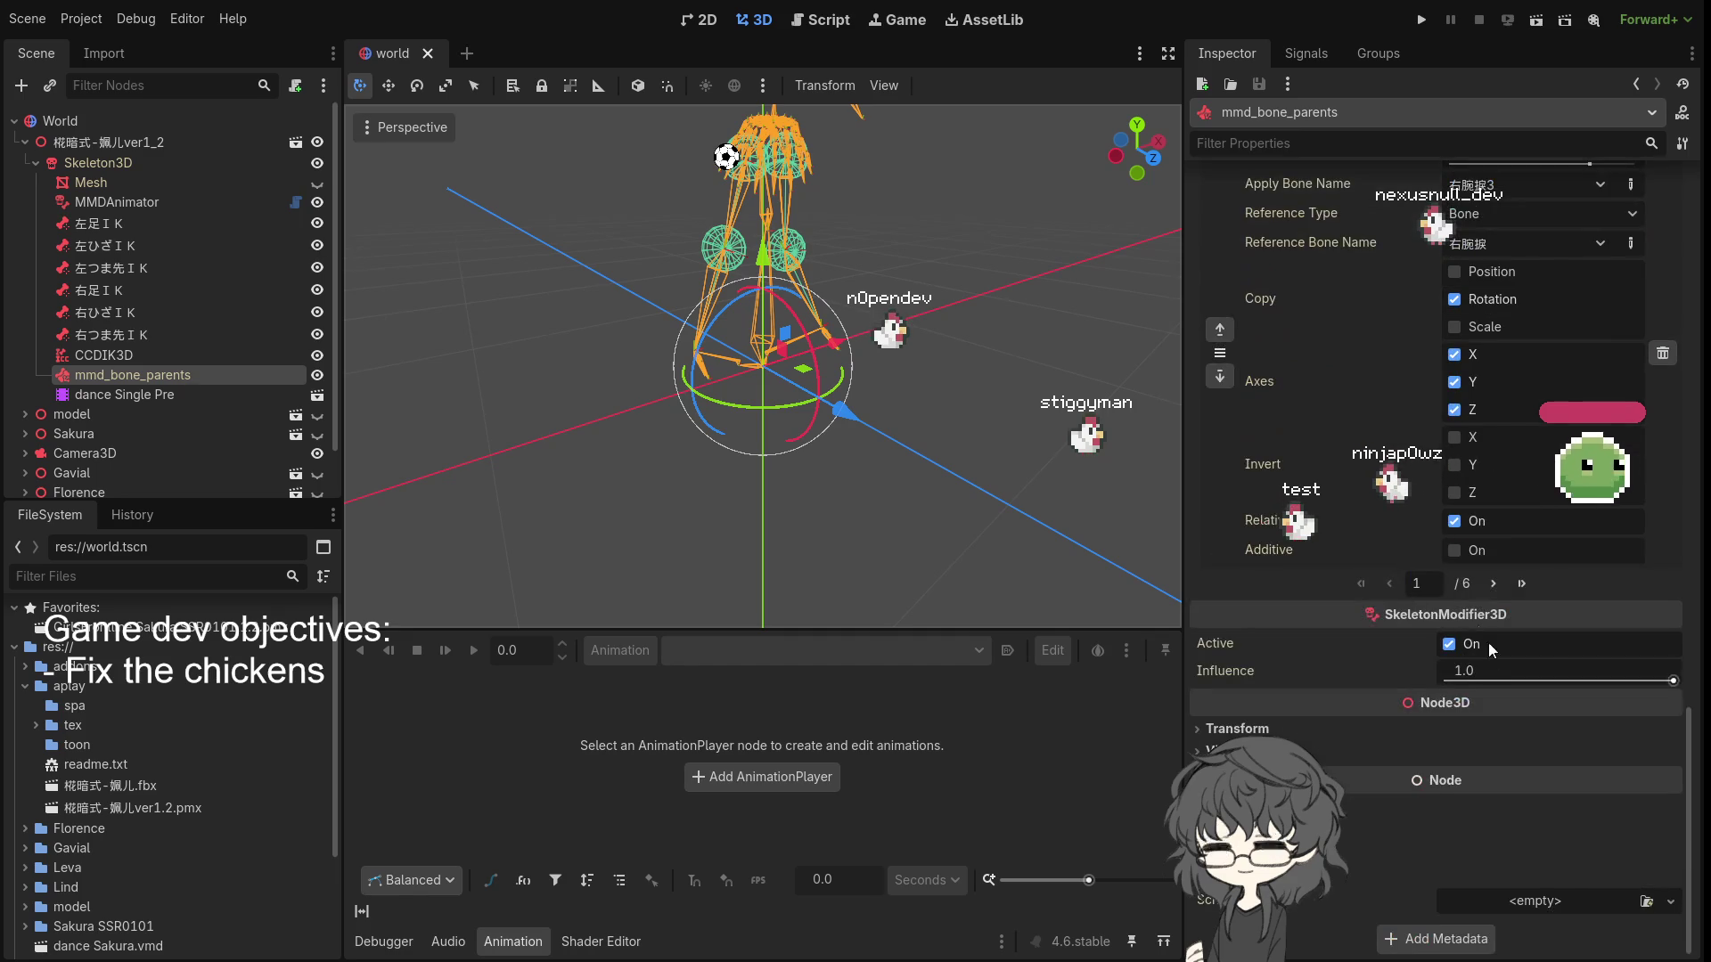
click(1492, 584)
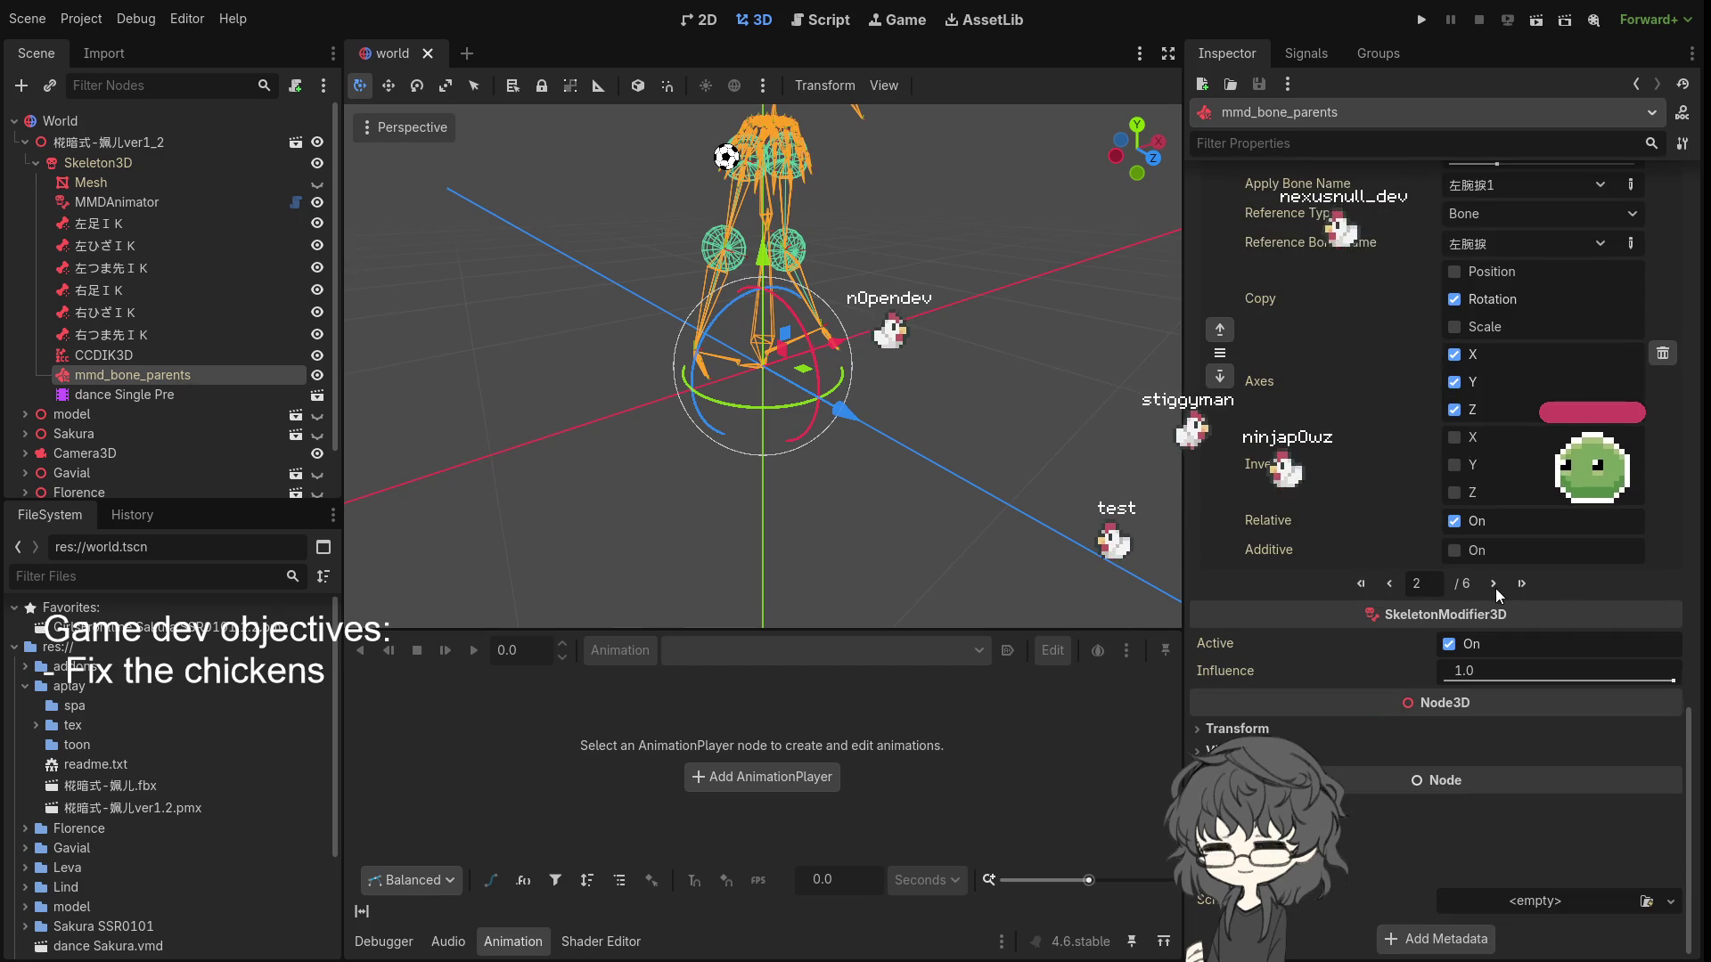
- Page through the mmd_bone_parents entries to those copying rotation onto 右手捩1 (0.25) and 右手捩2 (0.5)
click(1491, 584)
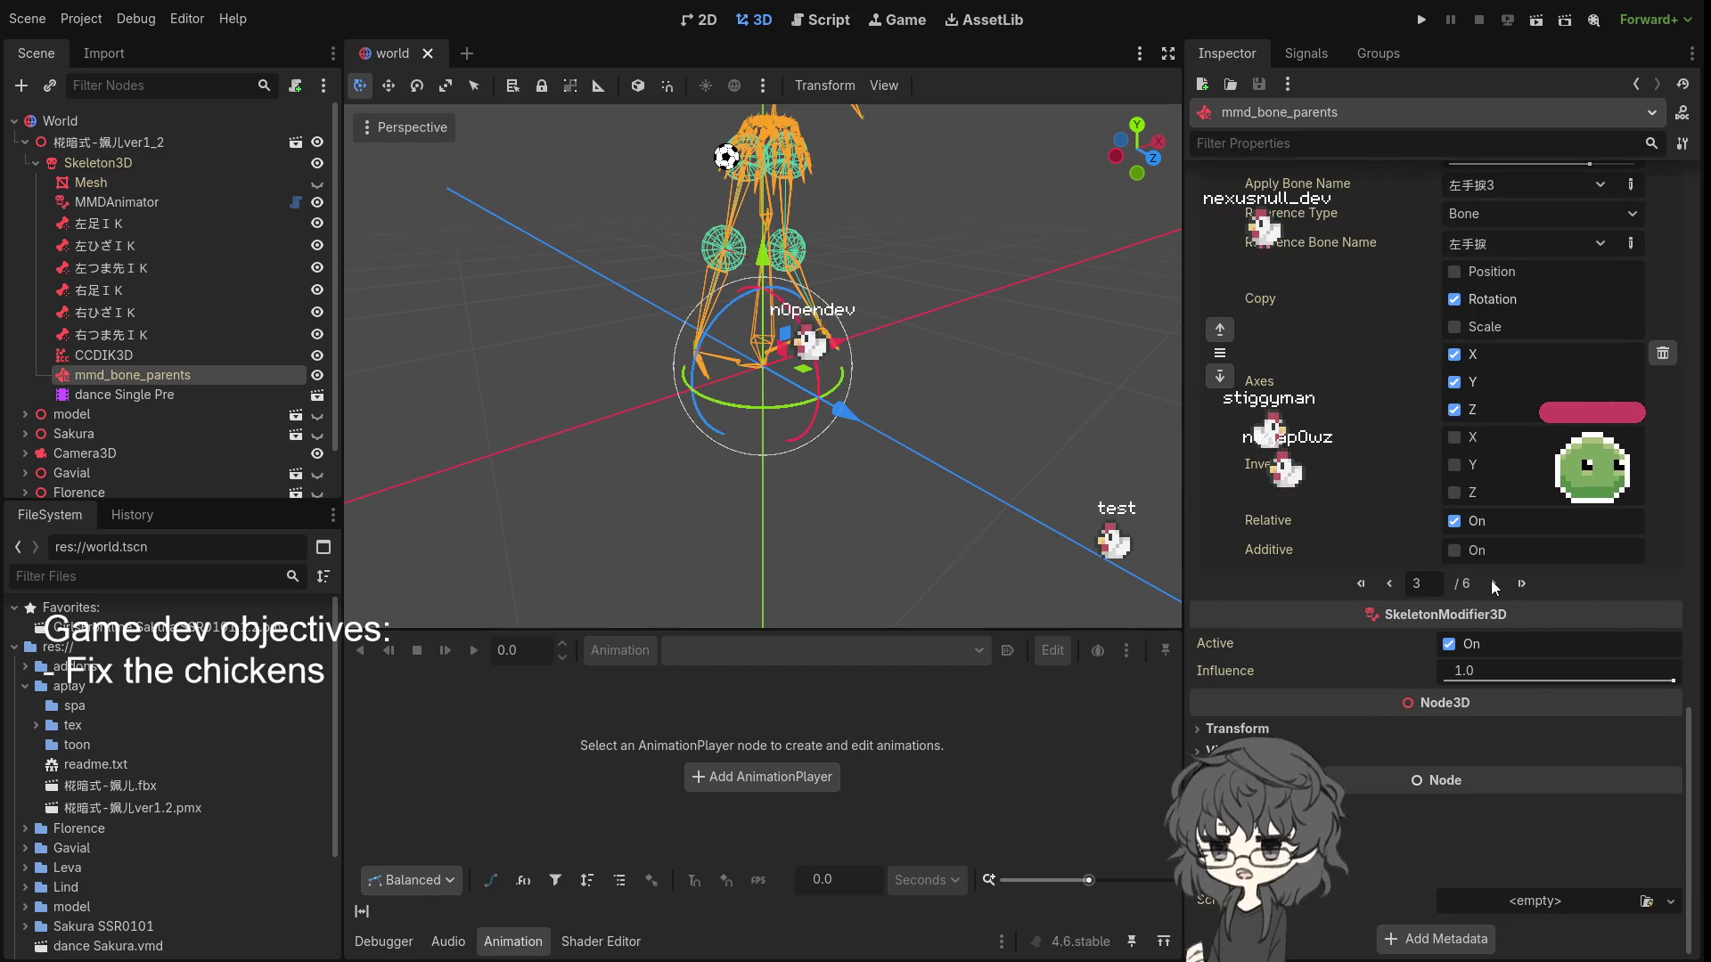
scroll(1381, 511, down, 2)
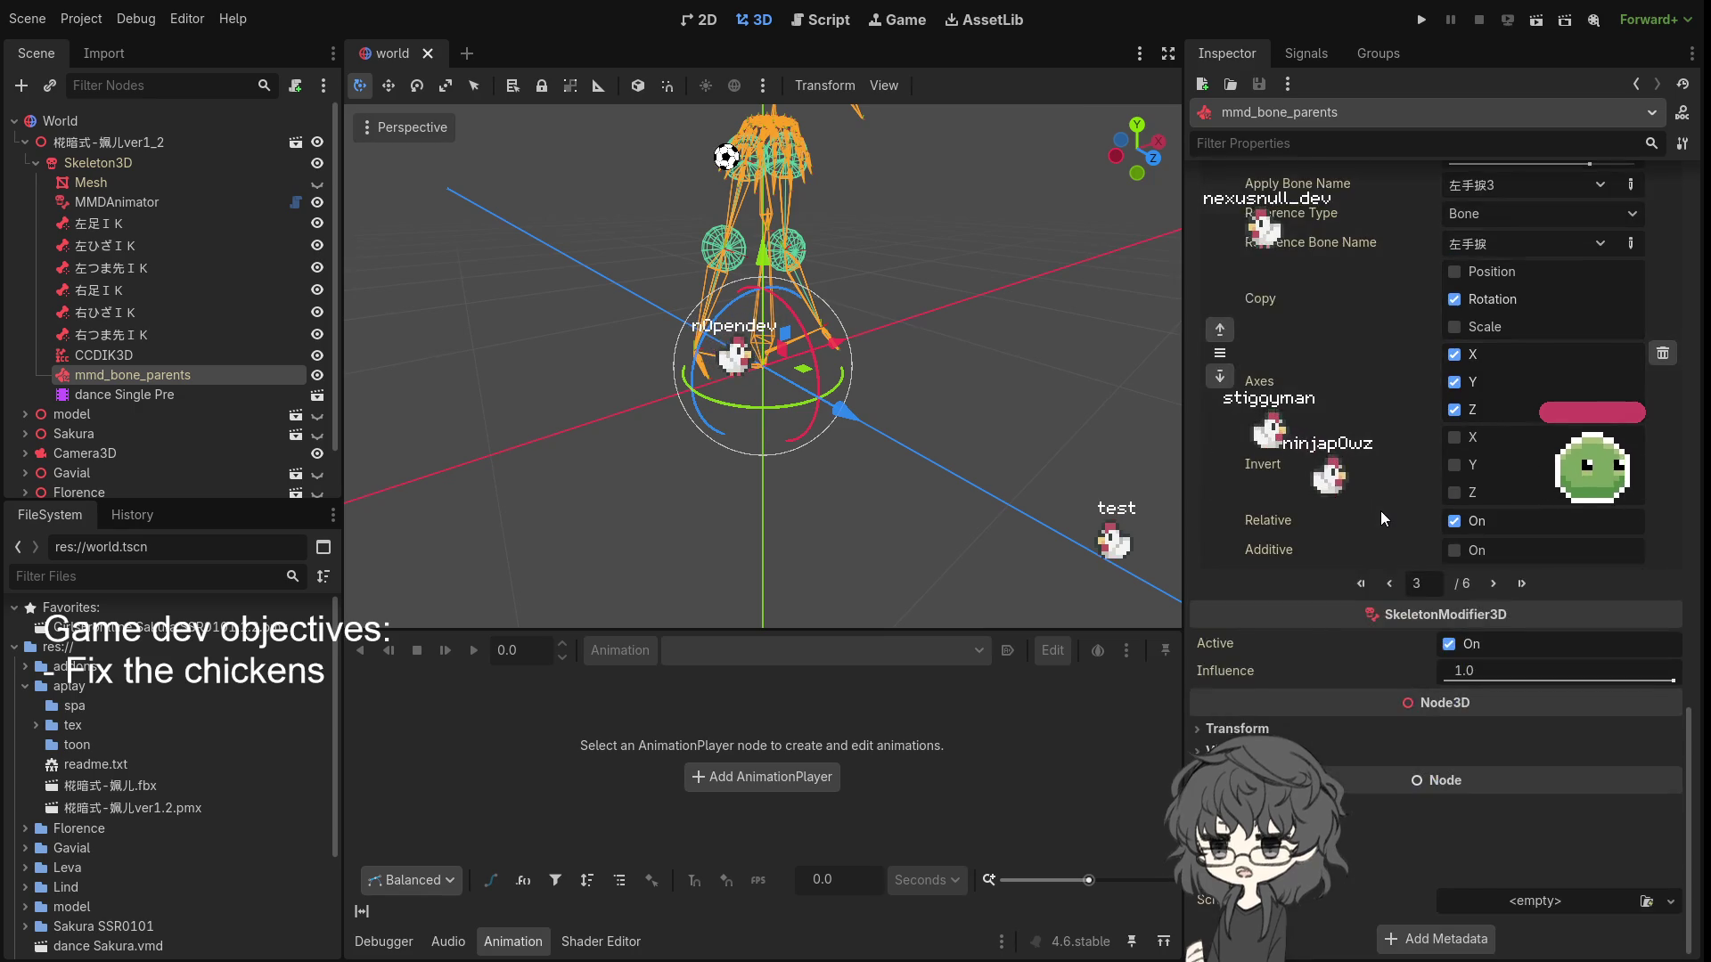
scroll(1381, 511, down, 10)
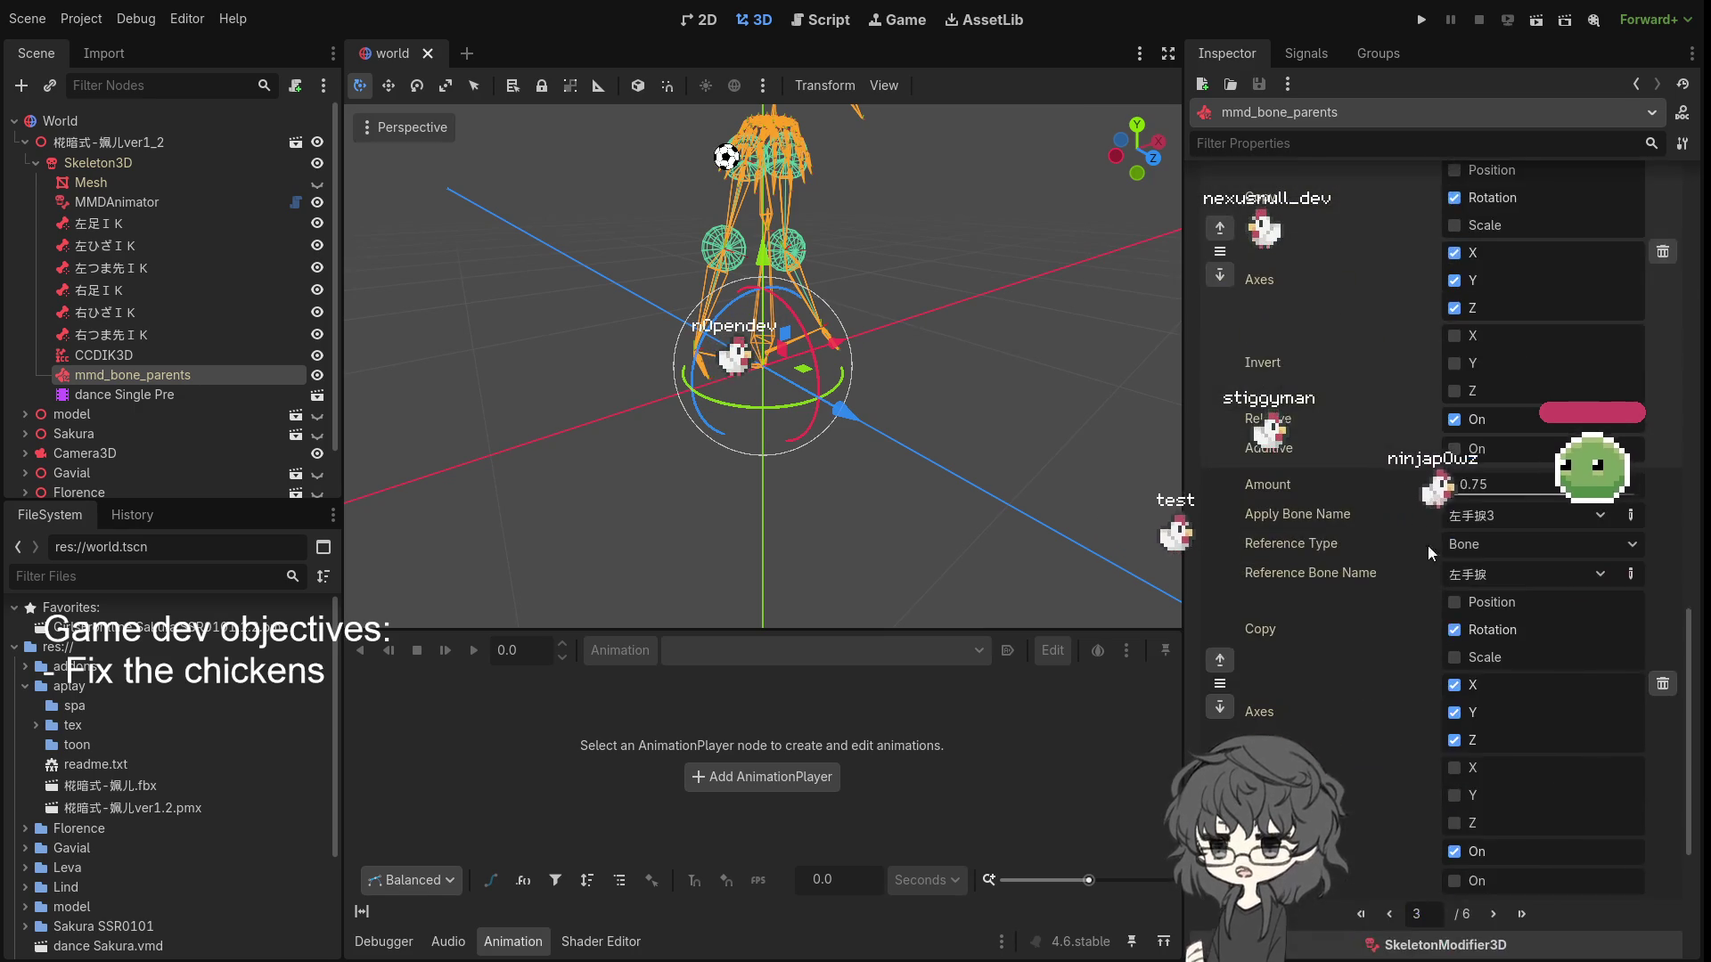
scroll(1399, 513, up, 3)
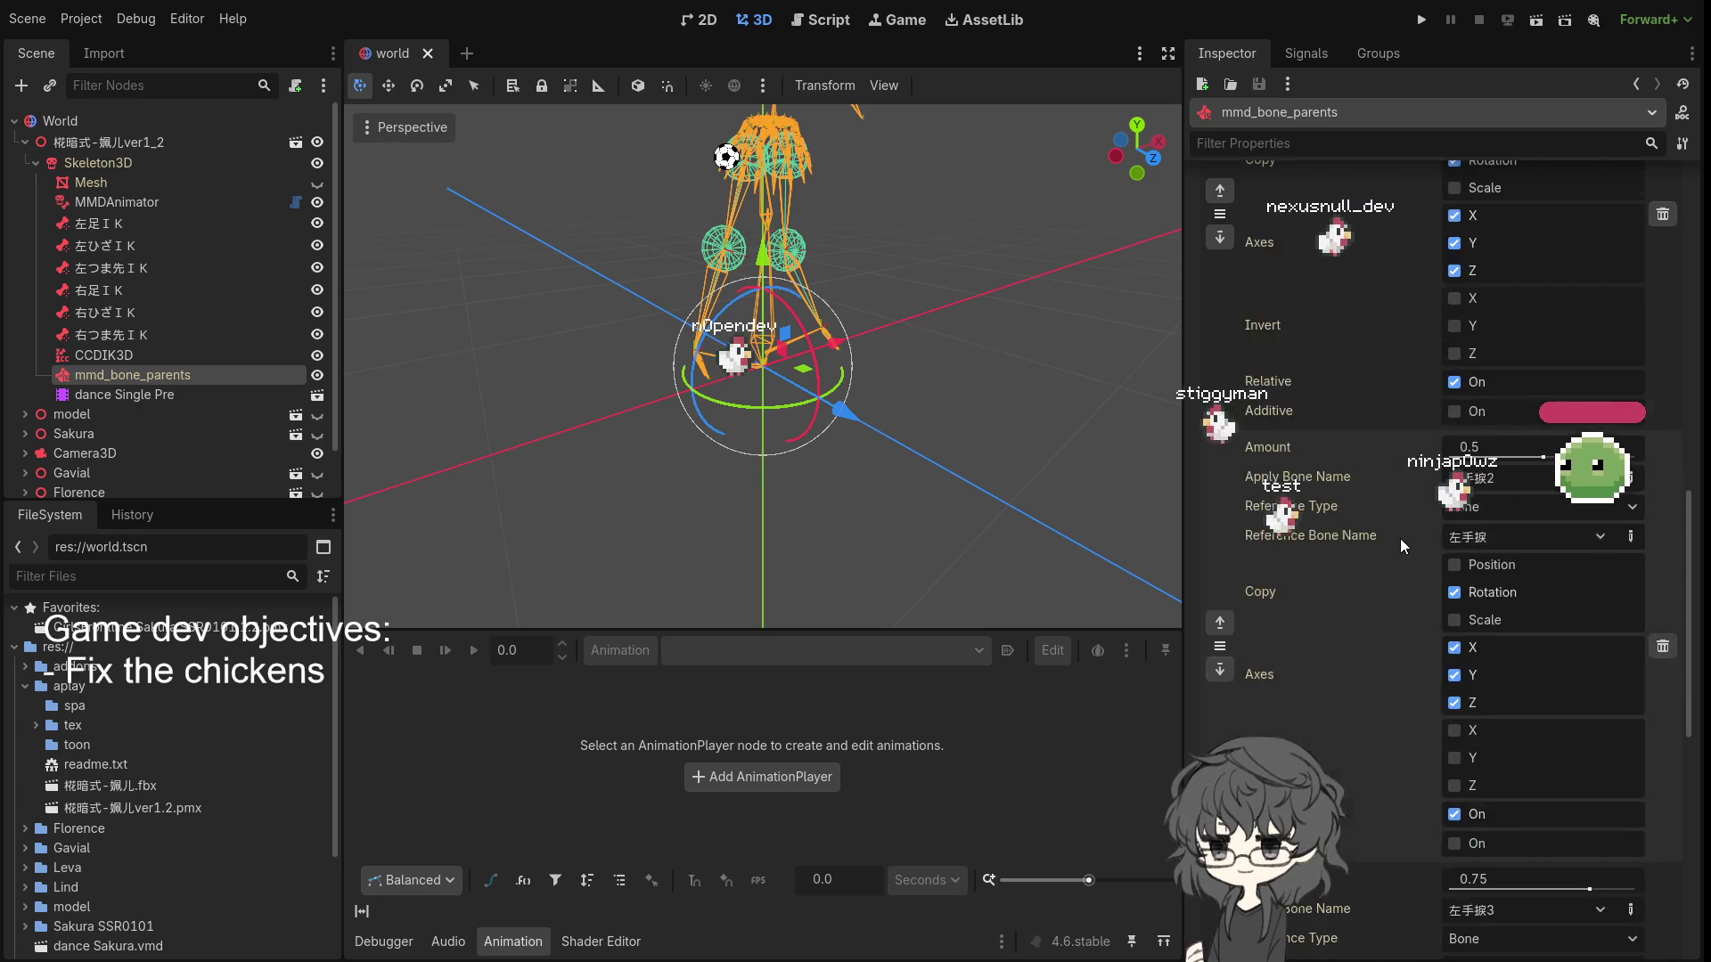
scroll(1399, 538, down, 3)
click(1388, 620)
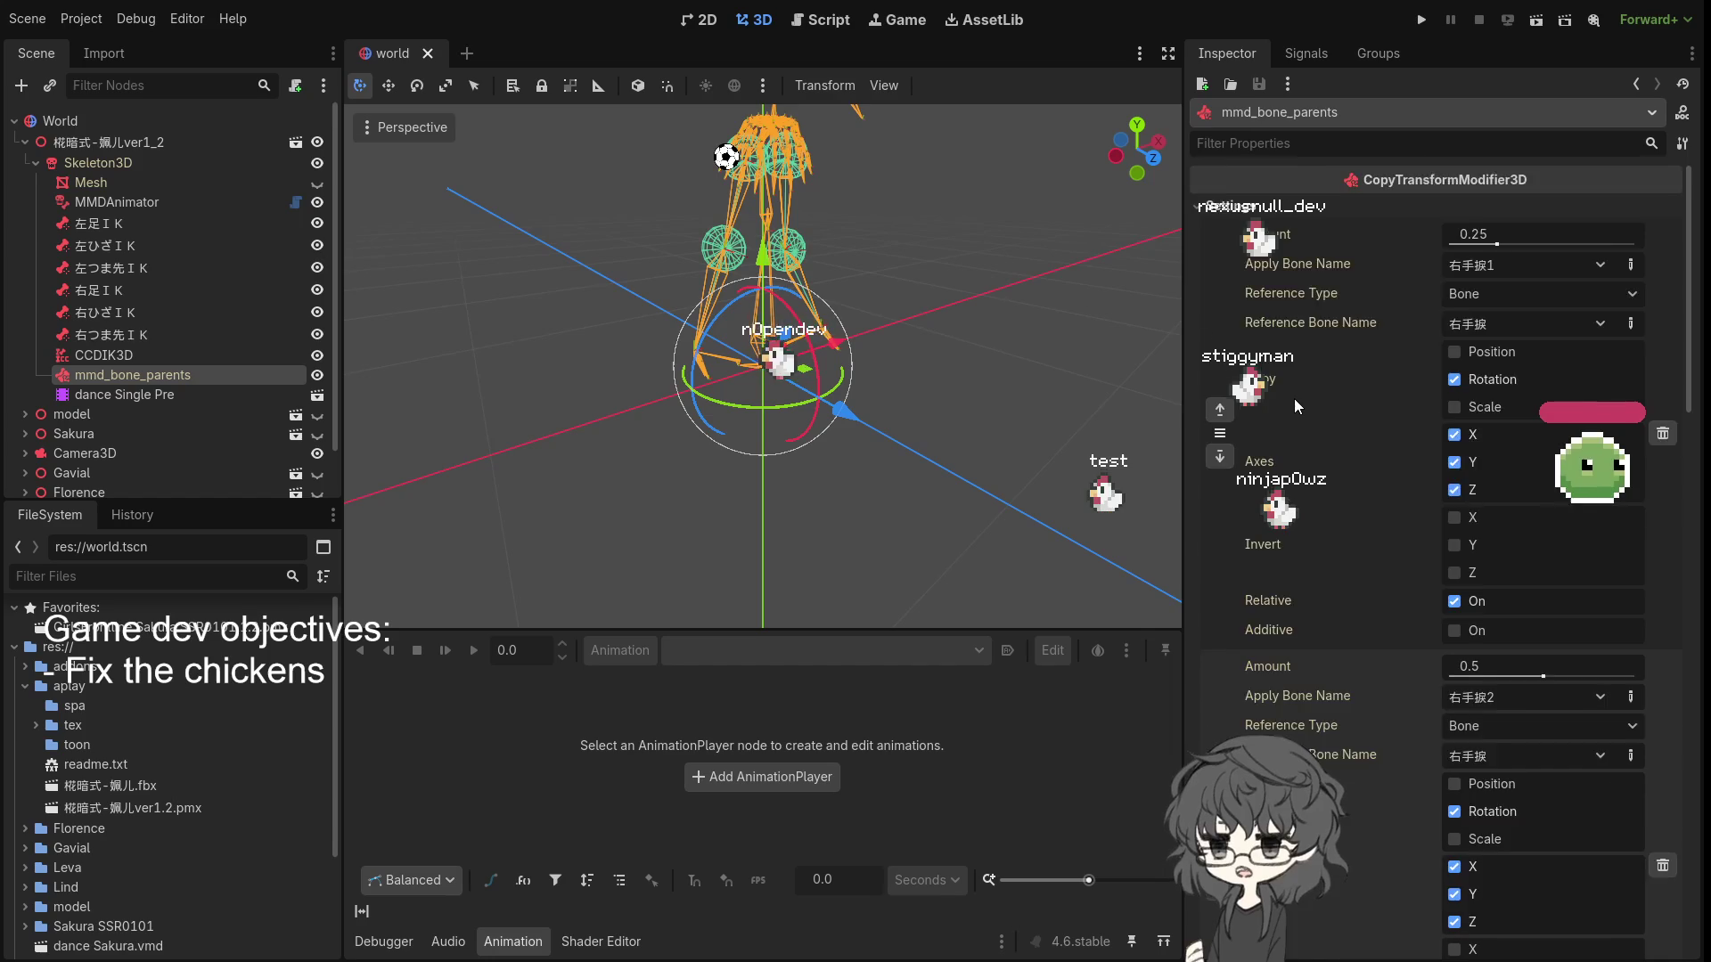
scroll(1294, 399, down, 3)
scroll(1294, 397, down, 3)
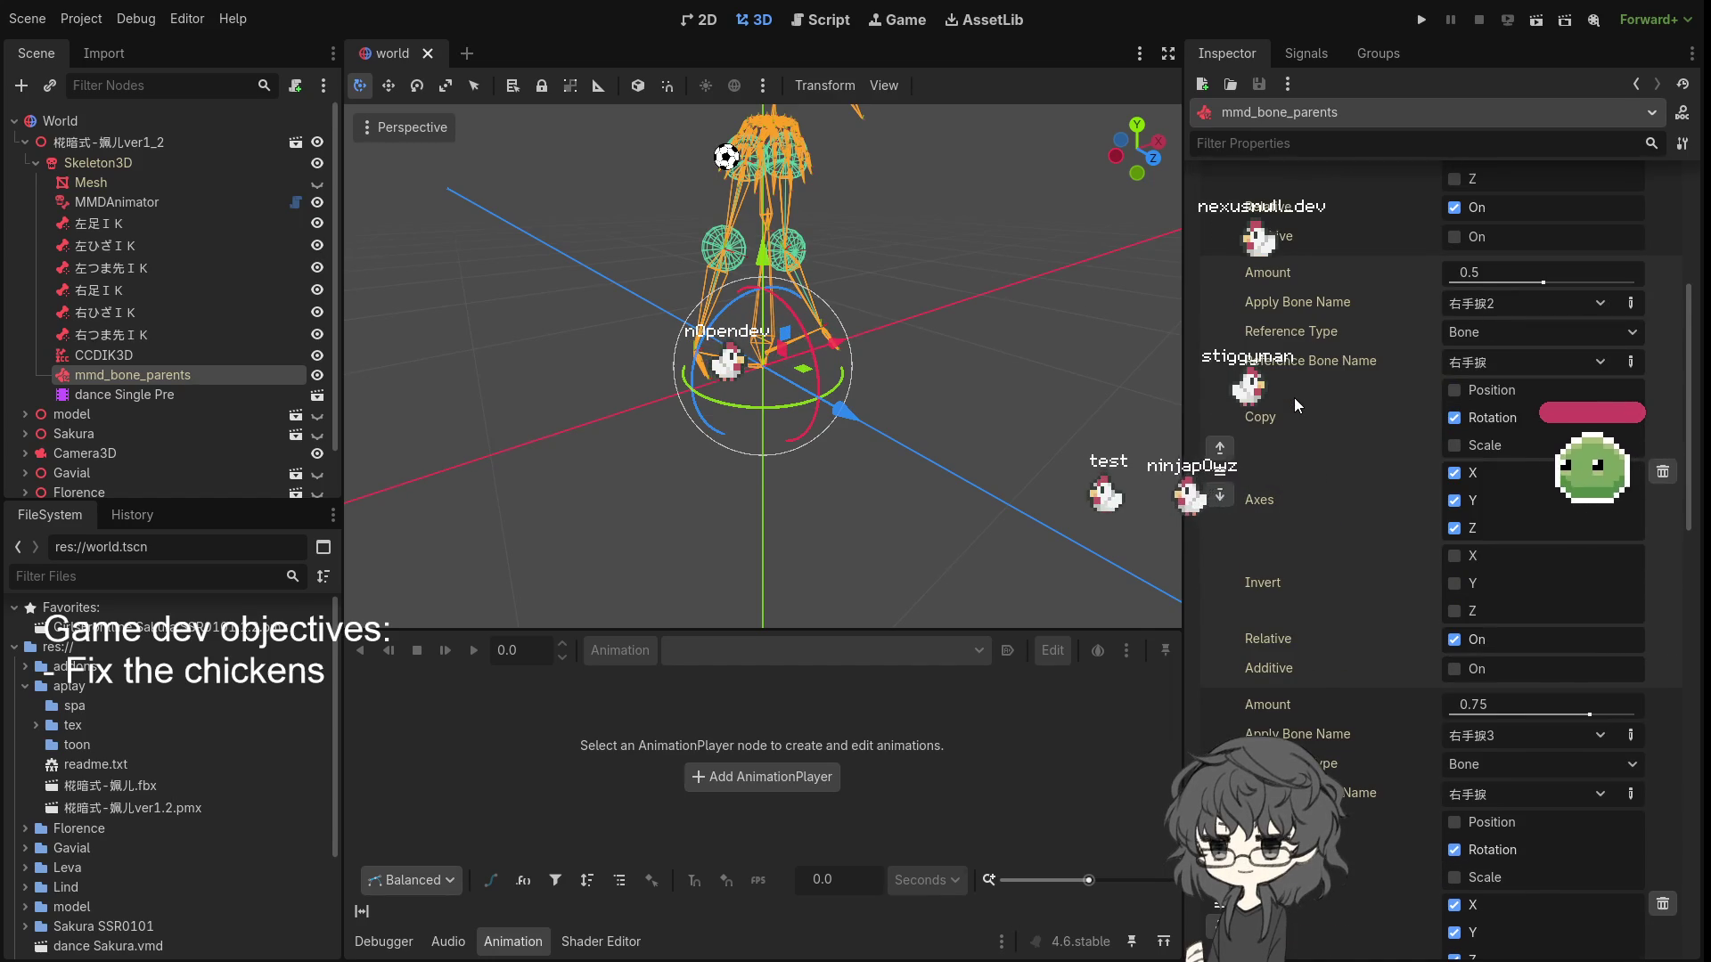
scroll(1293, 397, down, 2)
scroll(1293, 398, down, 3)
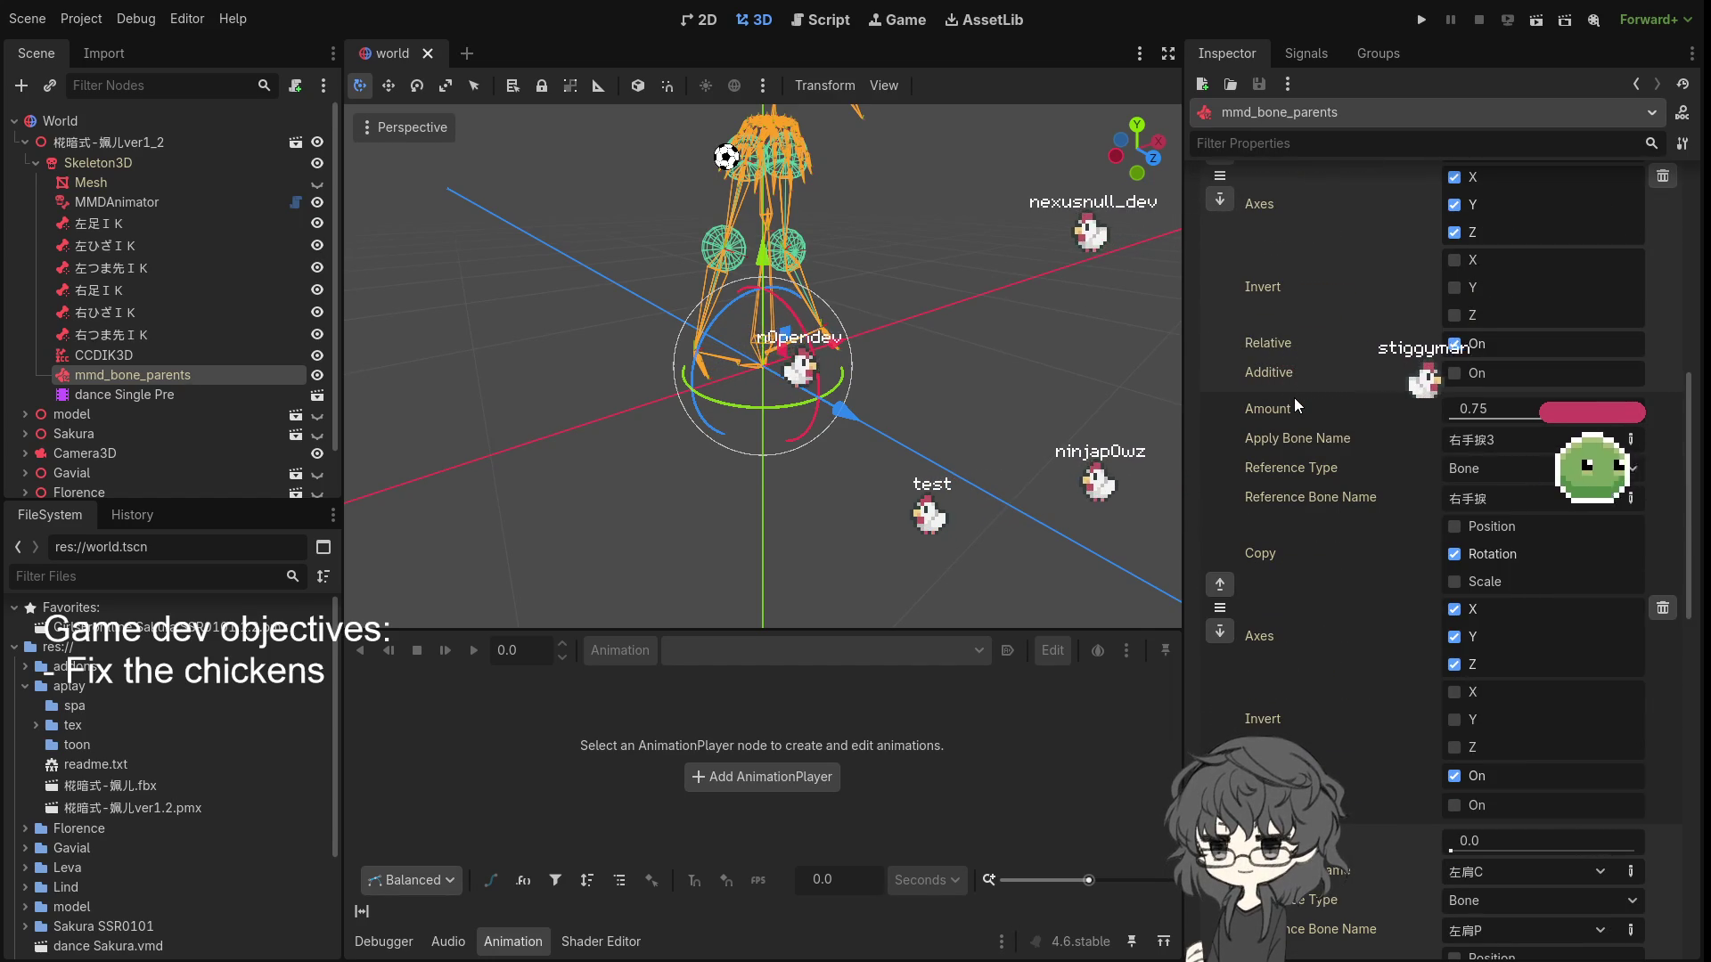
scroll(1294, 397, down, 6)
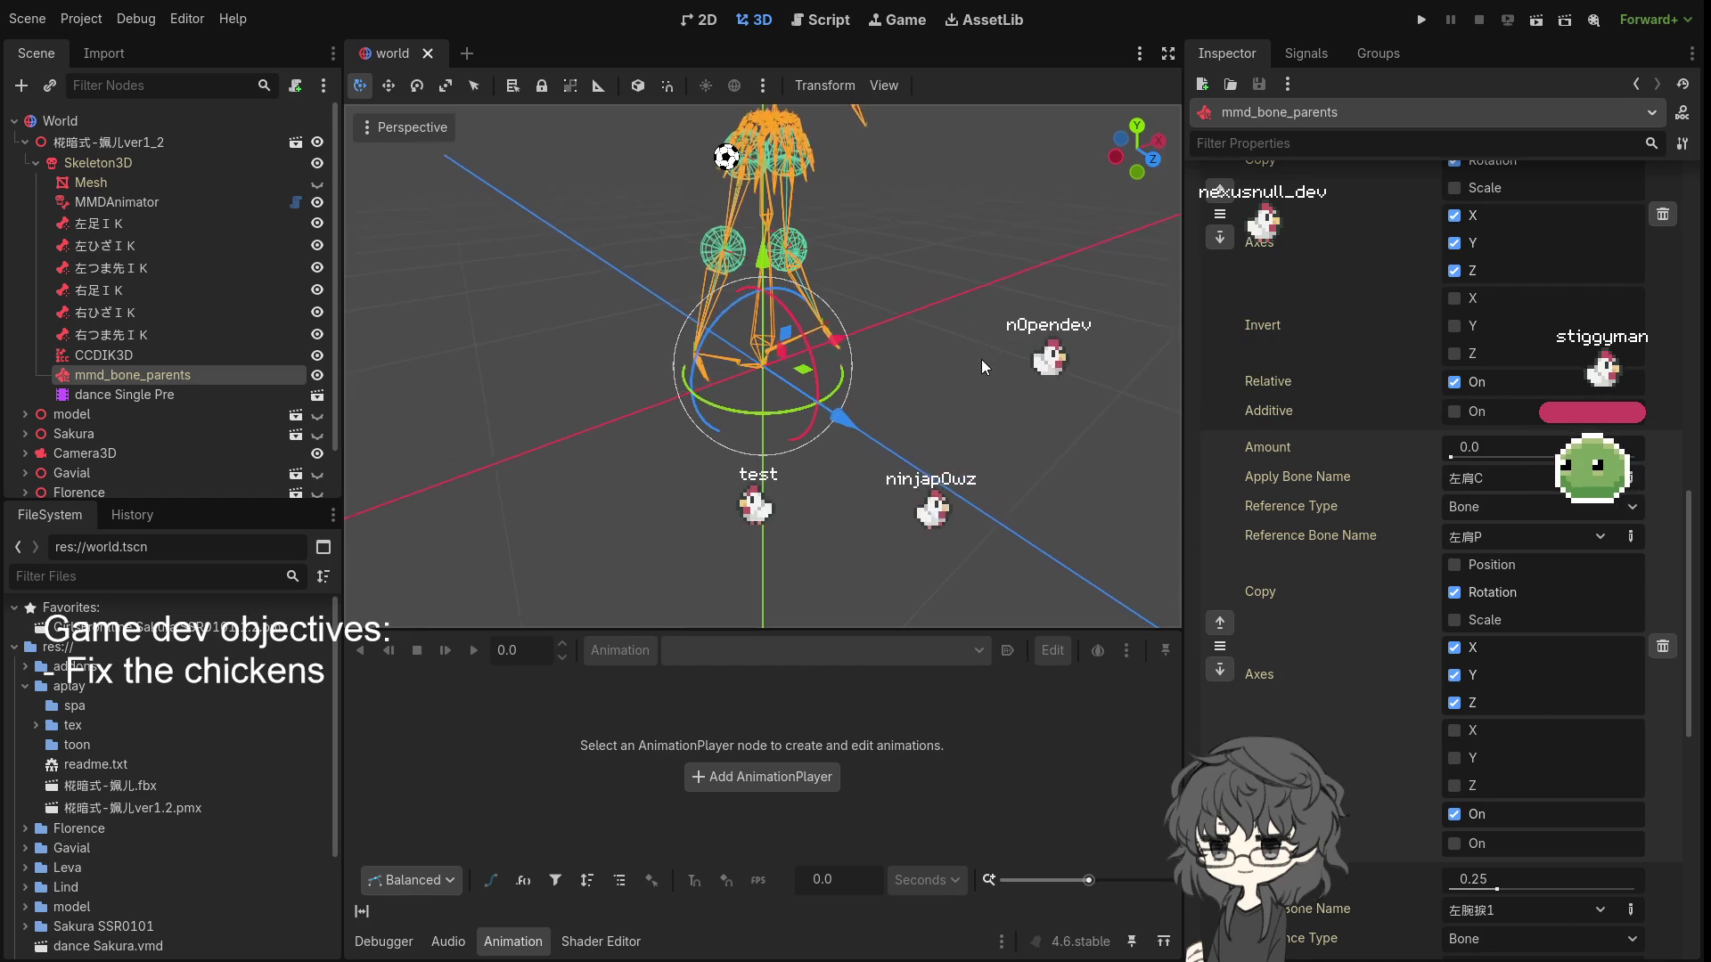
scroll(1365, 472, up, 5)
scroll(1365, 472, up, 8)
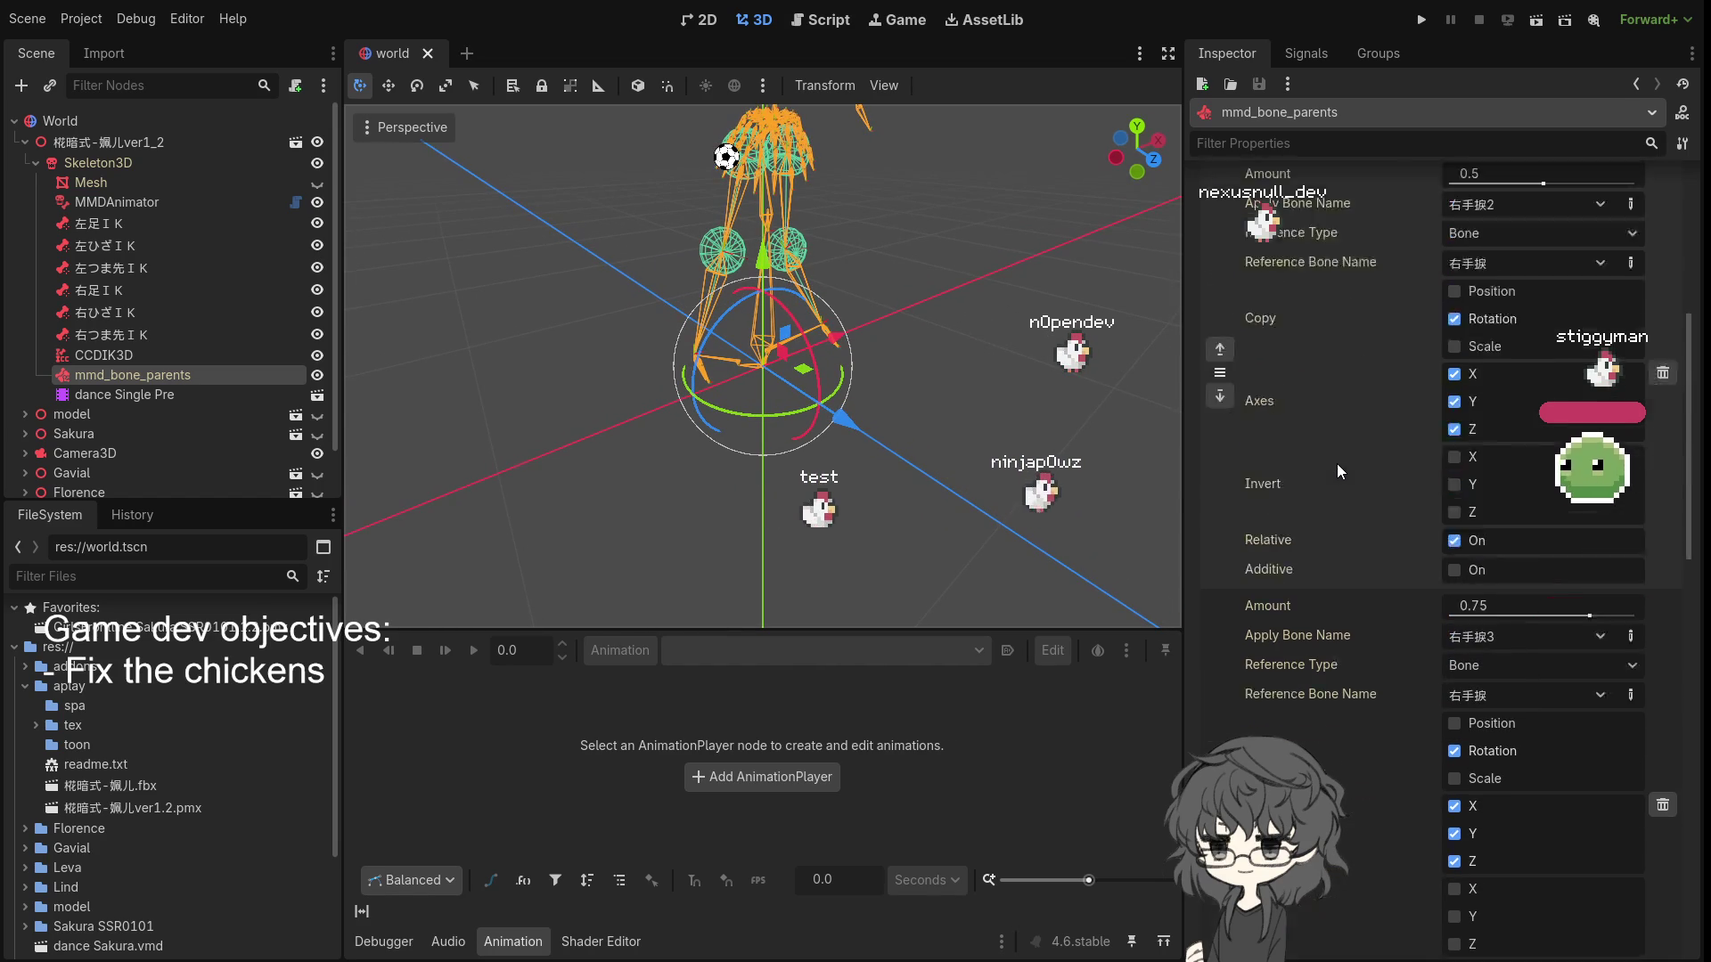
scroll(1336, 464, down, 13)
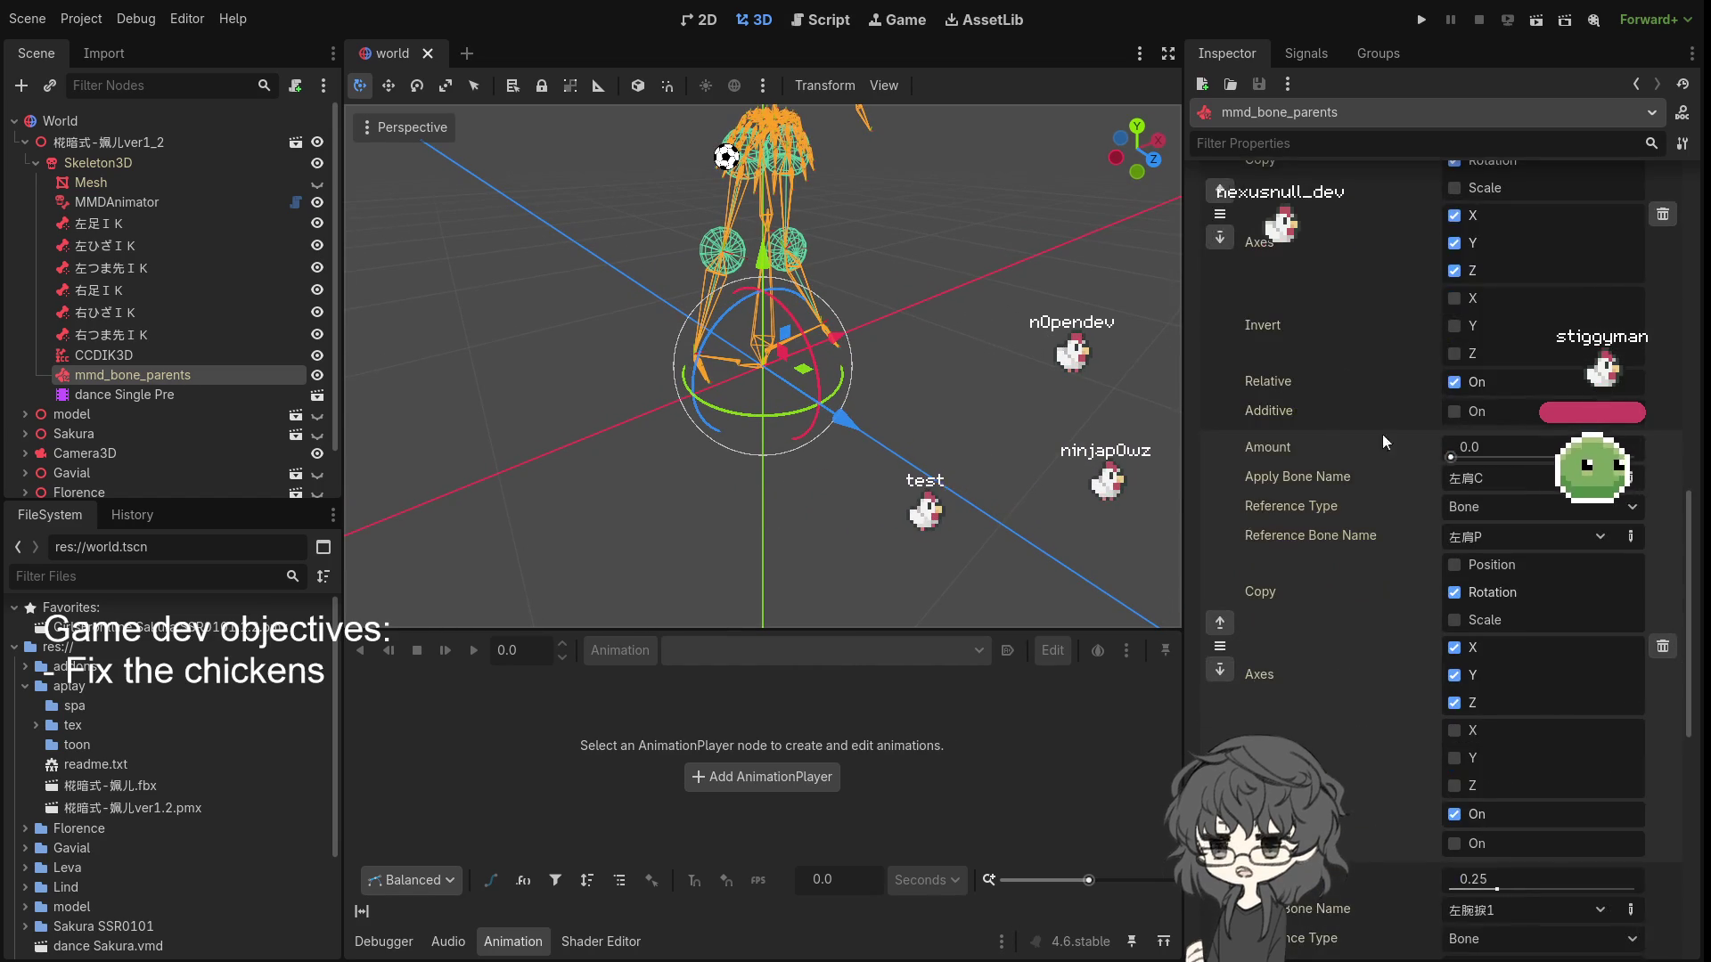
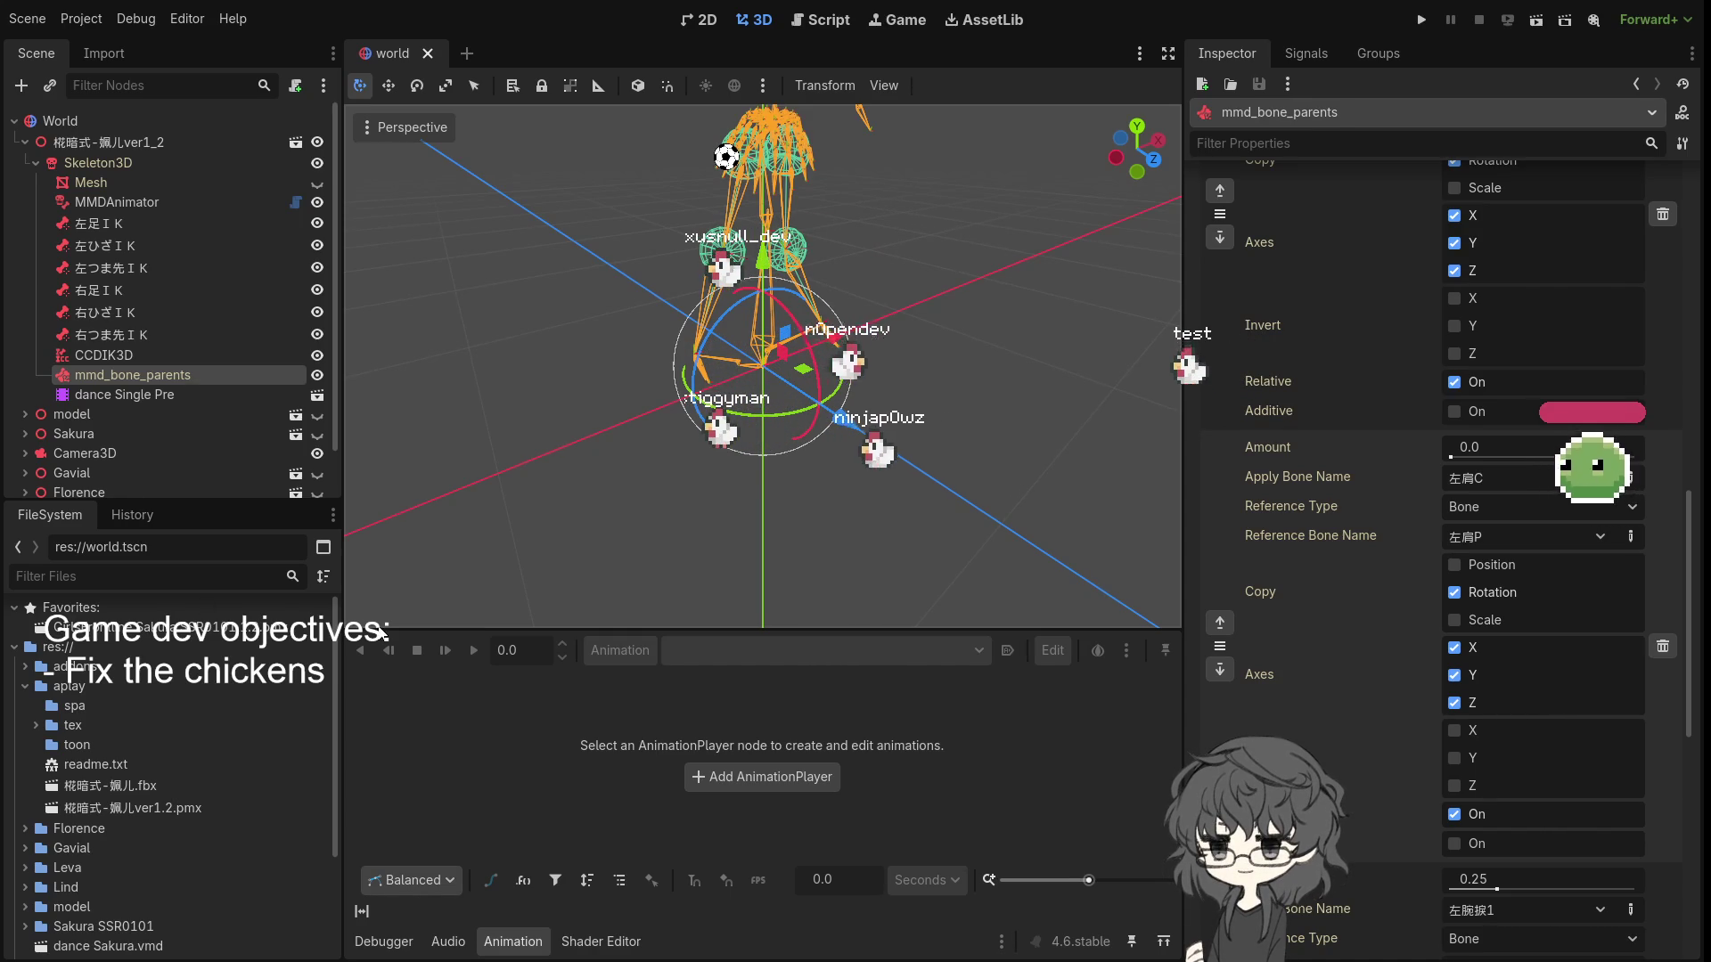
- Scroll and page forward through the mmd_bone_parents copy entries until 腰キャンセル右 is visible
scroll(1344, 584, down, 3)
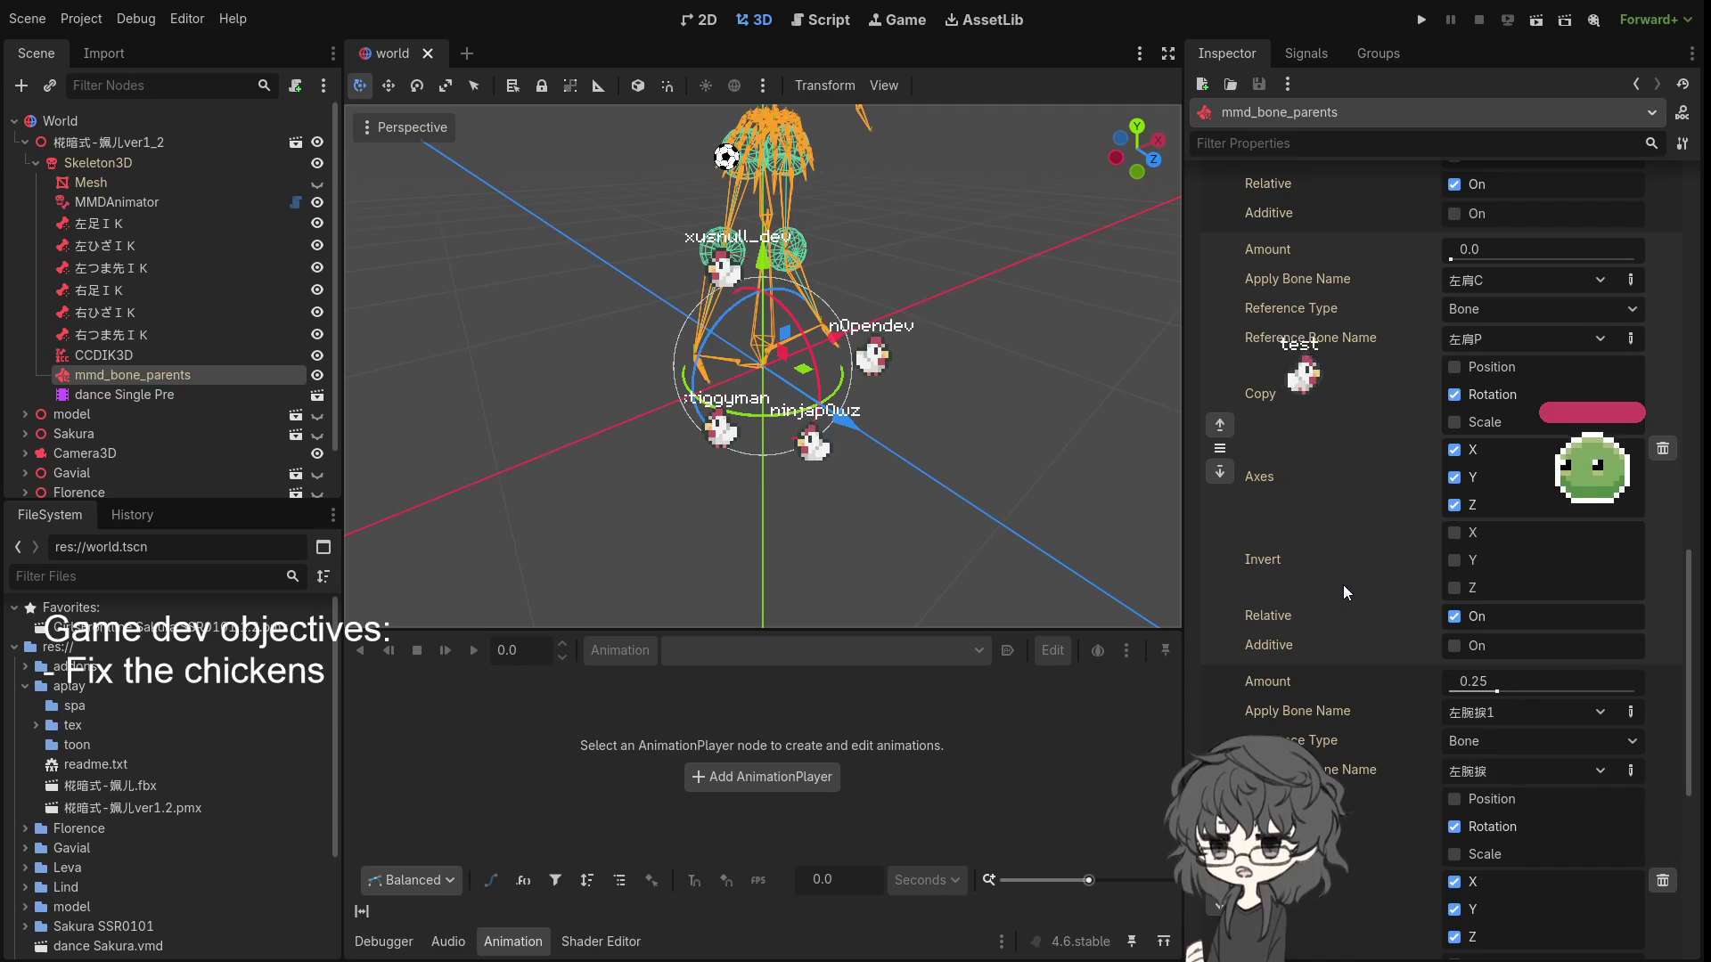
scroll(1337, 581, down, 5)
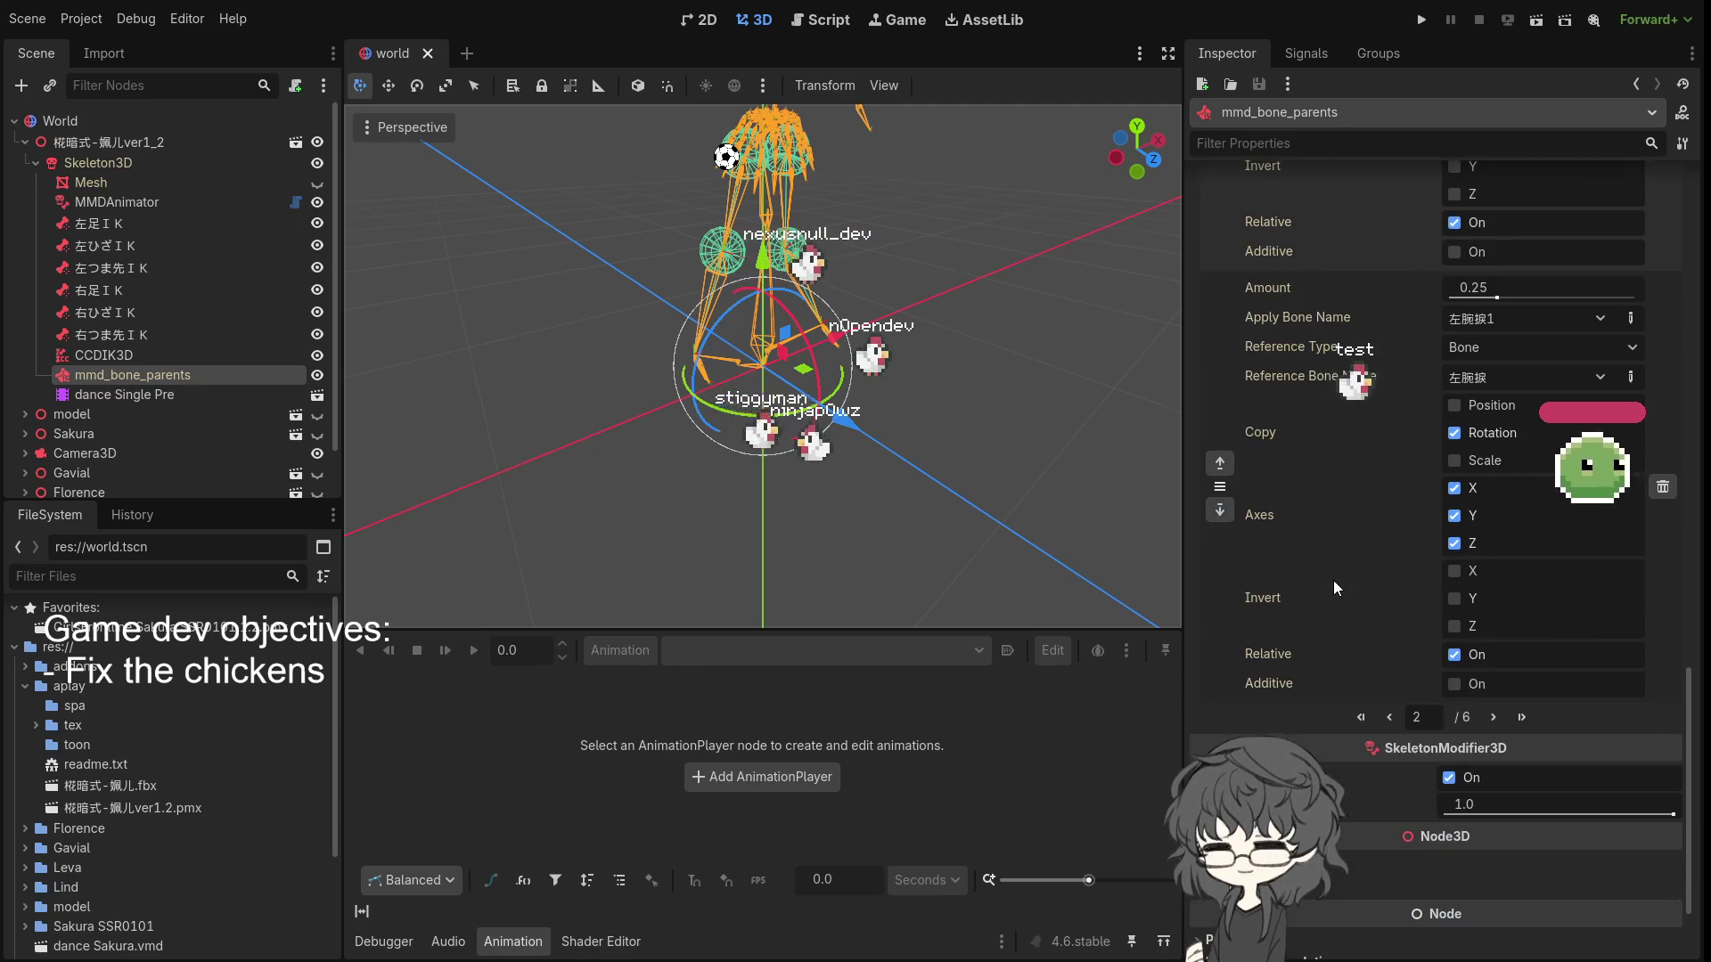
click(1494, 718)
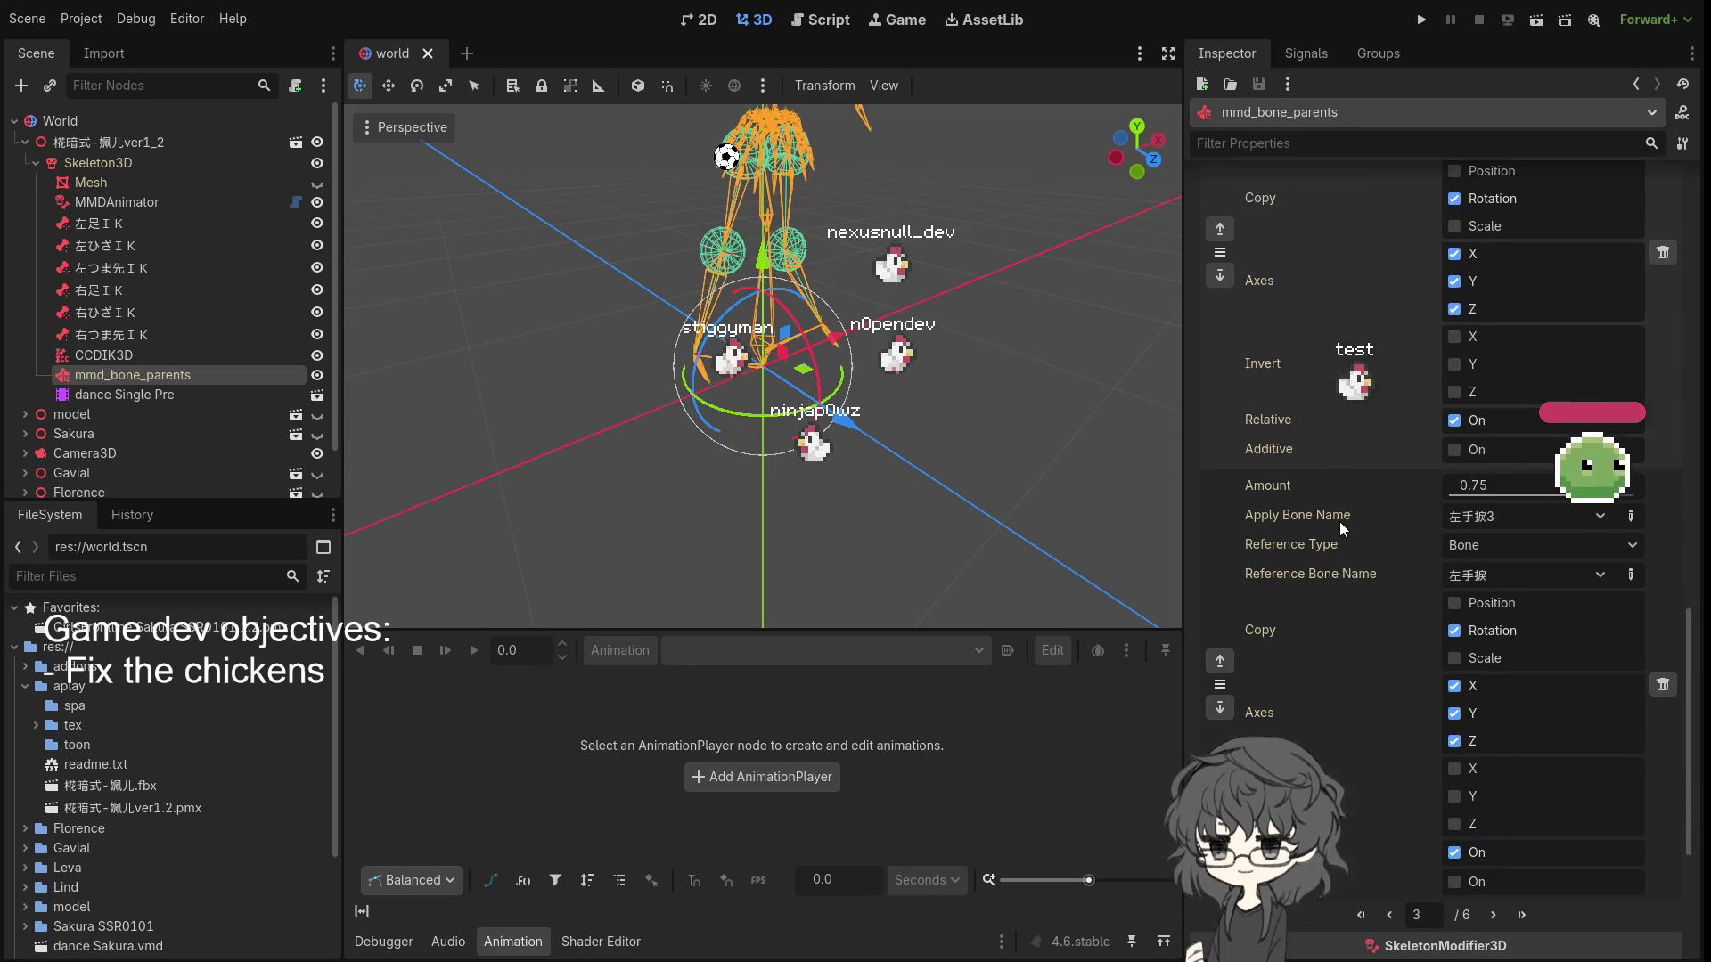
scroll(1320, 535, up, 3)
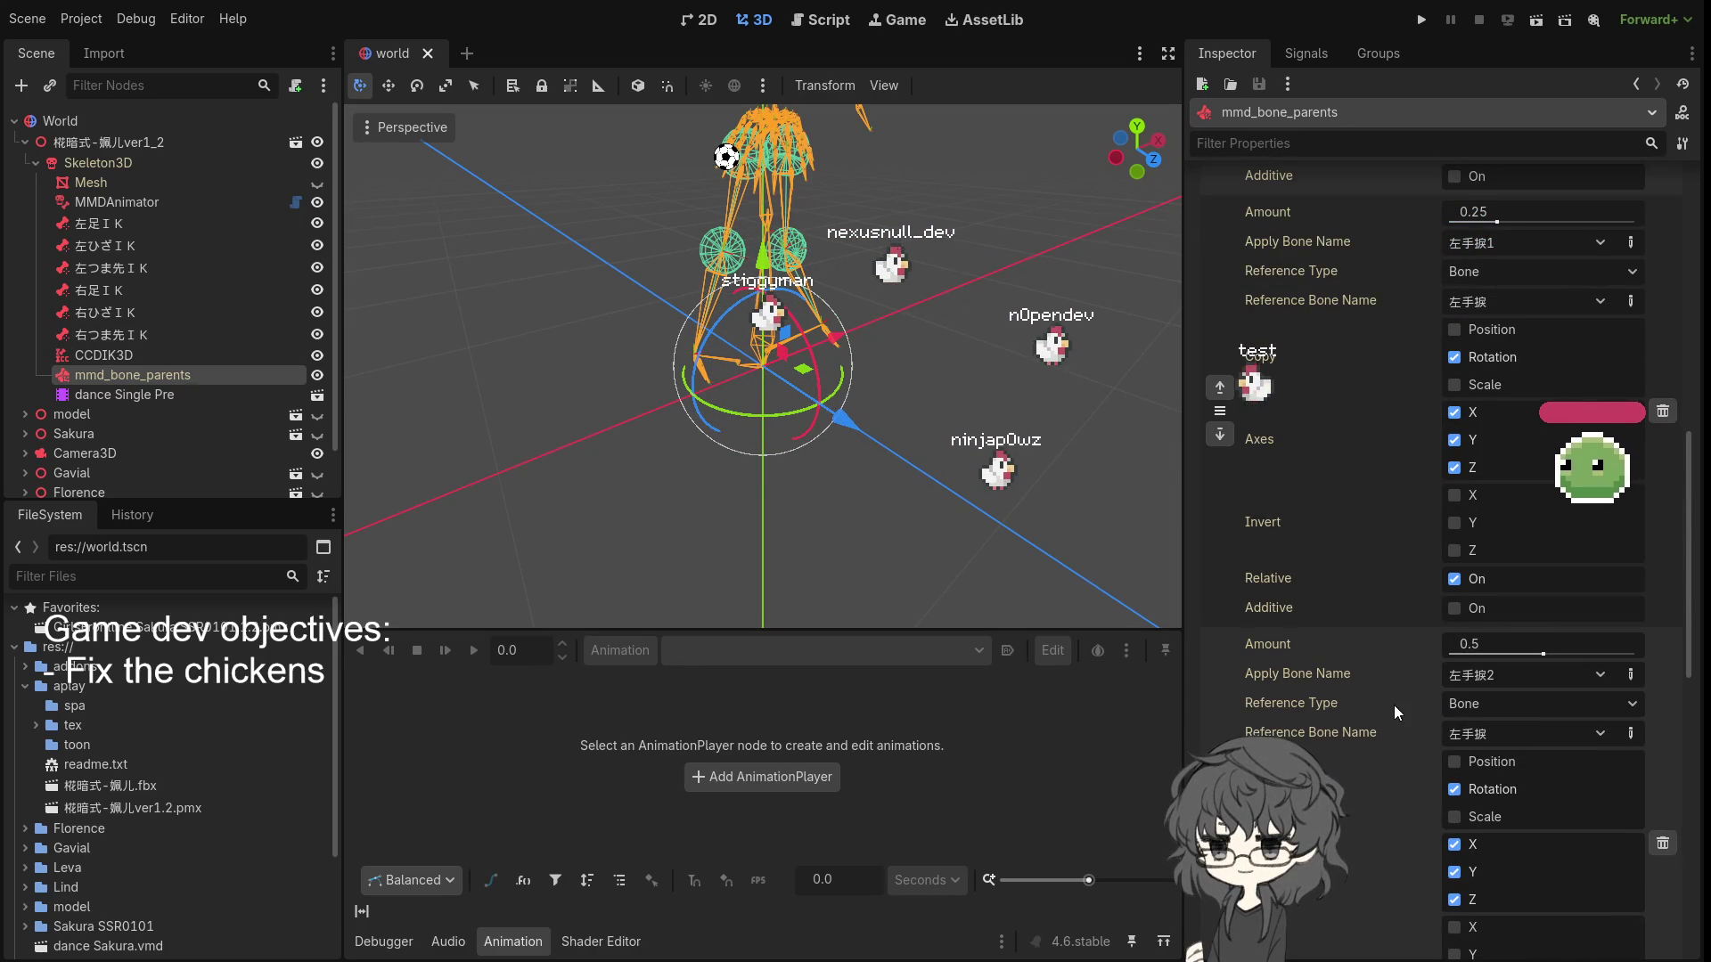
scroll(1346, 642, down, 5)
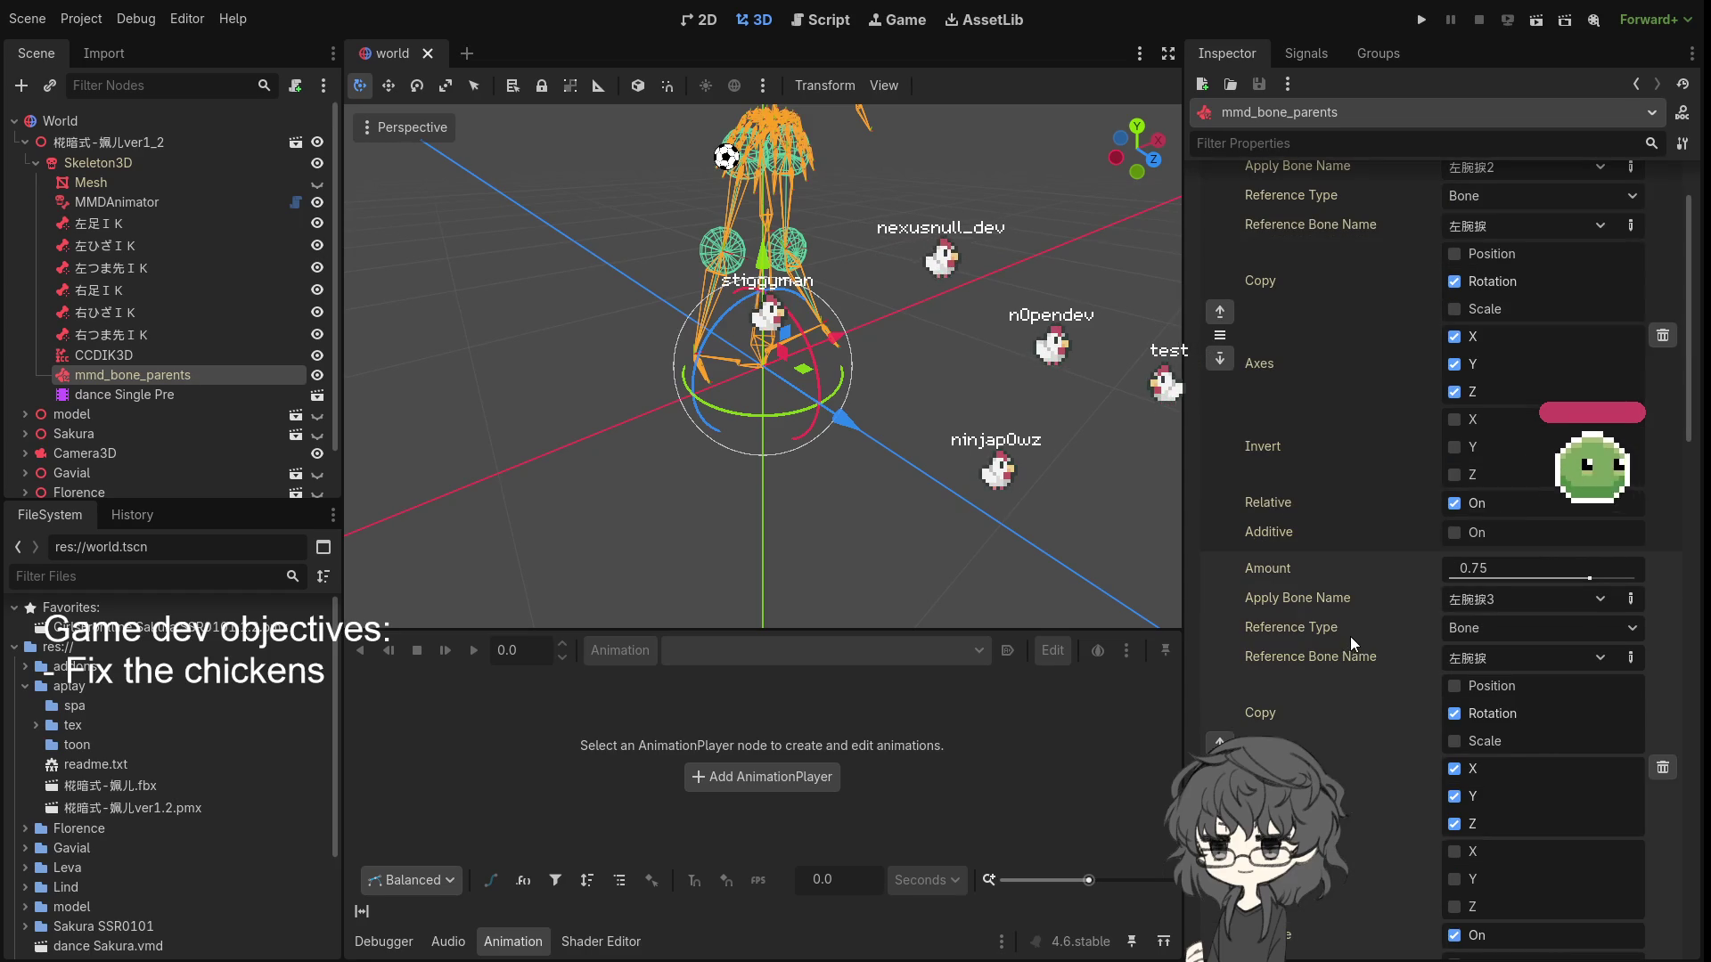
scroll(1350, 637, down, 5)
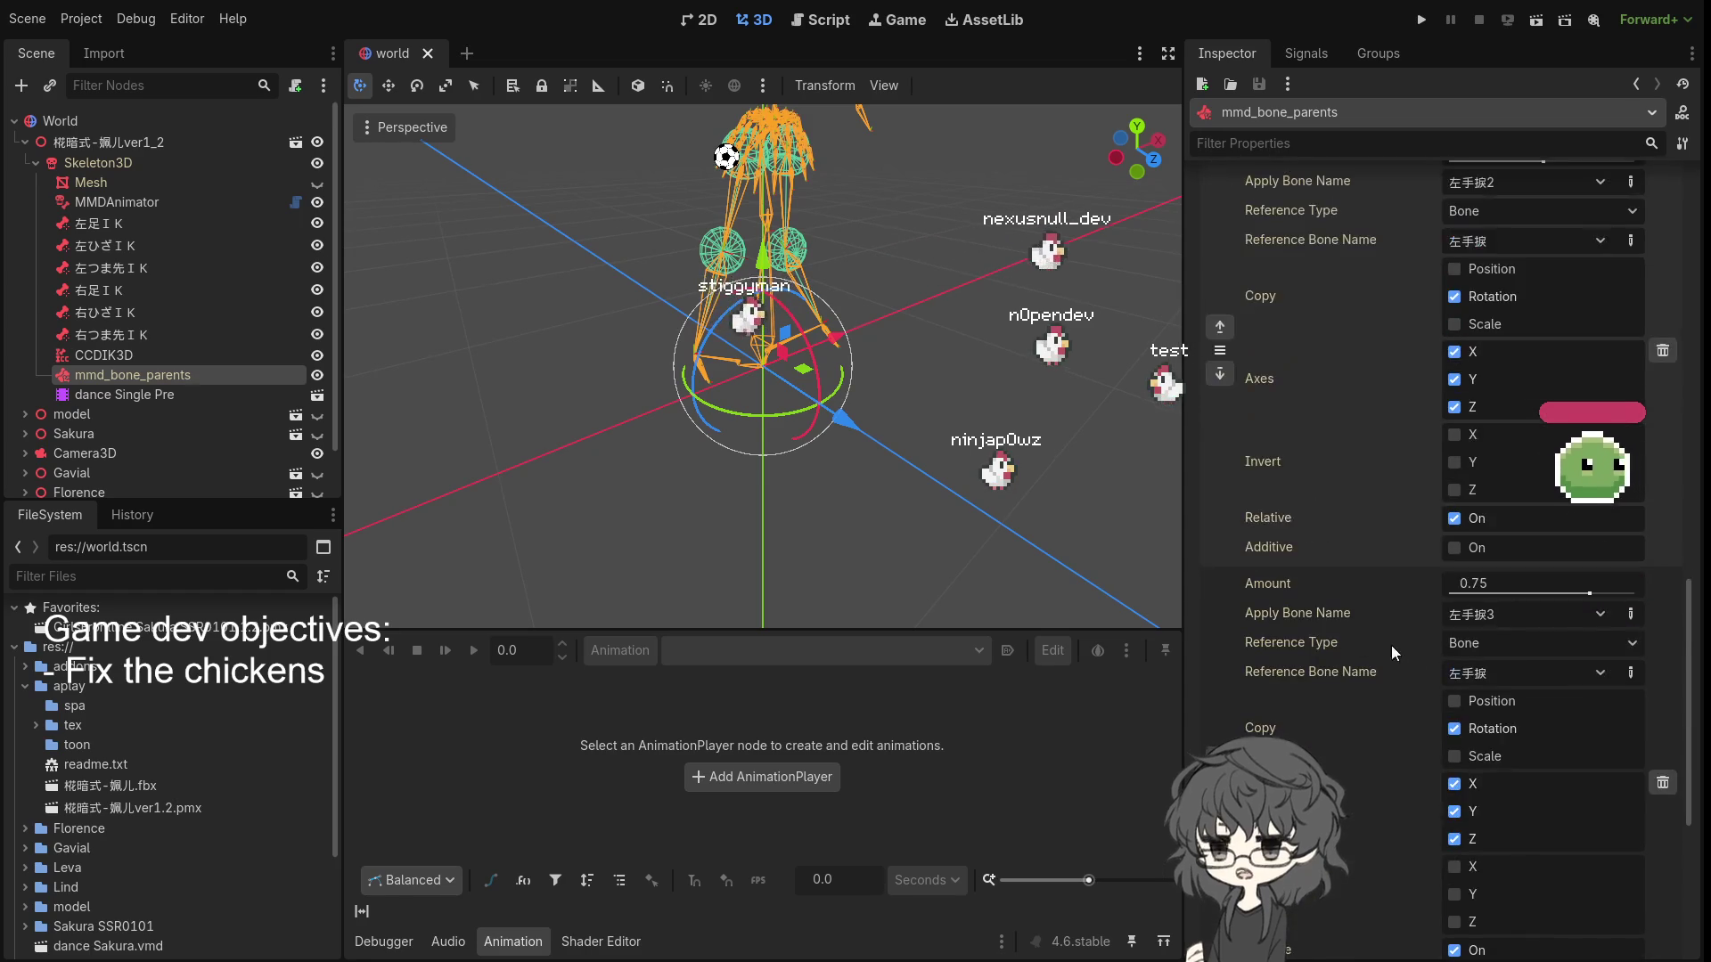
scroll(1358, 636, down, 5)
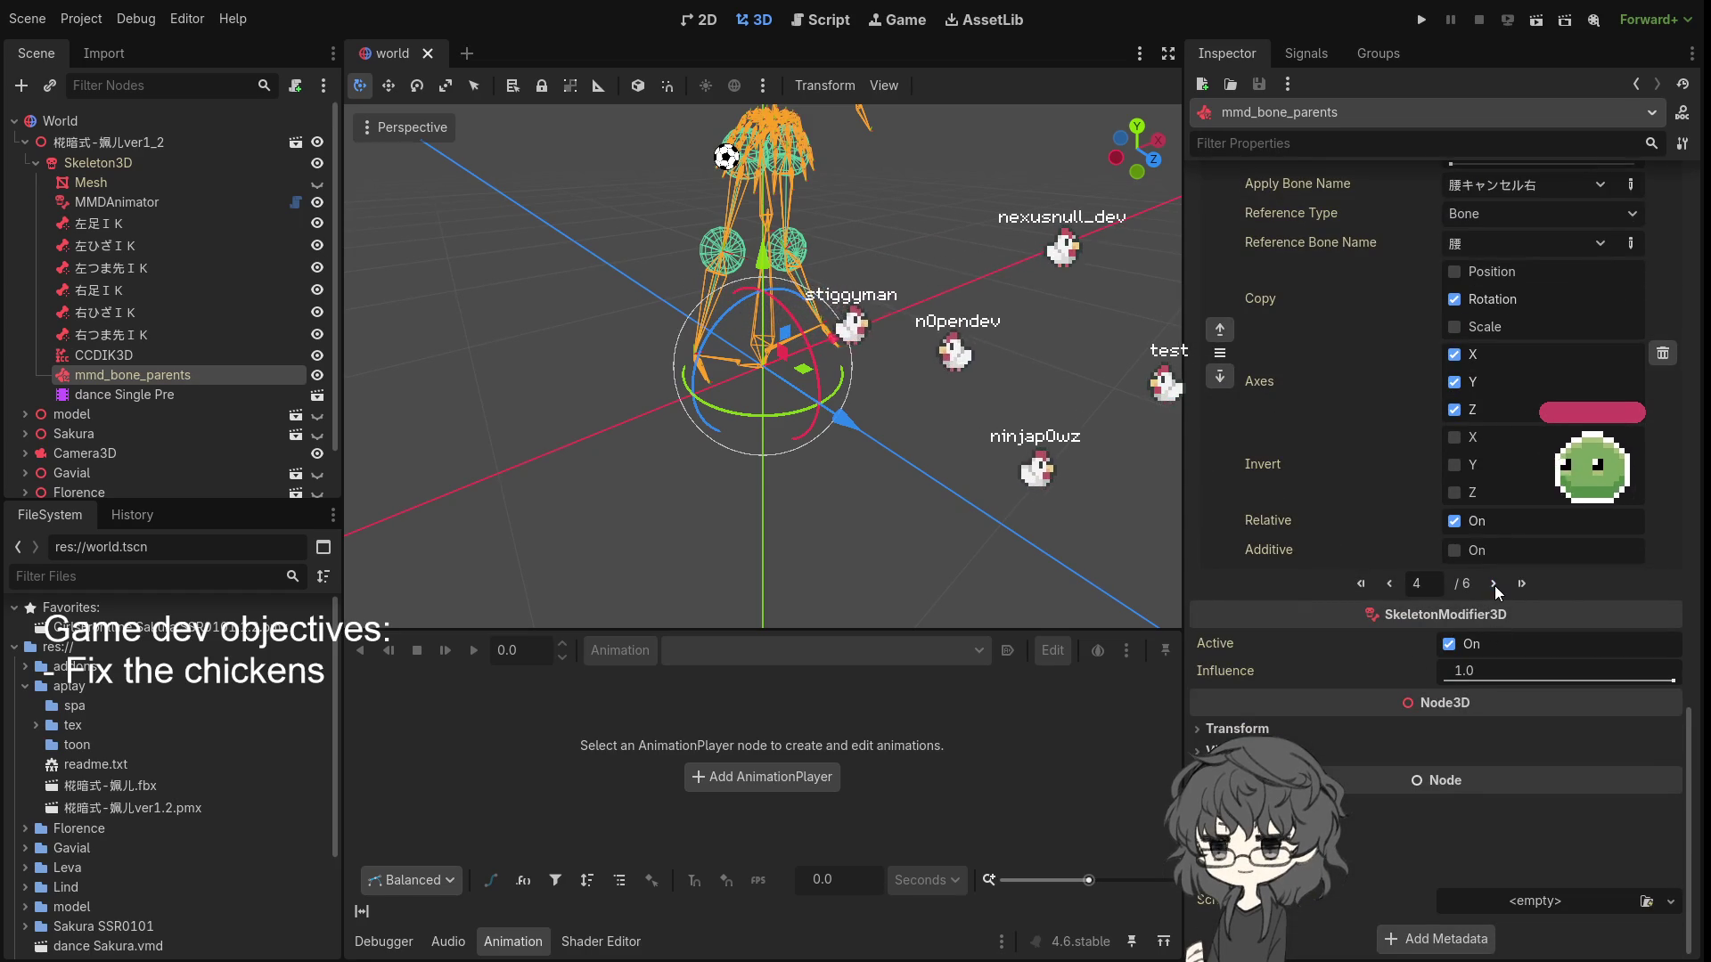
scroll(1316, 586, up, 3)
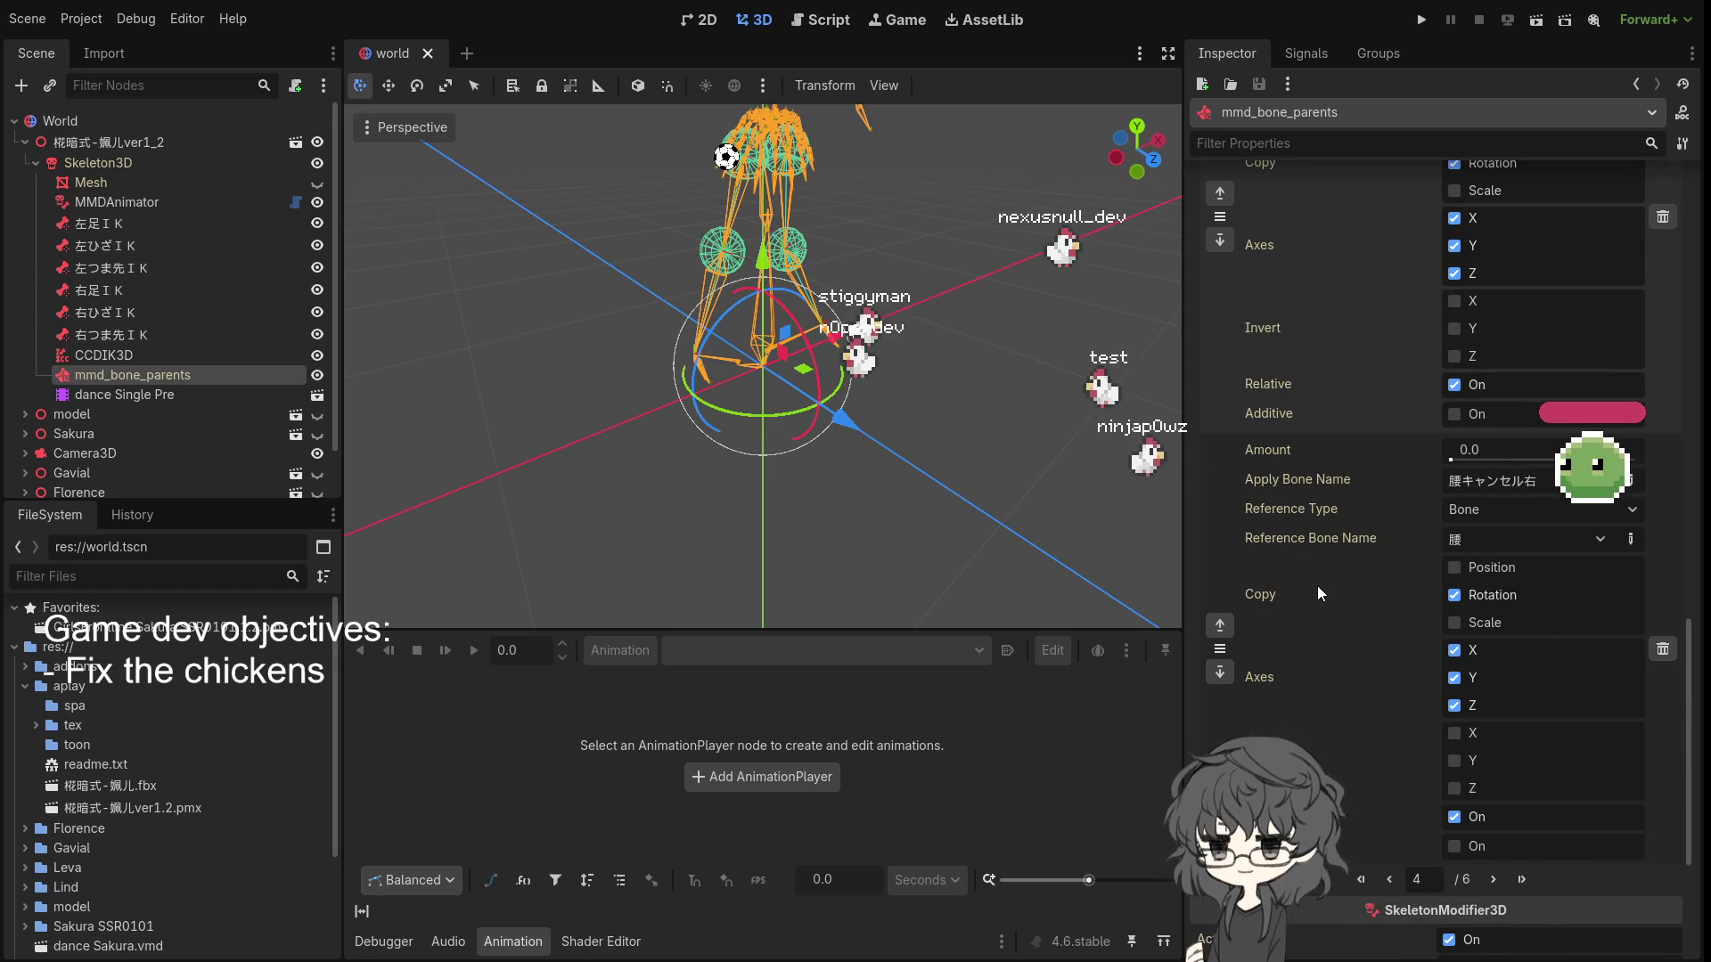
scroll(1372, 579, up, 3)
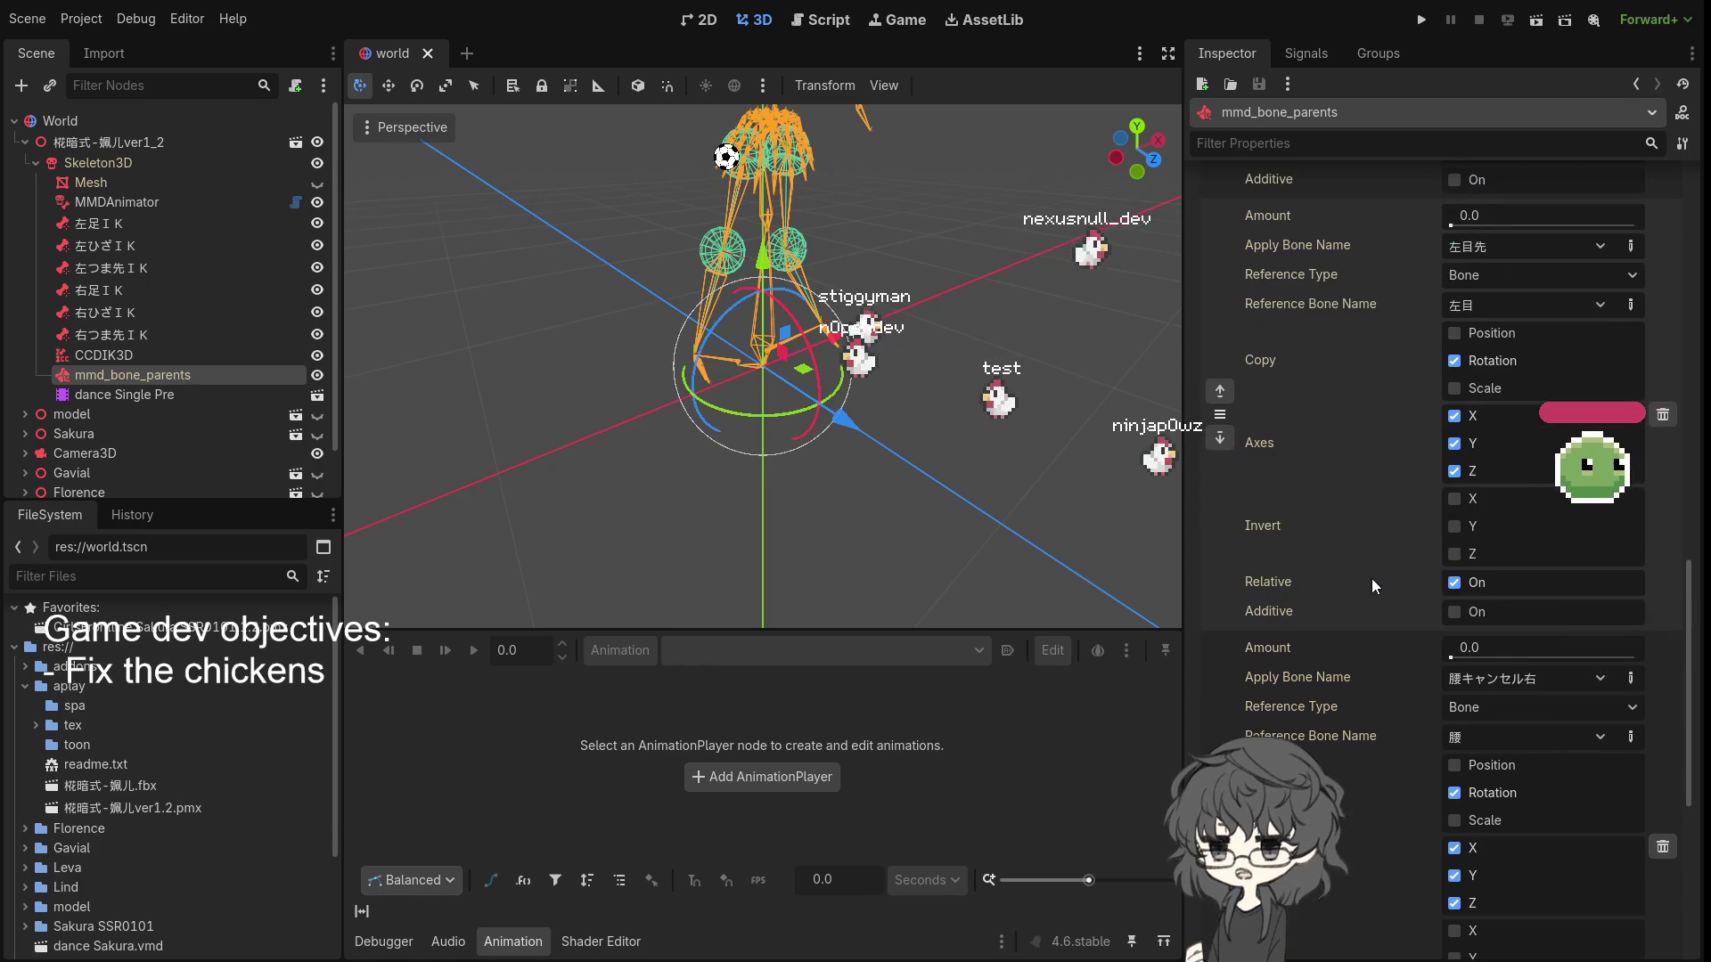
scroll(1368, 576, up, 5)
scroll(1366, 577, down, 10)
scroll(1365, 576, up, 10)
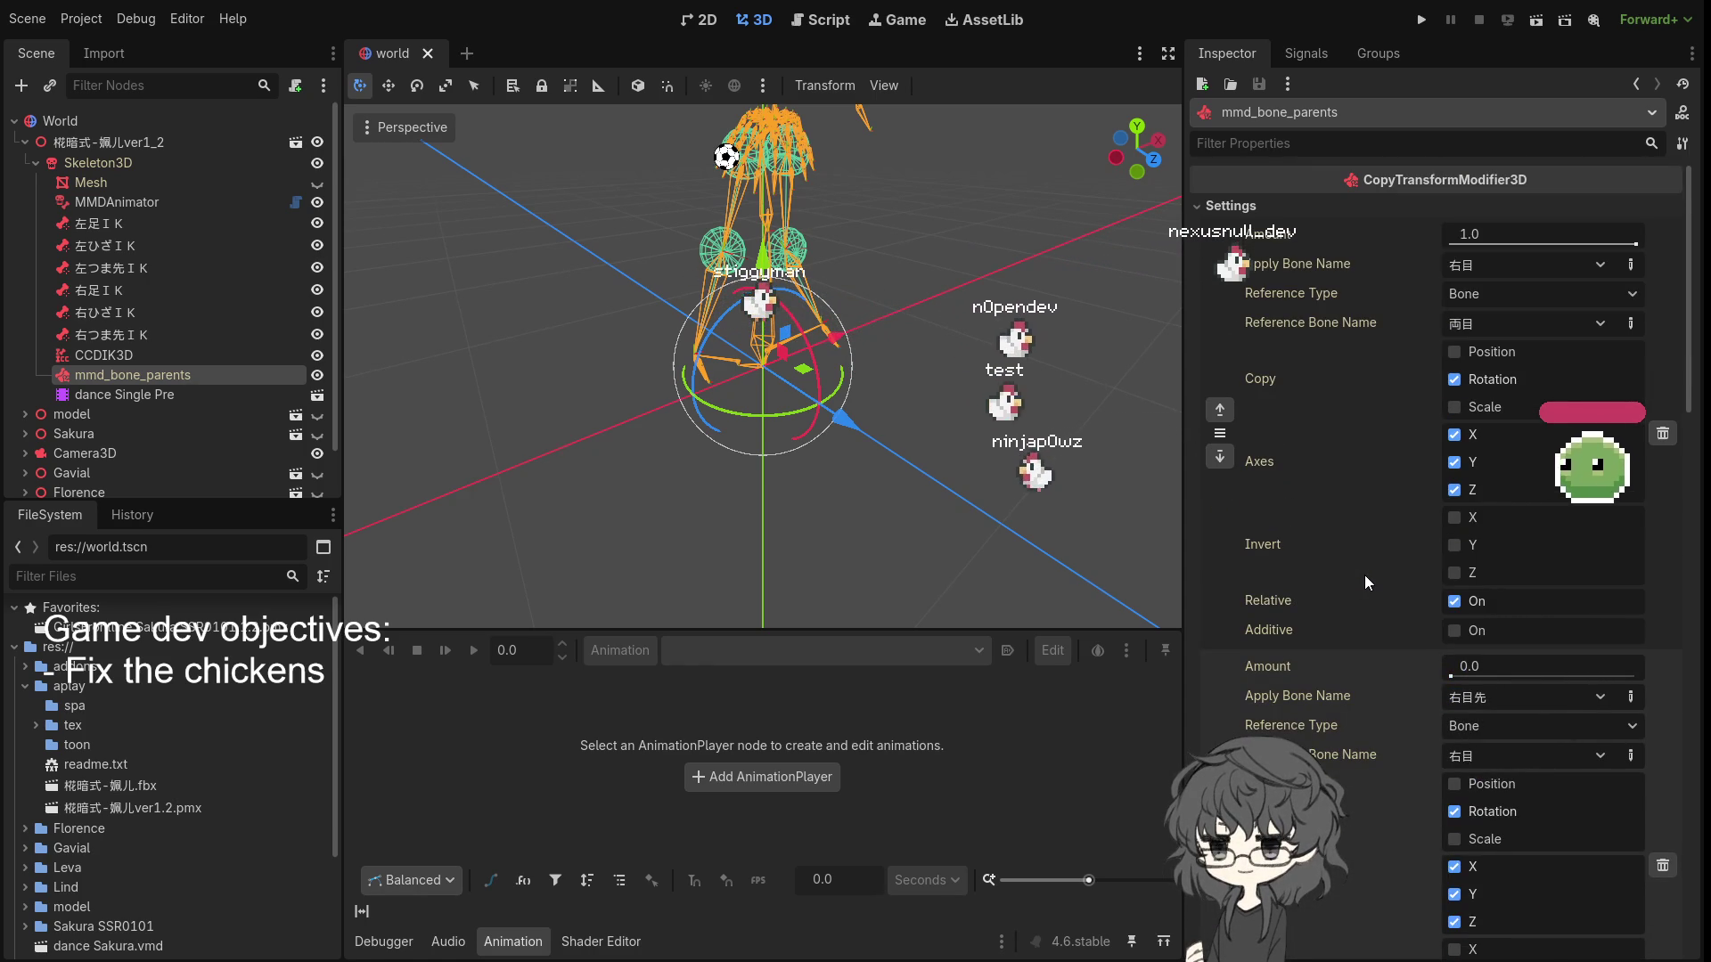
scroll(1364, 574, down, 10)
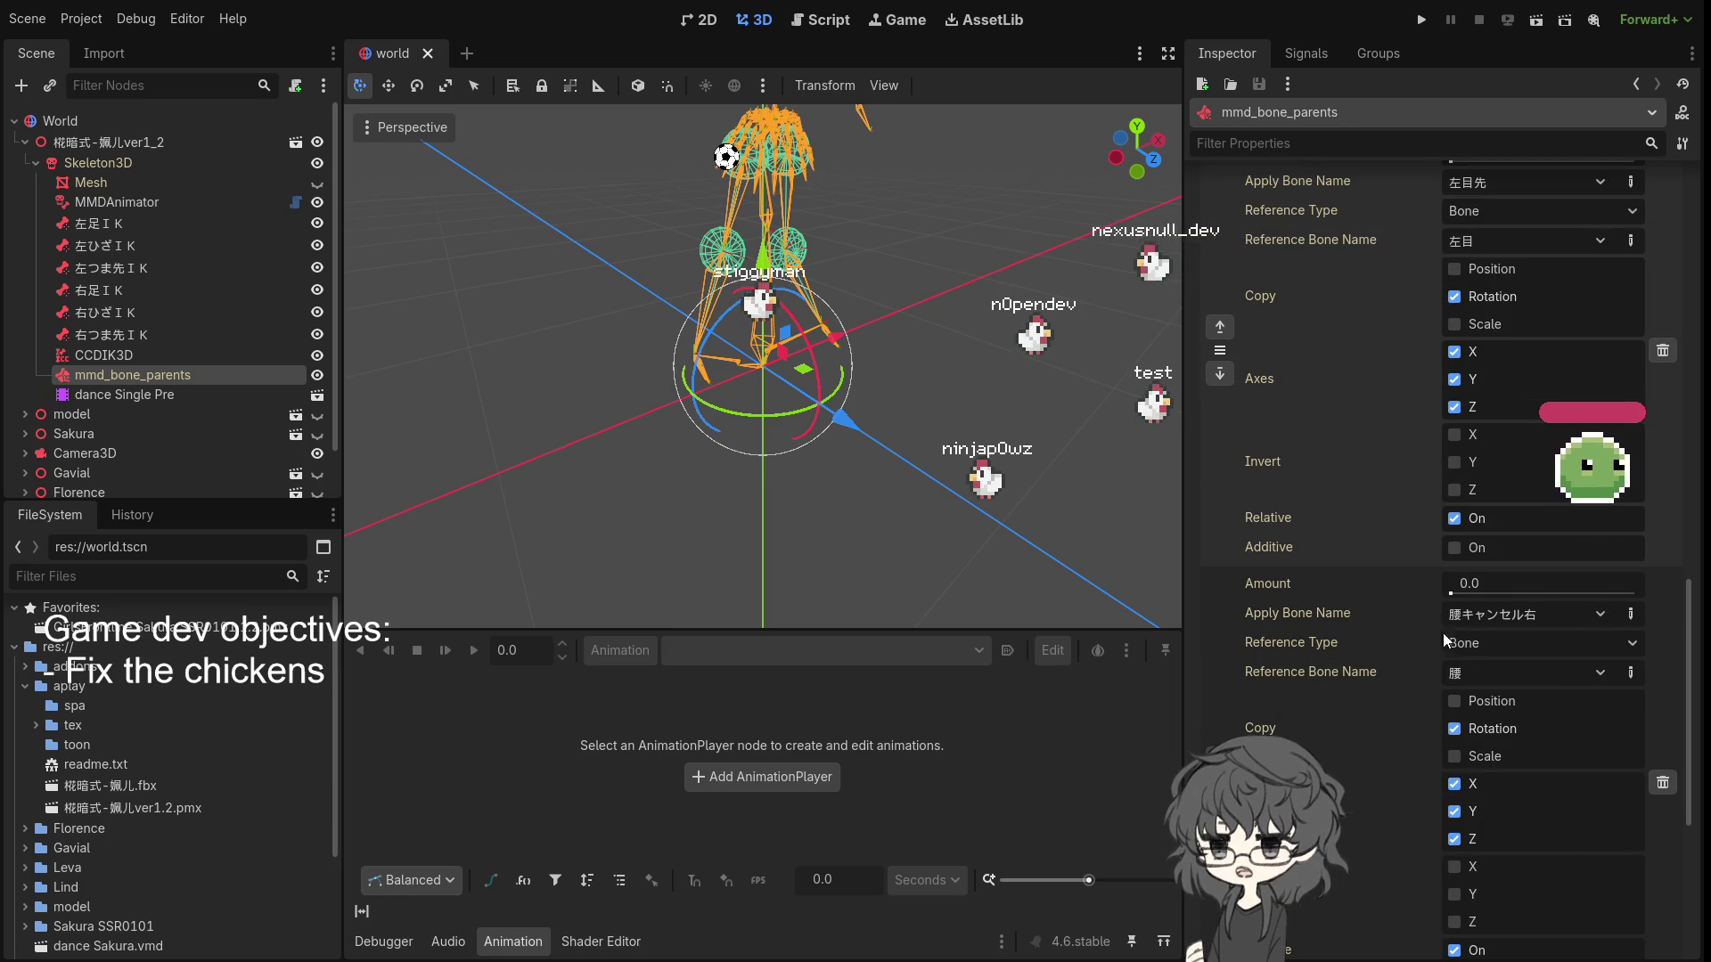
- Set 腰キャンセル右's Amount to 1.0, enable Invert X, Y and Z, and check the hips
drag(1472, 590, 1534, 593)
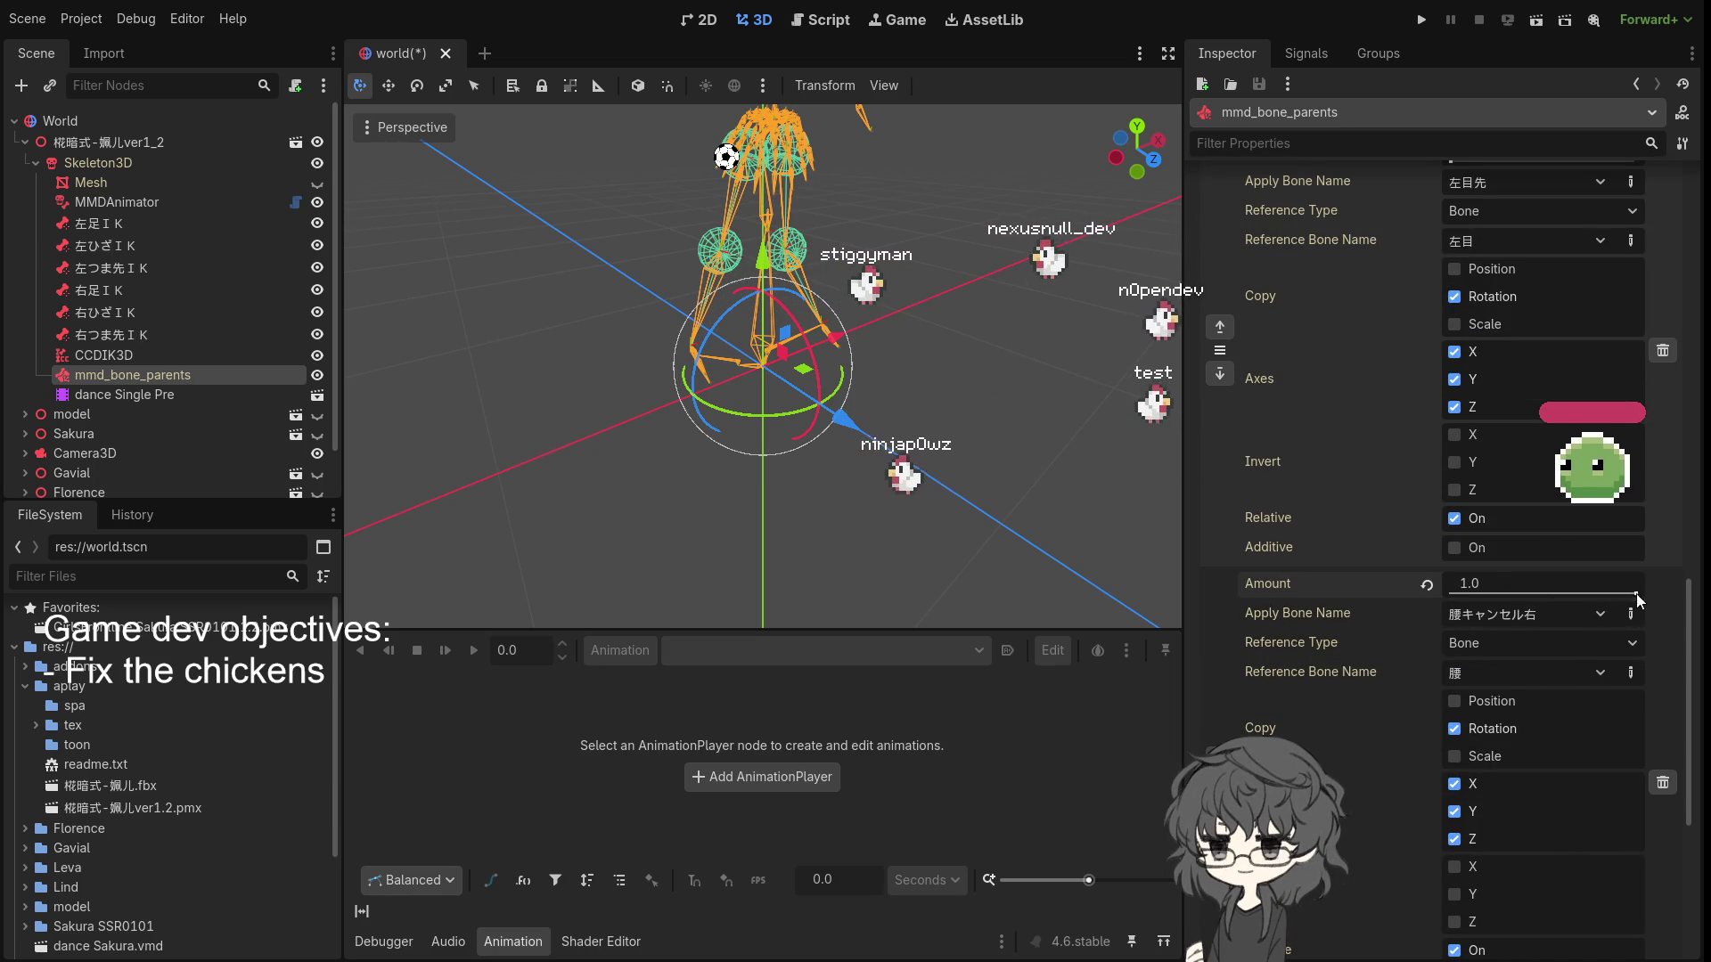
click(1454, 867)
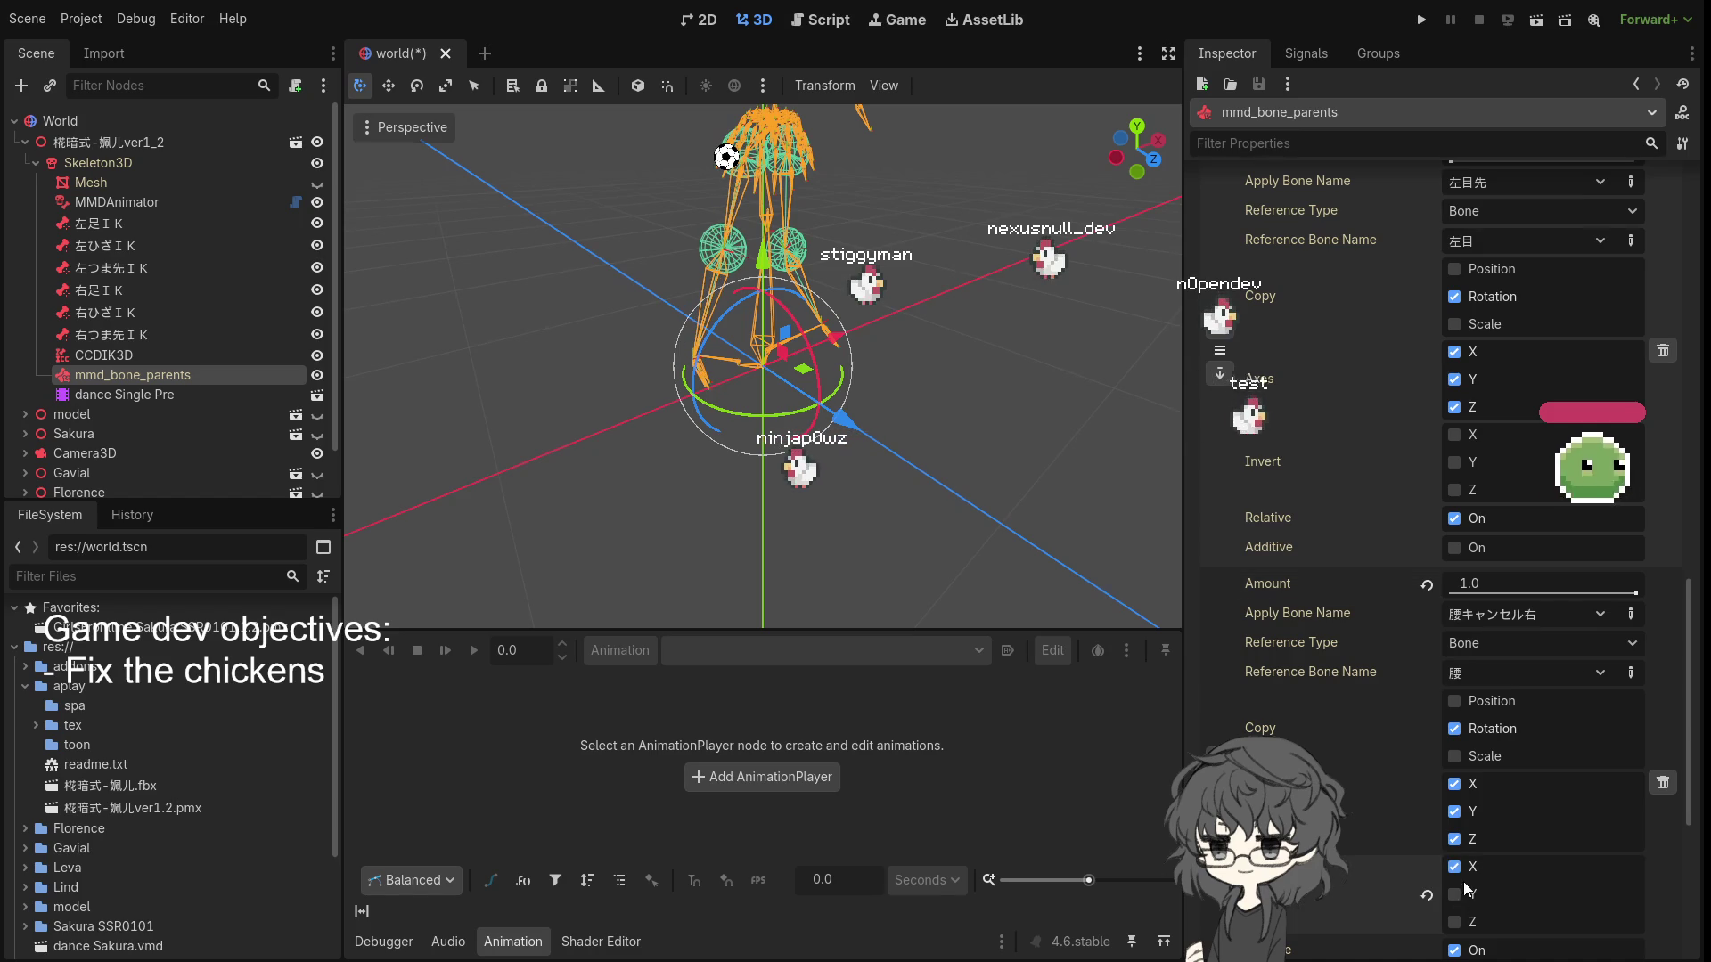
click(1456, 894)
click(1456, 923)
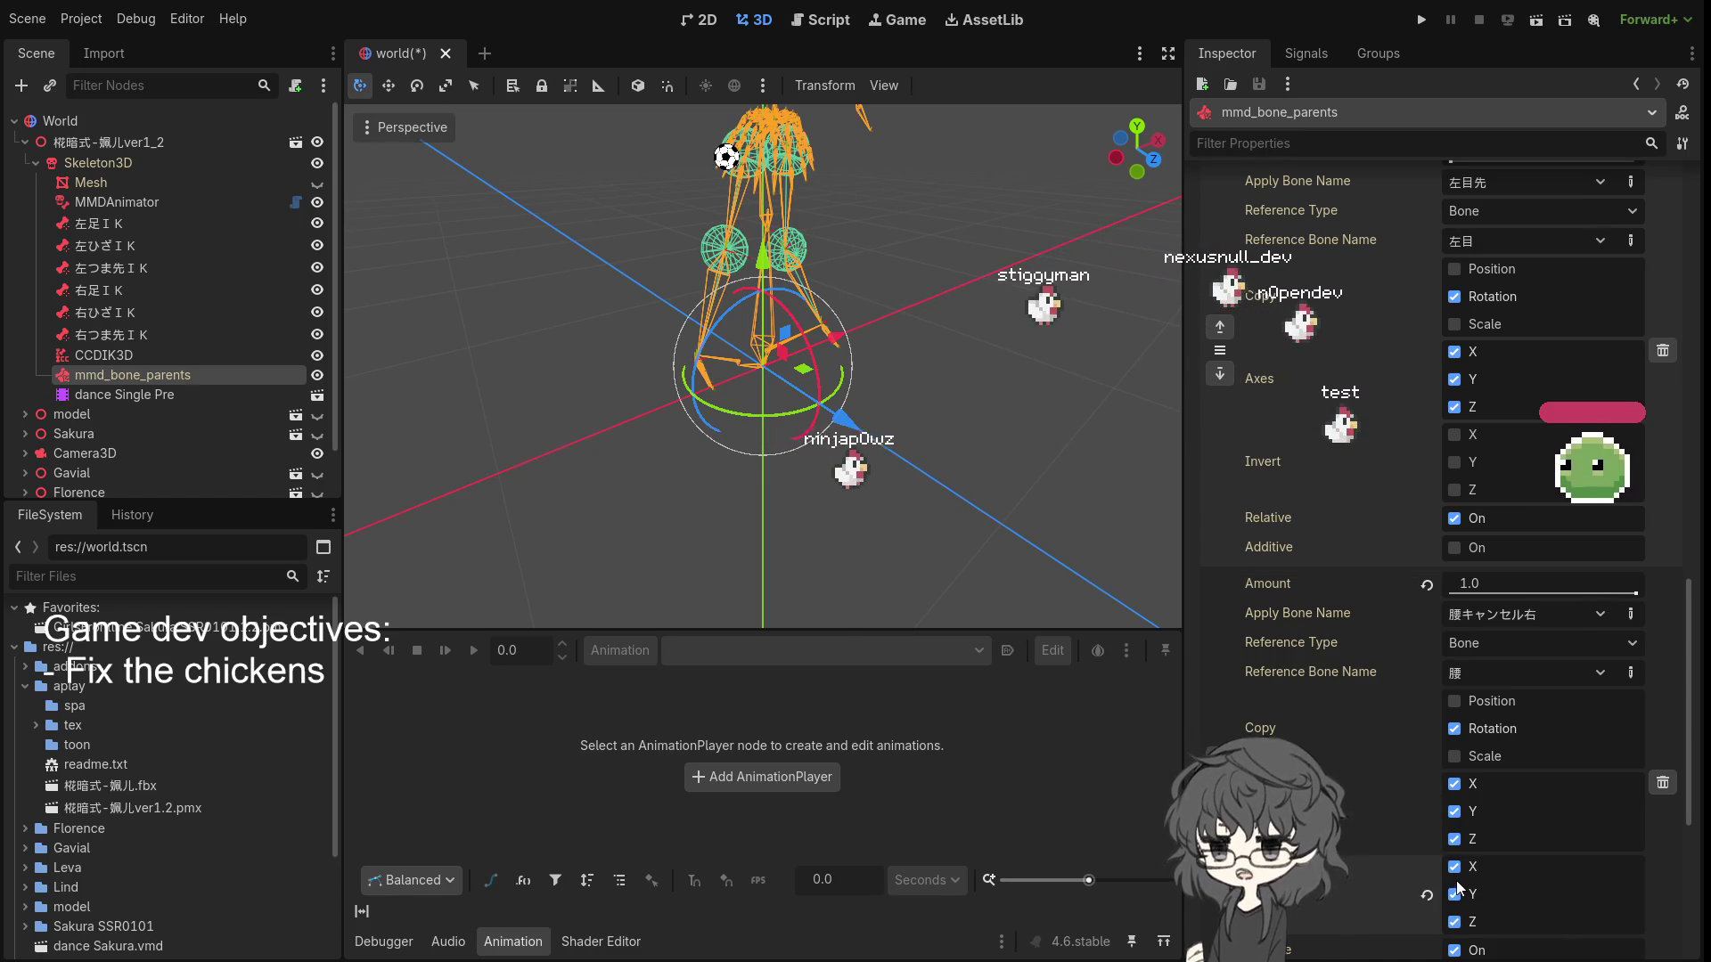
scroll(1525, 844, down, 4)
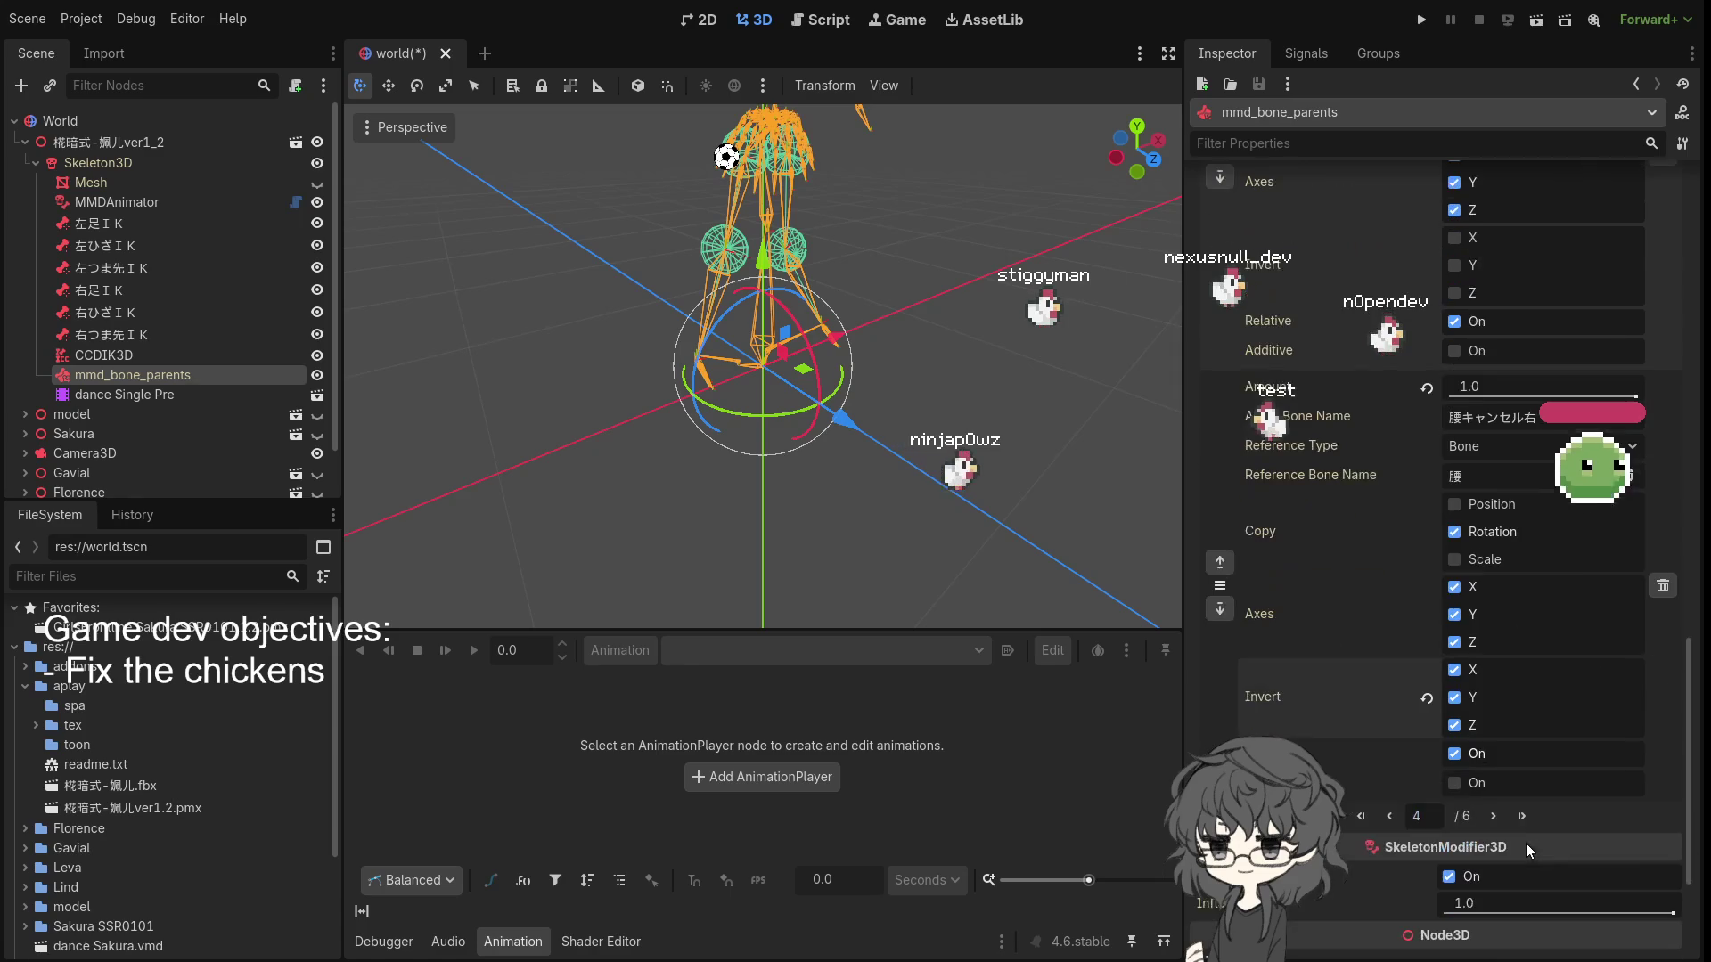
mouse_move(949, 531)
mouse_down()
mouse_move(614, 456)
mouse_move(772, 483)
mouse_move(876, 472)
mouse_move(869, 510)
mouse_move(771, 503)
mouse_move(829, 486)
mouse_move(922, 414)
mouse_move(914, 475)
mouse_move(744, 361)
mouse_move(809, 403)
mouse_move(1002, 439)
mouse_move(1038, 417)
mouse_move(1033, 476)
mouse_move(958, 417)
mouse_move(903, 426)
mouse_up()
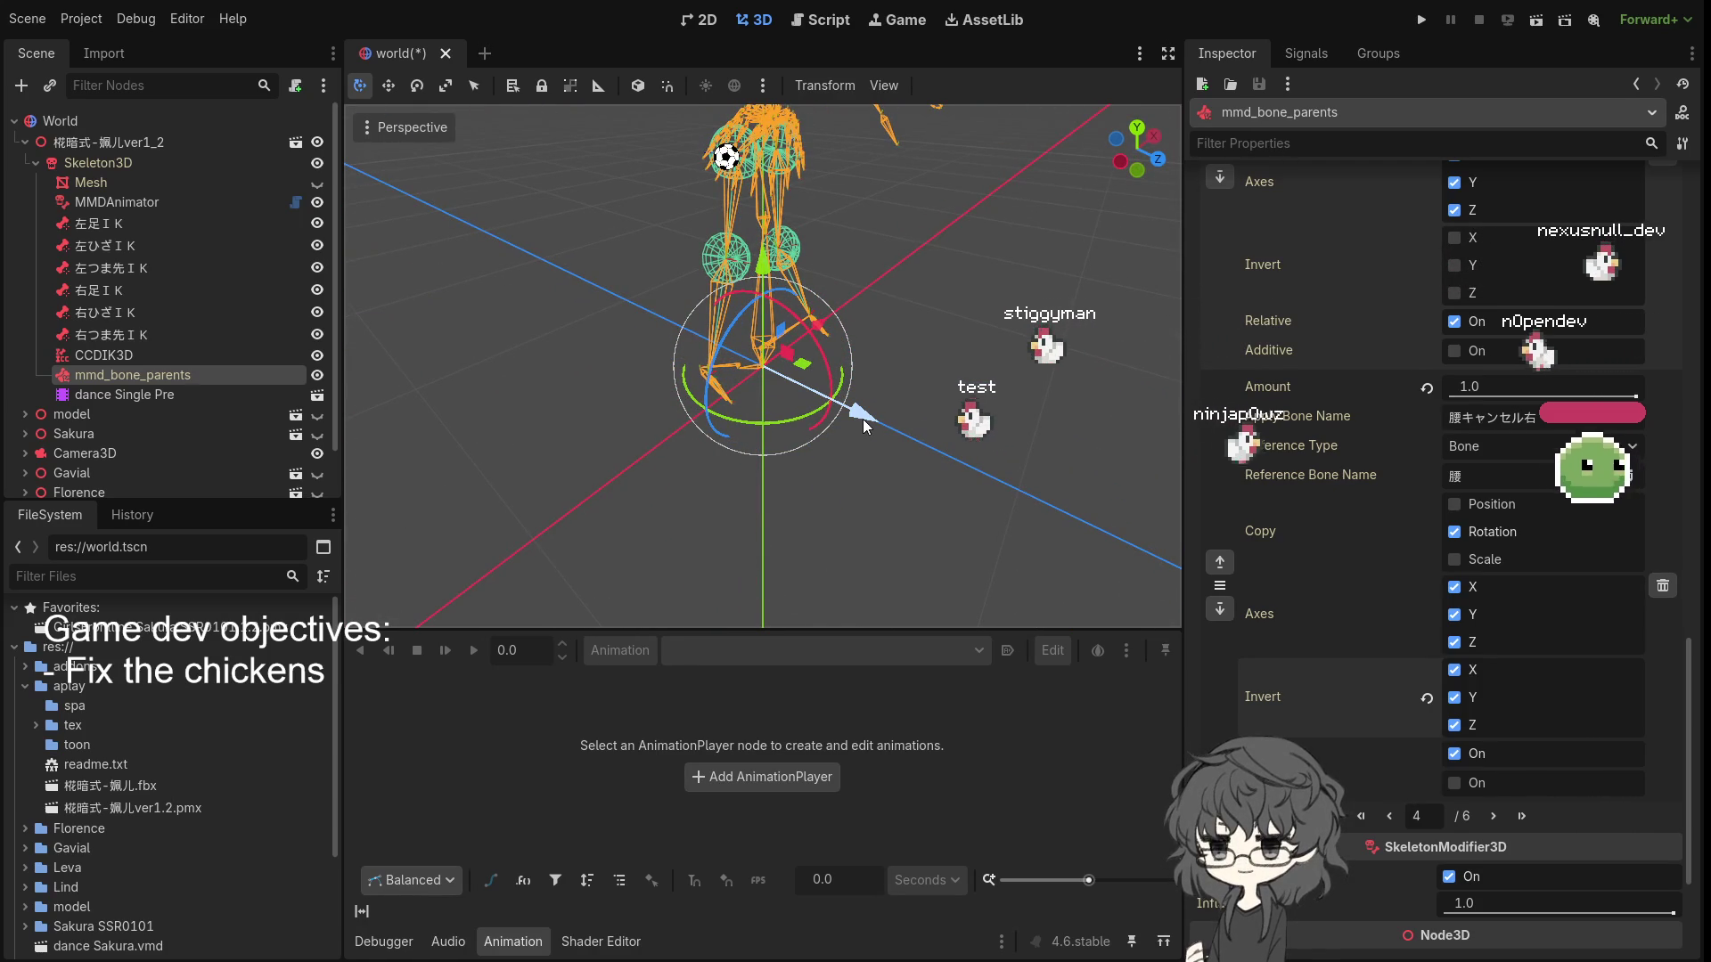
mouse_move(861, 419)
mouse_down()
mouse_move(979, 370)
mouse_move(1067, 407)
mouse_move(862, 407)
mouse_up()
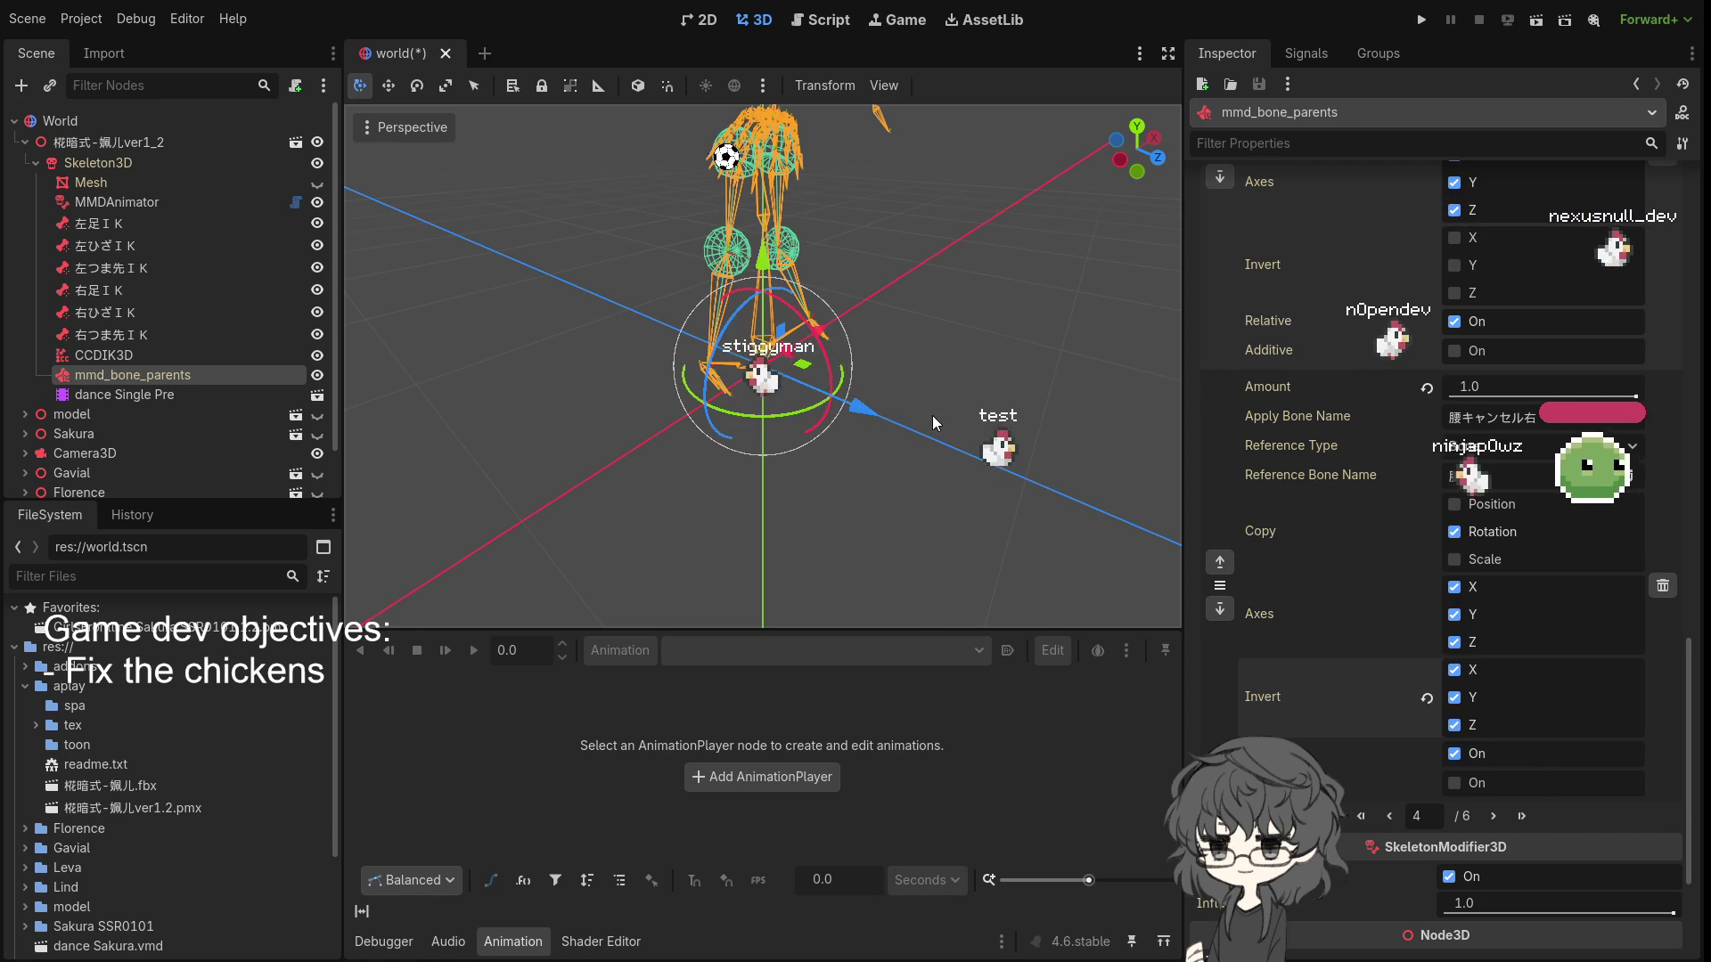
- On the next page of entries, raise 腰キャンセル左's copy Amount to 1.0
click(1493, 813)
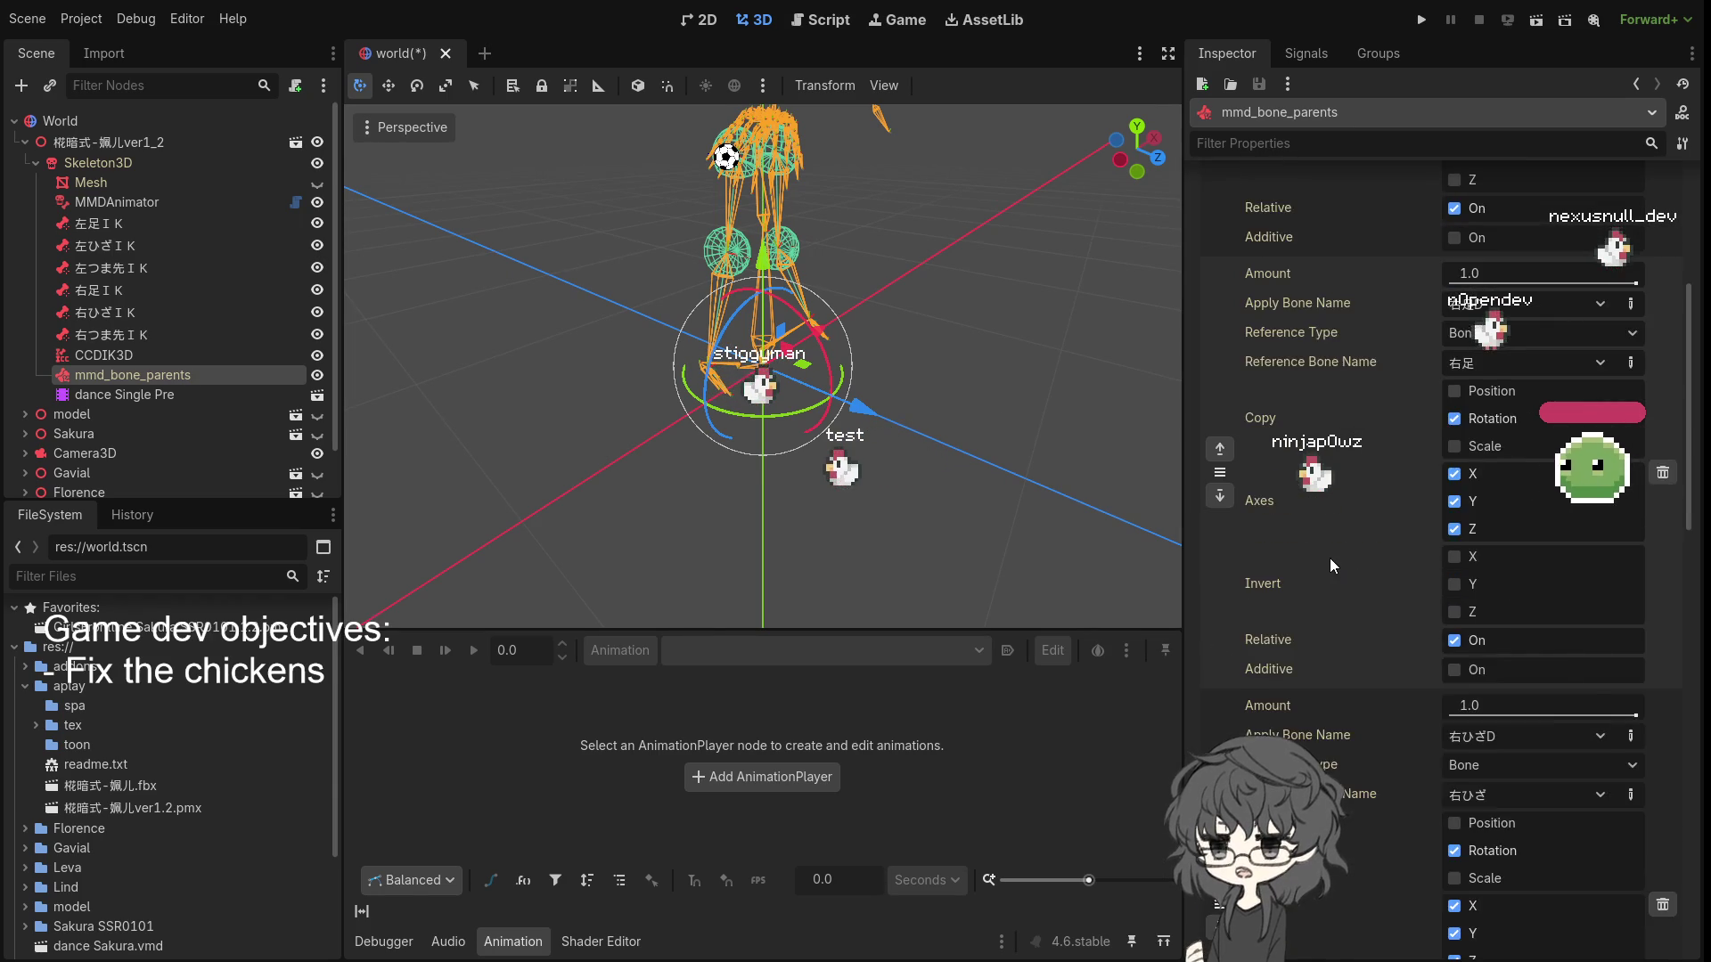
scroll(1330, 558, up, 5)
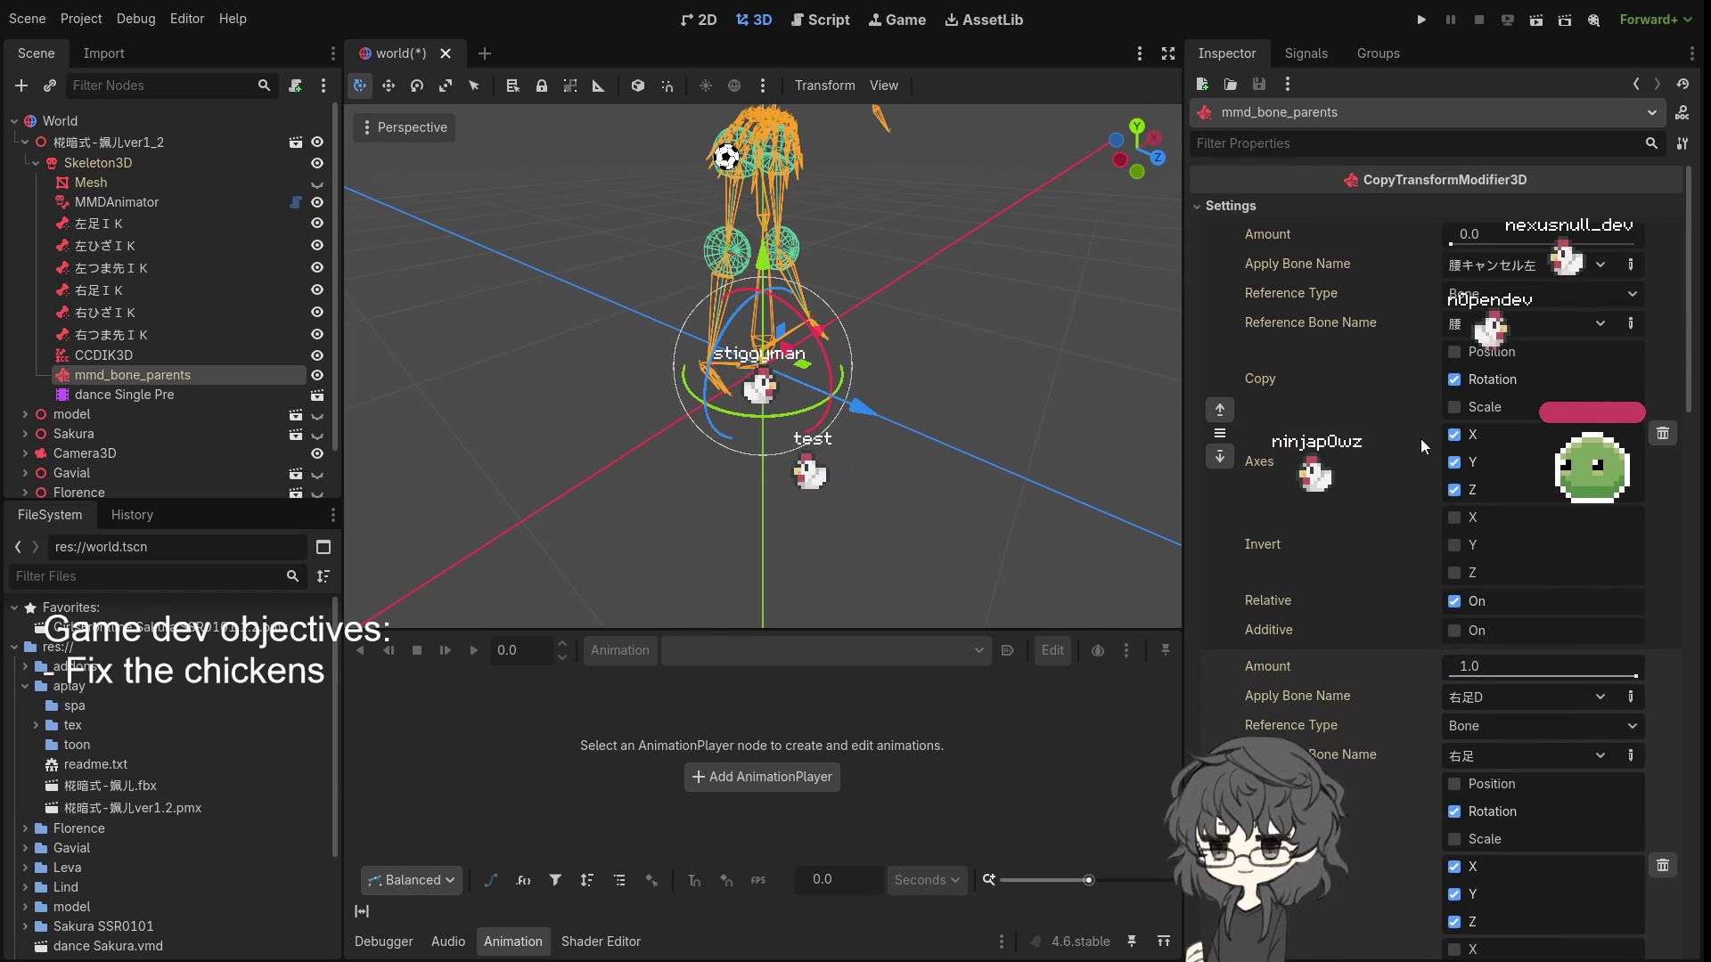
drag(766, 376, 708, 391)
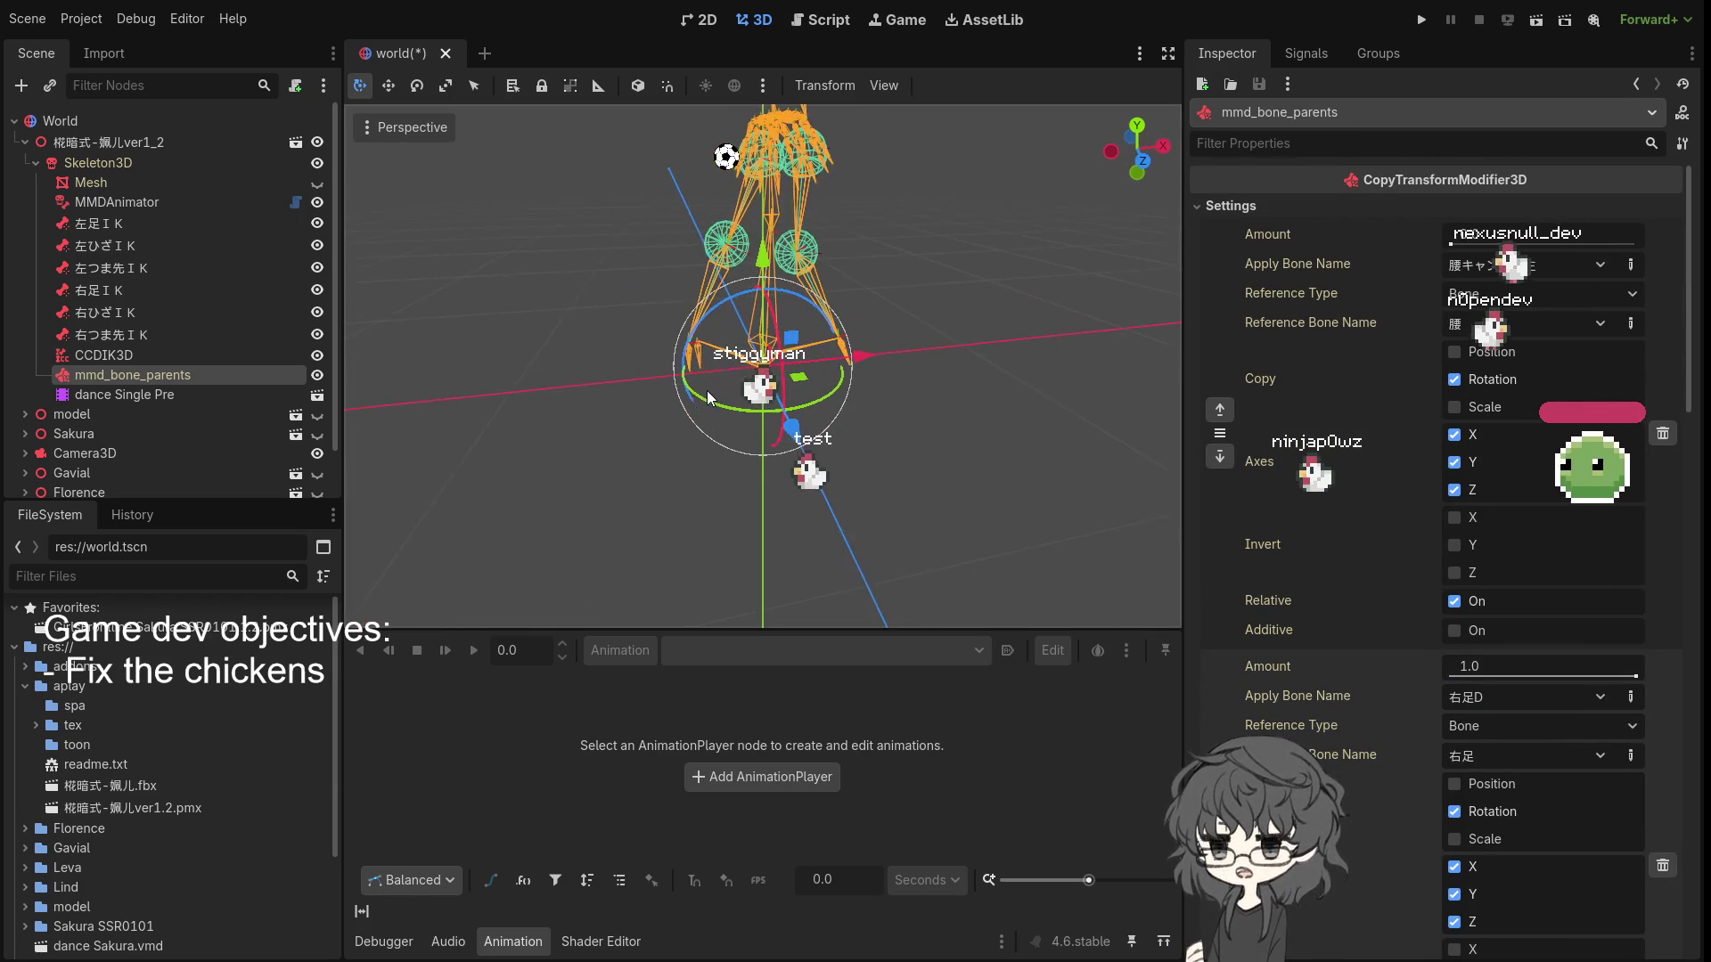
drag(1467, 239, 1659, 270)
drag(912, 312, 588, 330)
- Invert 腰キャンセル左's rotation on X, inspect the leg pose, and select CCDIK3D
click(1456, 519)
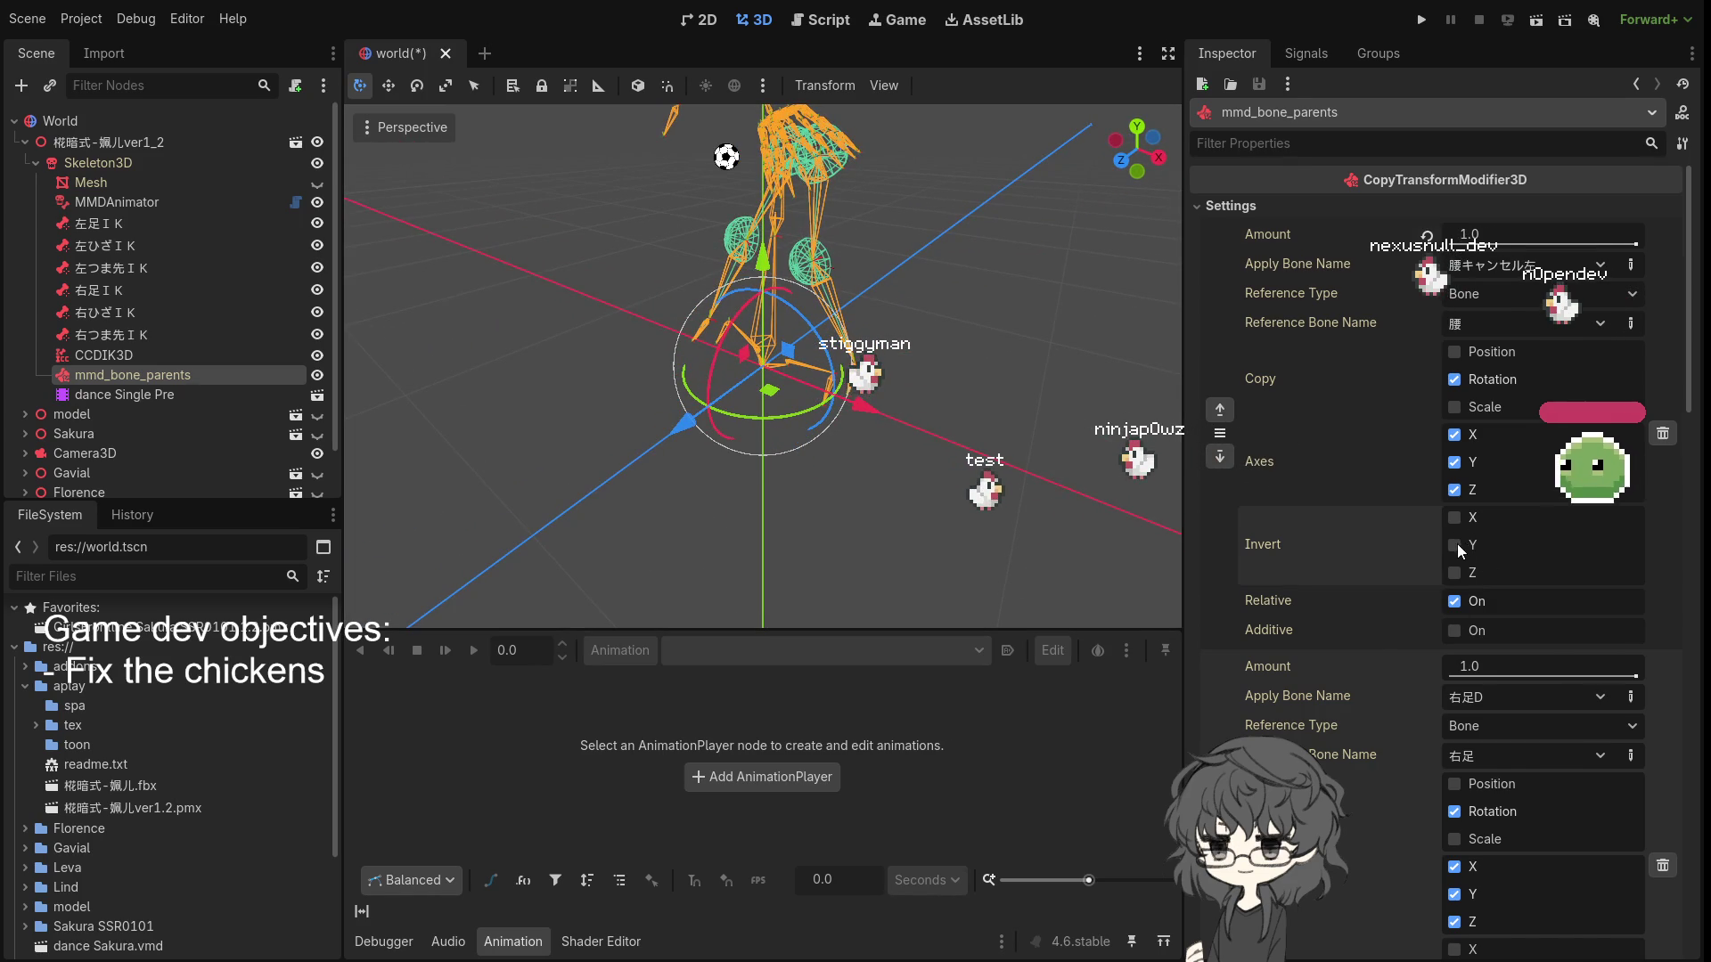
mouse_move(980, 482)
mouse_down()
mouse_move(897, 456)
mouse_move(868, 379)
mouse_up()
scroll(867, 377, up, 2)
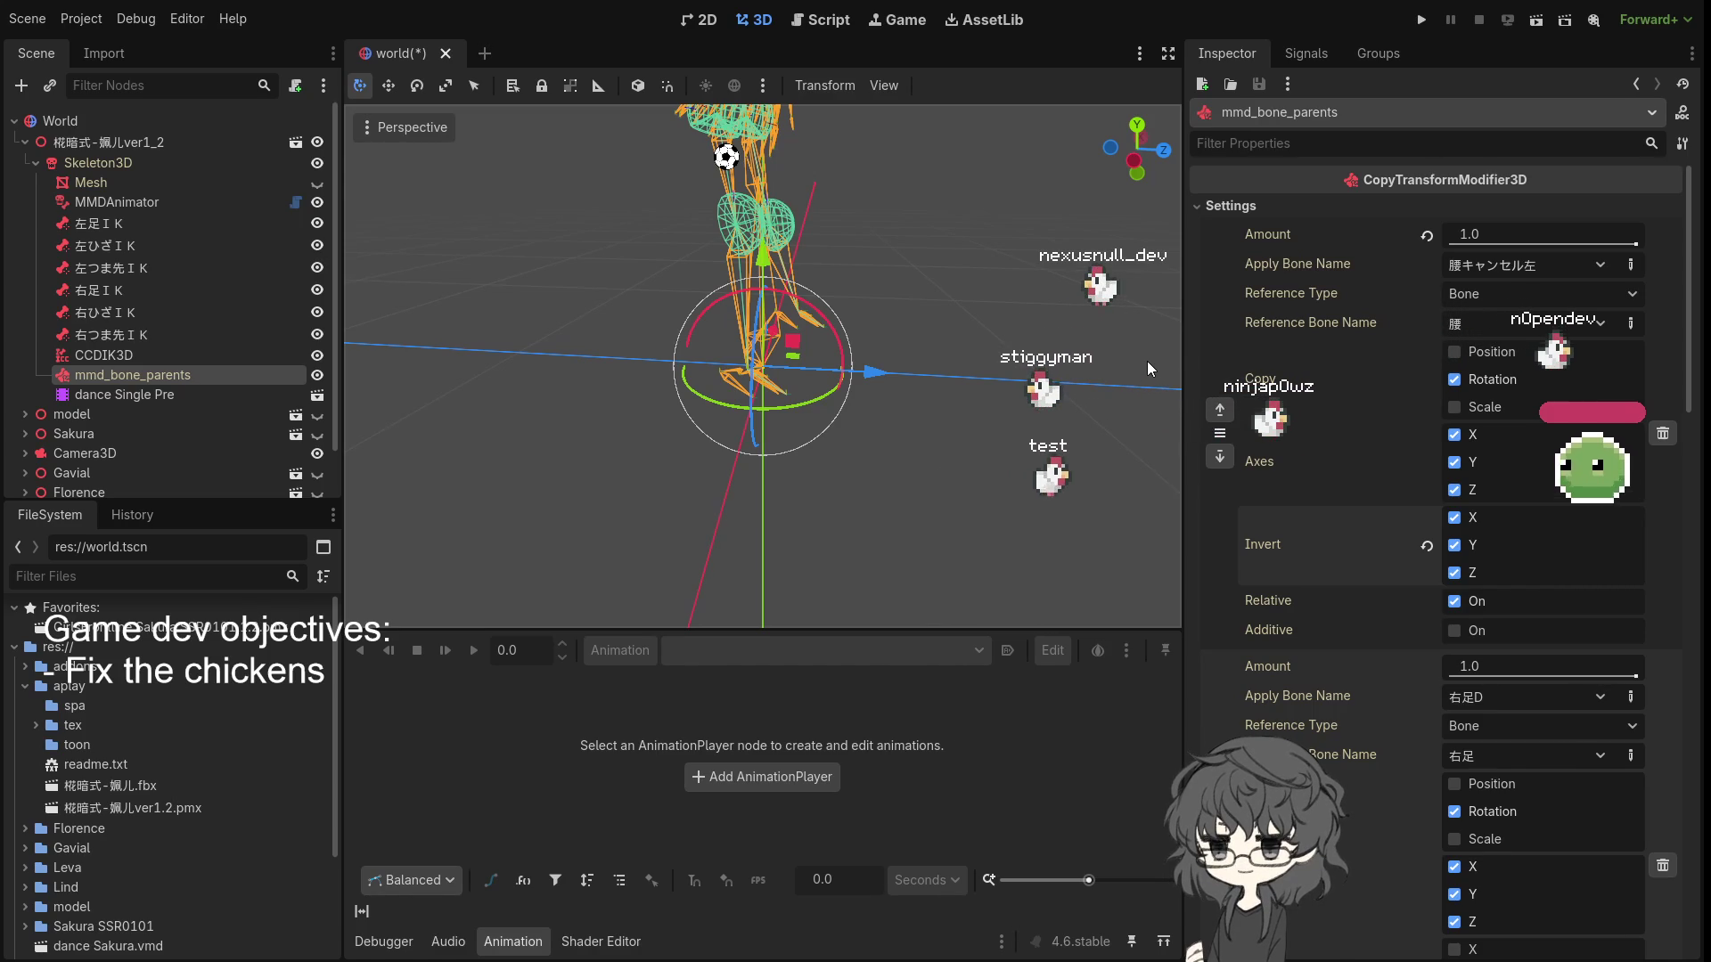
mouse_move(949, 272)
mouse_down()
mouse_move(720, 262)
mouse_move(826, 307)
mouse_move(1068, 287)
mouse_up()
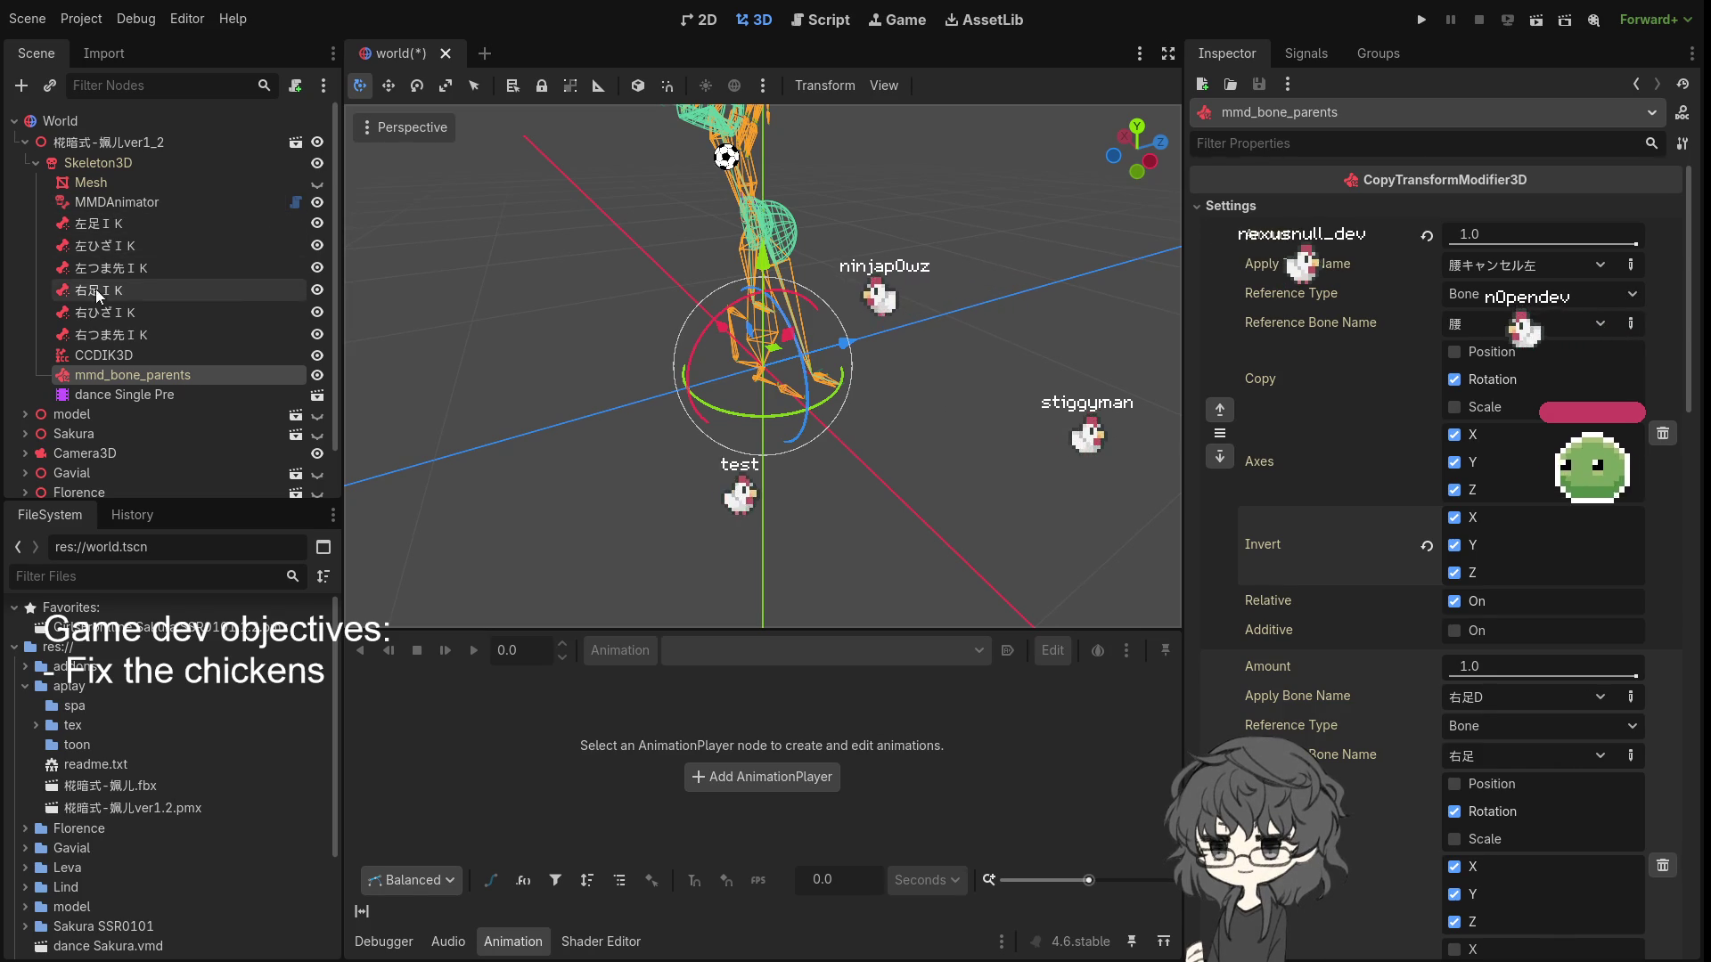
click(95, 359)
drag(95, 360, 91, 384)
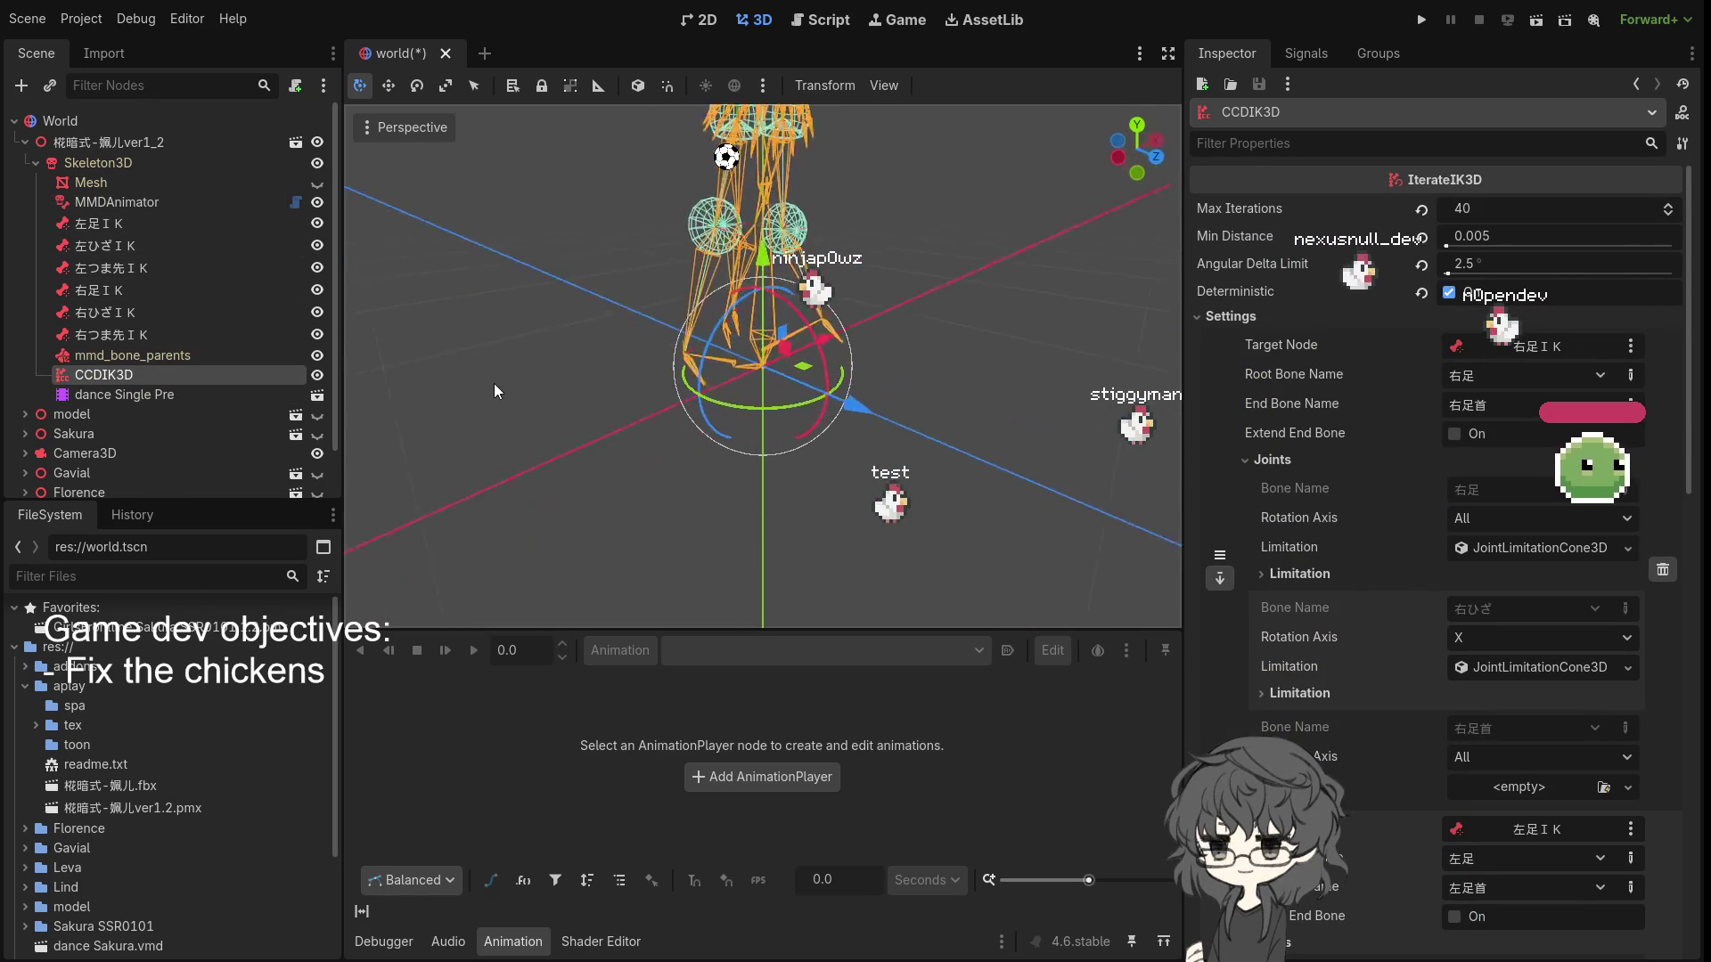
mouse_move(761, 382)
mouse_down()
mouse_move(905, 395)
mouse_move(915, 335)
mouse_move(756, 377)
mouse_move(384, 378)
mouse_move(554, 357)
mouse_move(814, 387)
mouse_move(633, 377)
mouse_move(502, 401)
mouse_move(568, 384)
mouse_up()
scroll(444, 303, down, 2)
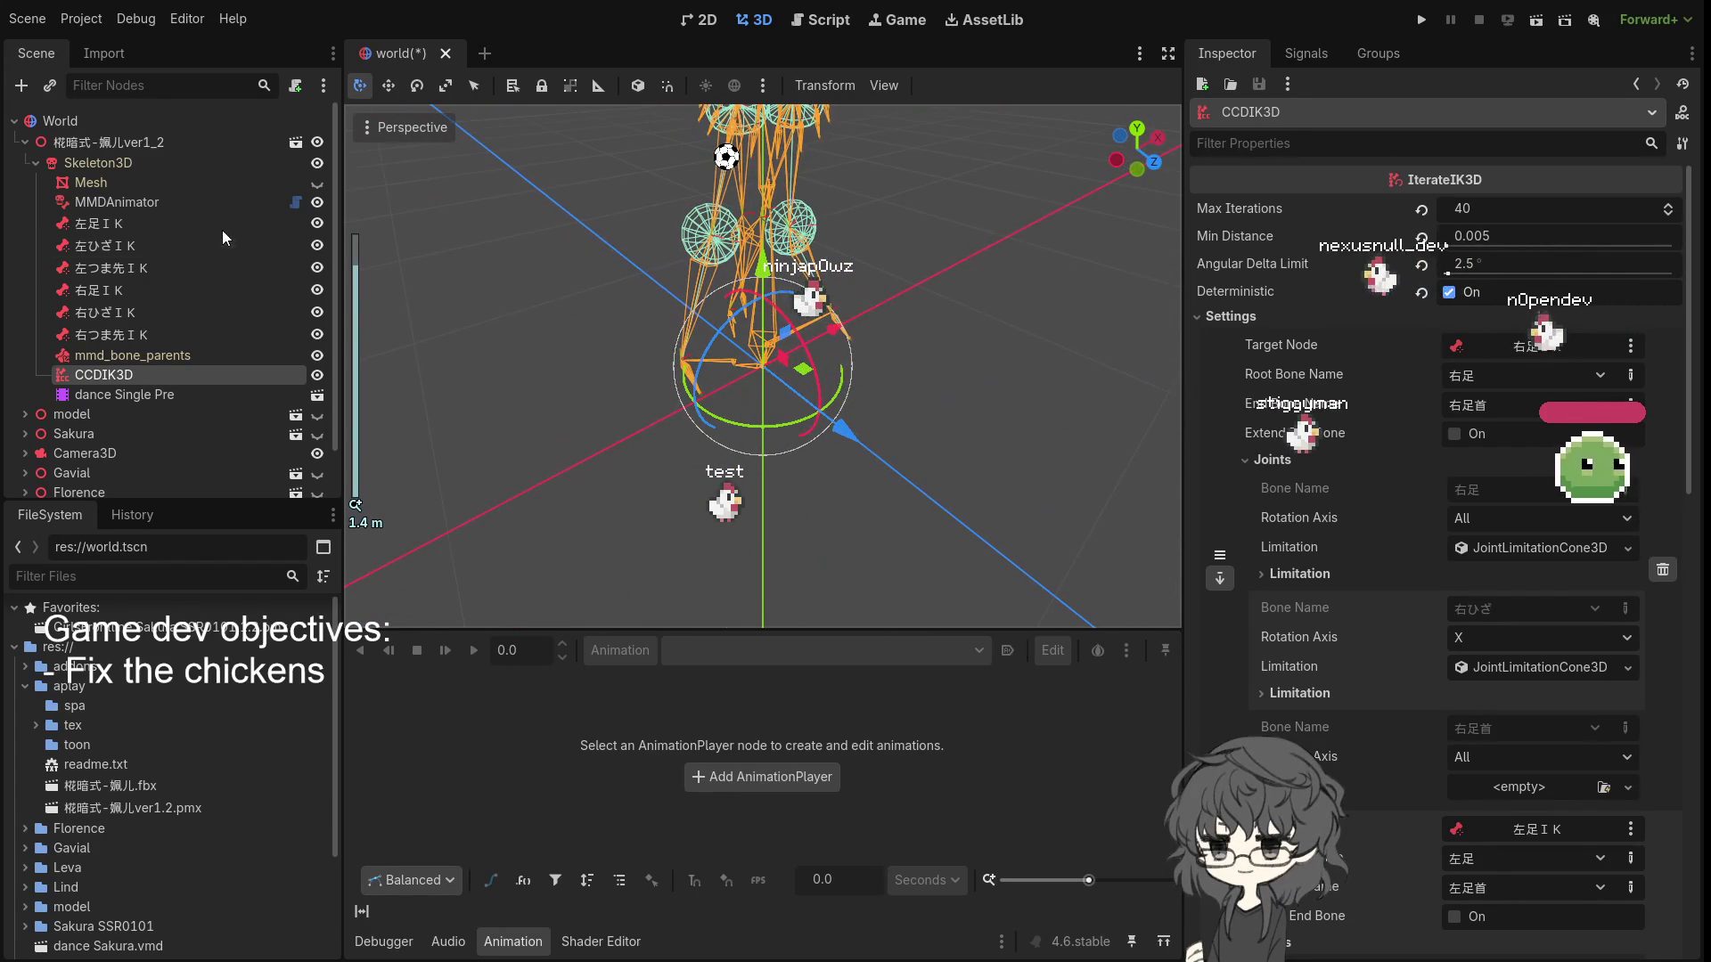
click(316, 183)
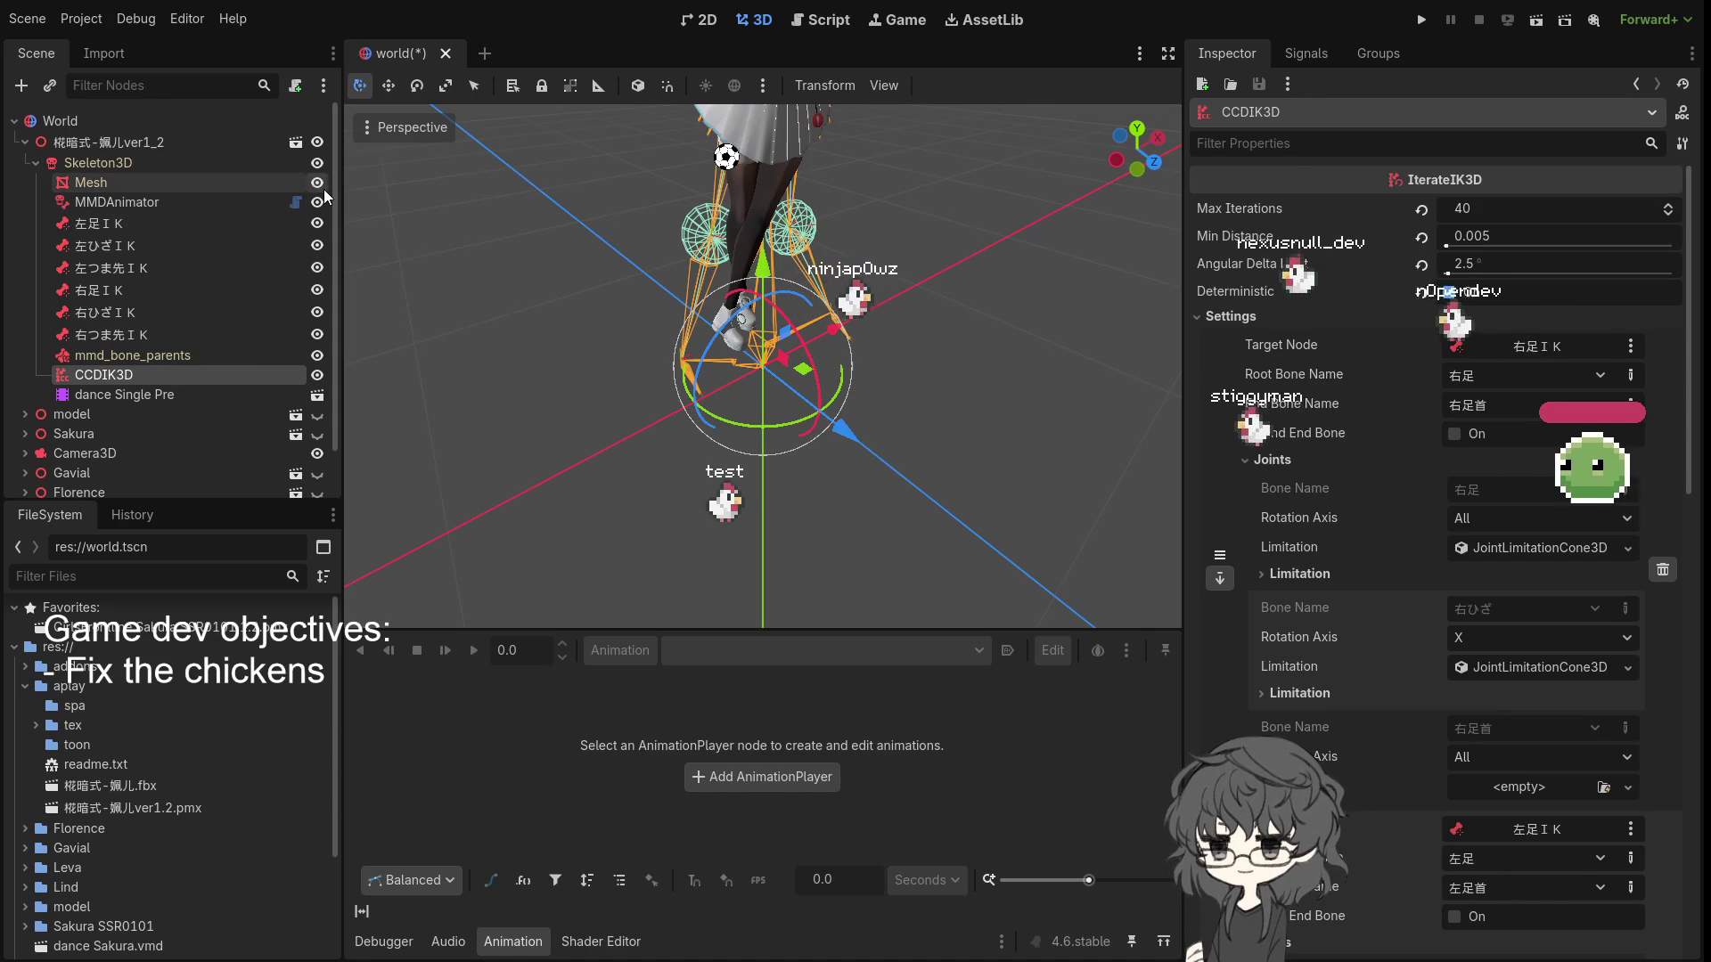
click(323, 188)
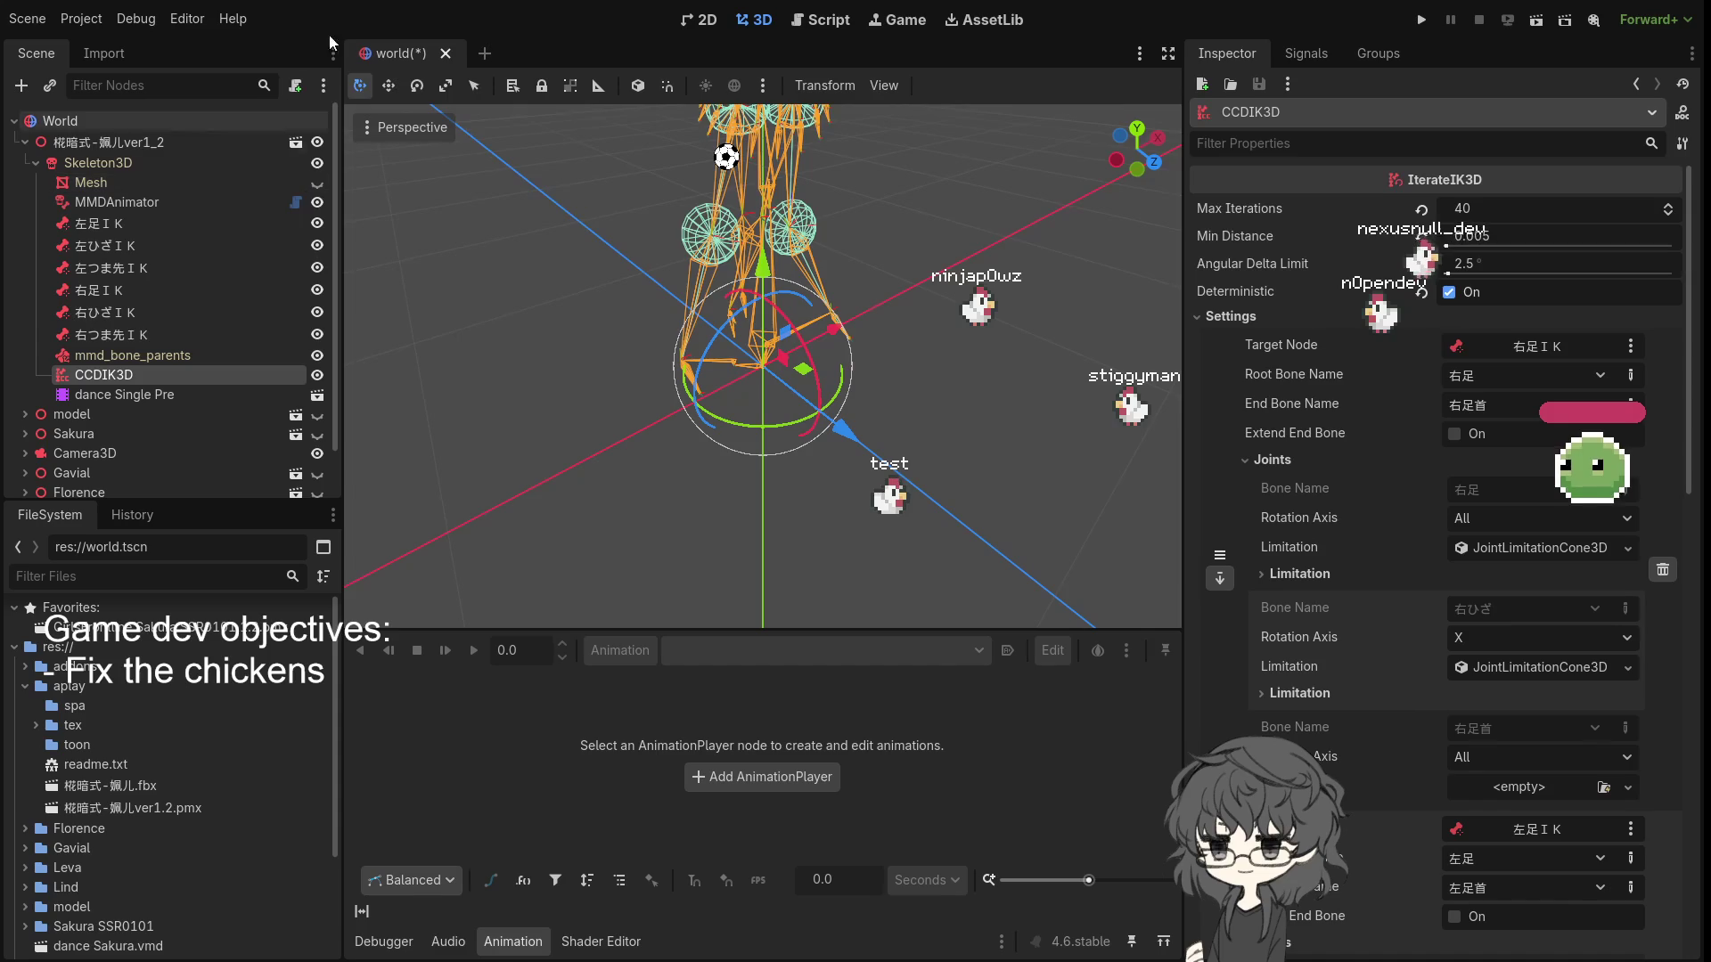
scroll(765, 326, up, 2)
mouse_move(765, 327)
mouse_down()
mouse_move(877, 253)
mouse_move(1032, 265)
mouse_move(873, 304)
mouse_up()
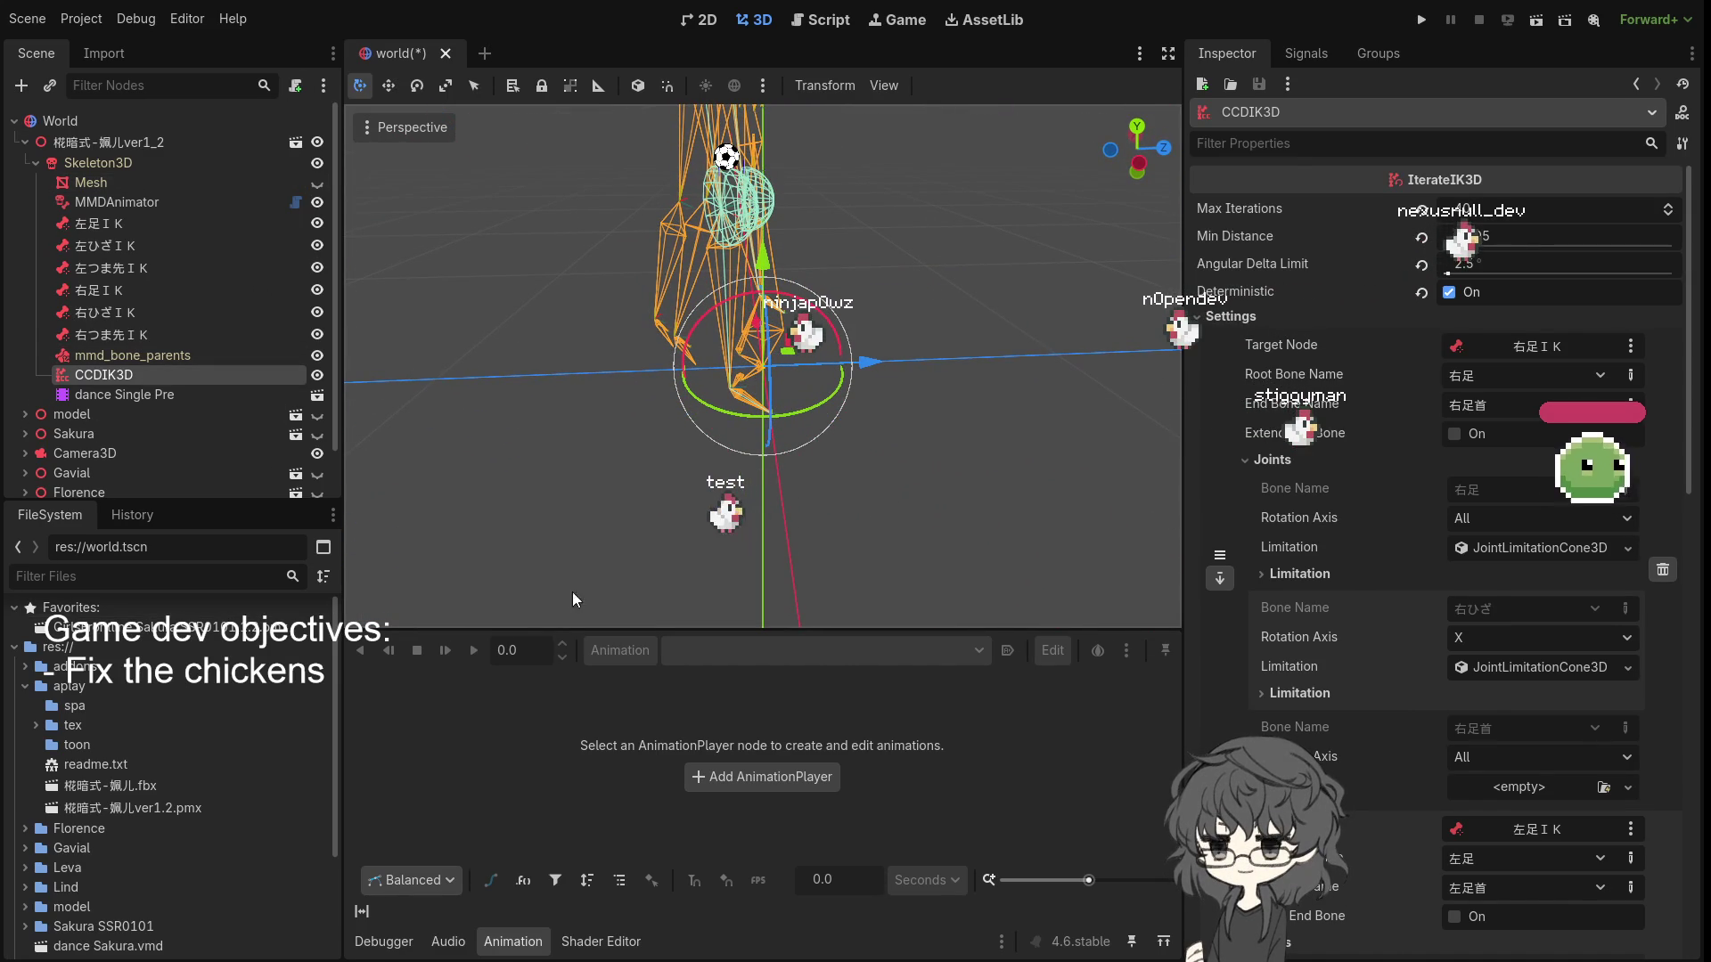
mouse_move(675, 531)
mouse_down()
mouse_move(581, 541)
mouse_move(397, 668)
mouse_up()
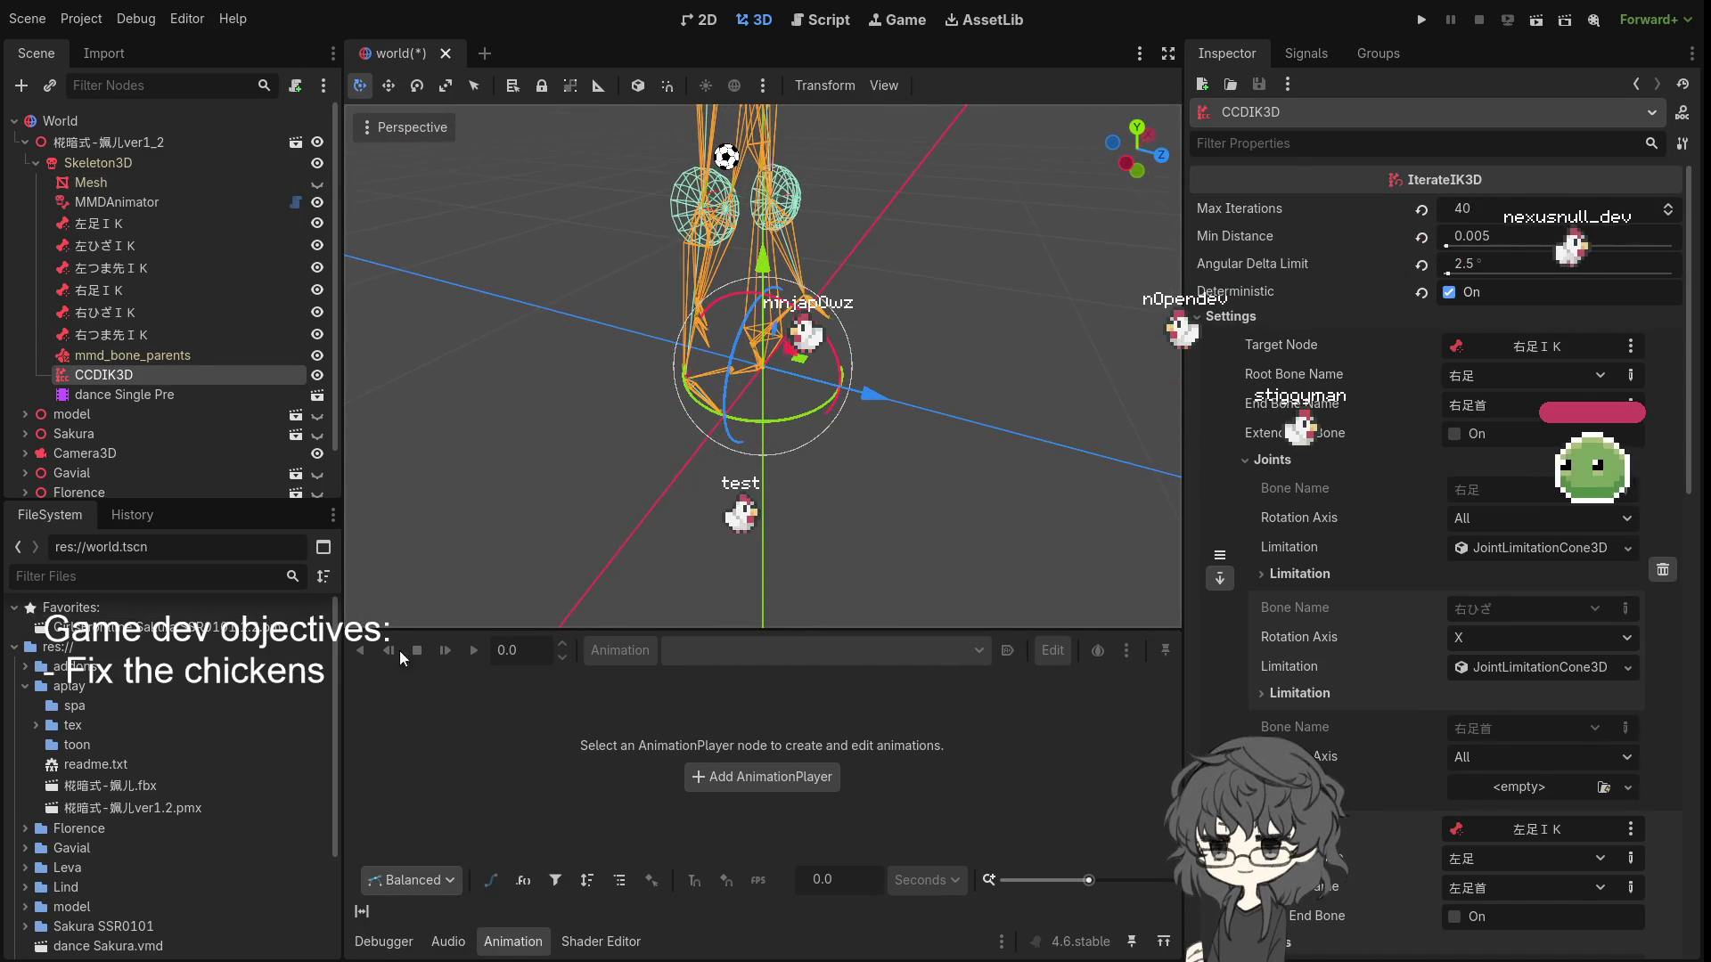
click(110, 392)
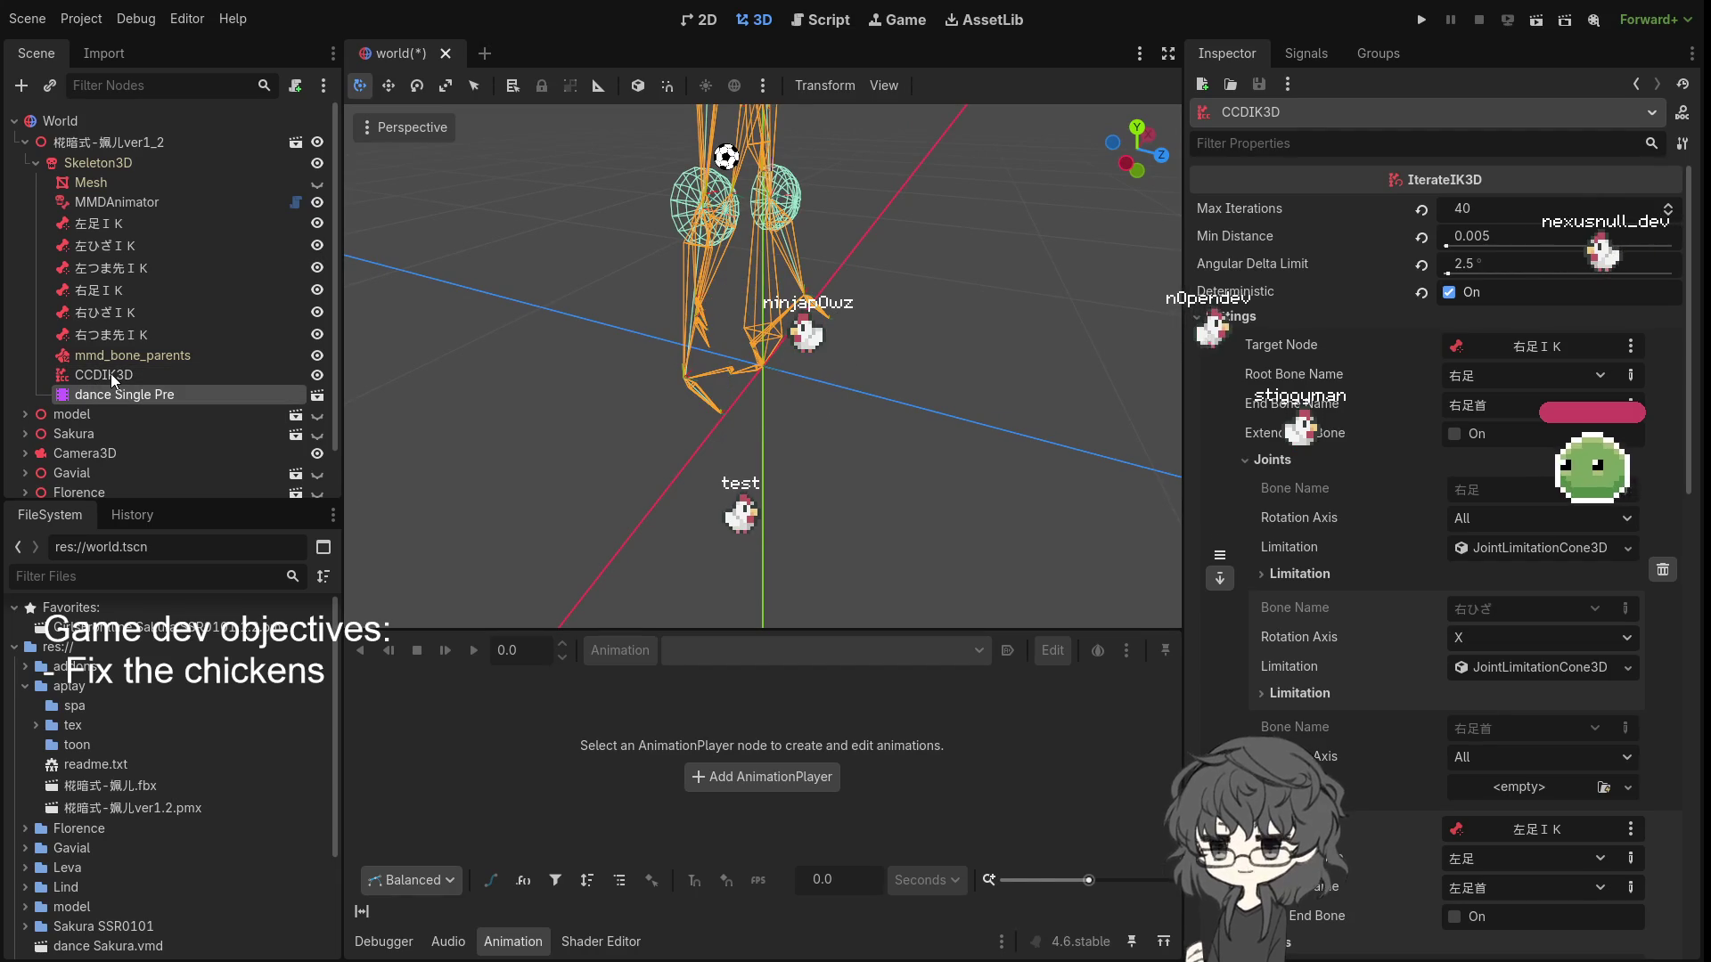
click(111, 373)
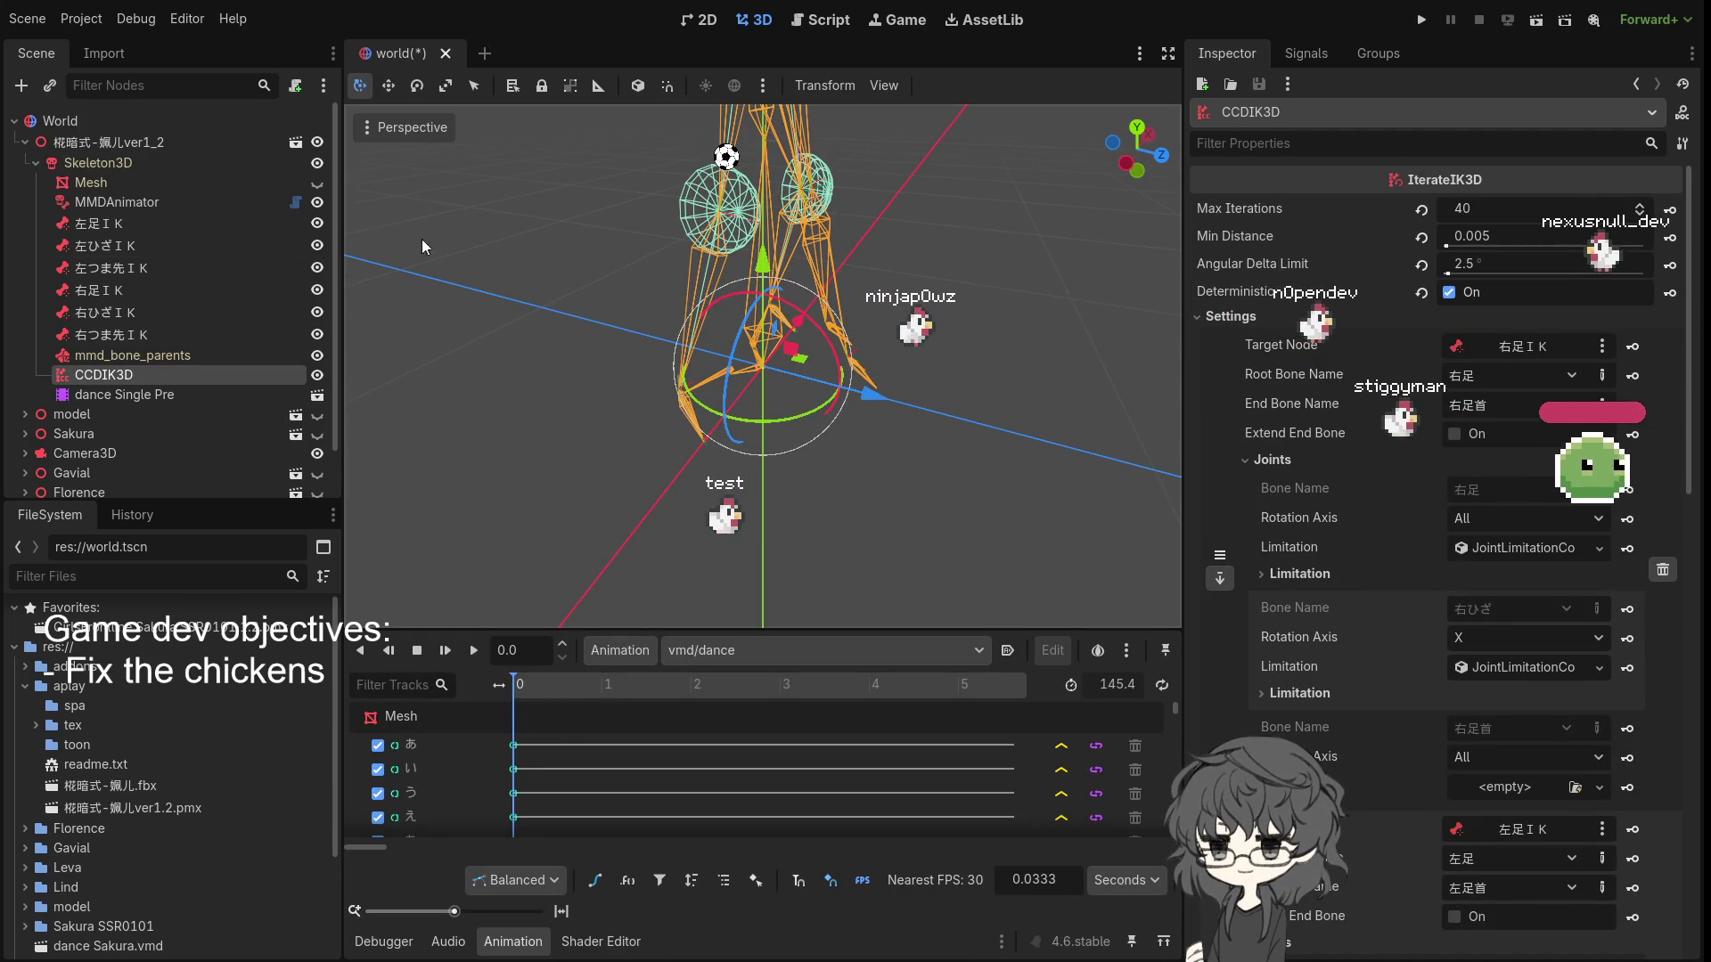
- Save the scene with Ctrl+S
key(ctrl+s)
mouse_move(686, 291)
mouse_down()
mouse_move(870, 257)
mouse_move(1070, 307)
mouse_move(1163, 303)
mouse_up()
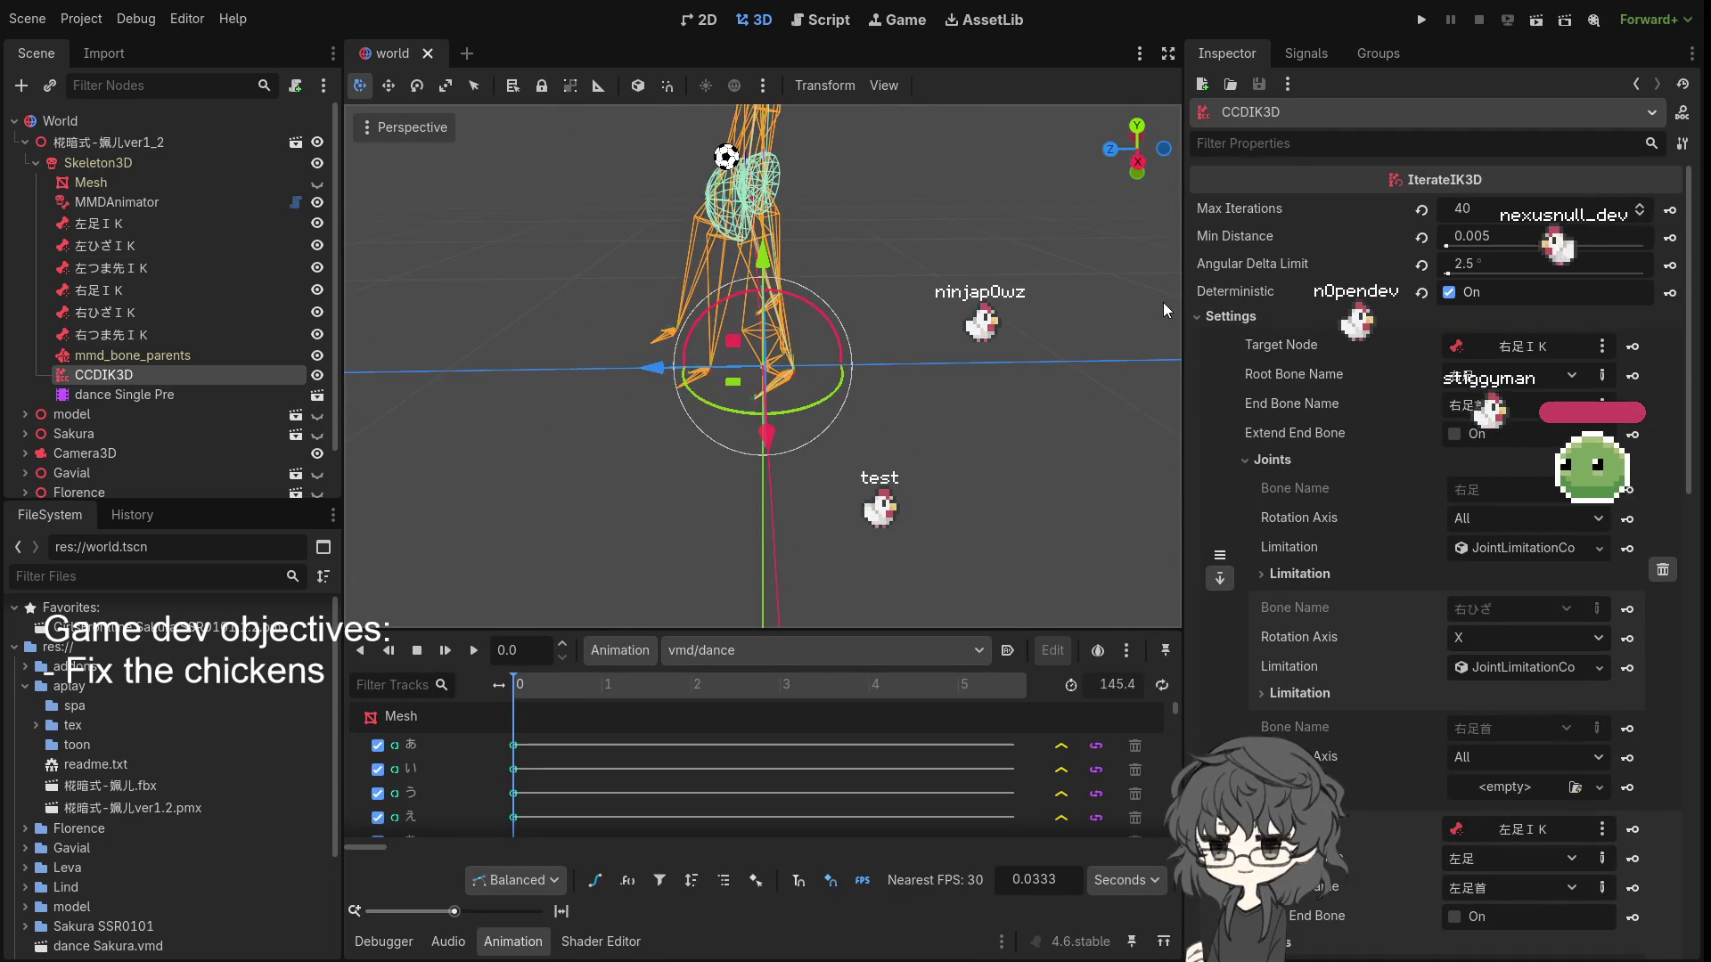
mouse_move(557, 307)
mouse_down()
mouse_move(838, 304)
mouse_move(689, 297)
mouse_move(242, 339)
mouse_up()
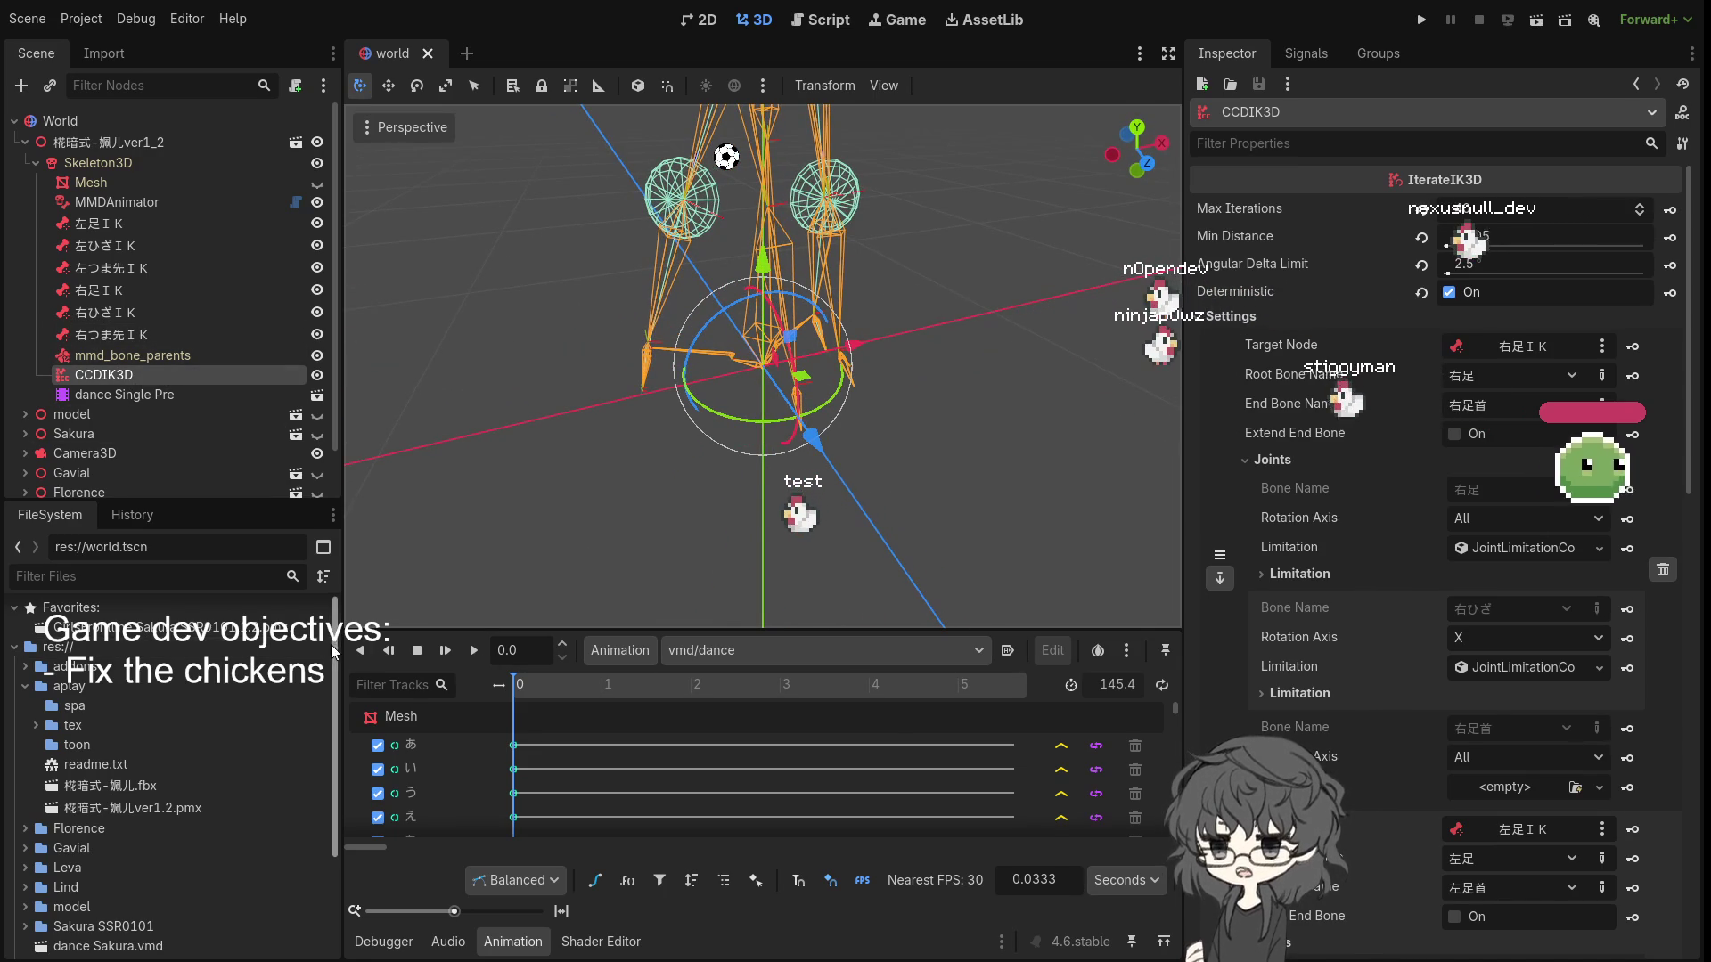
- Play the vmd/dance animation and orbit around the rig to watch the IK legs
click(475, 656)
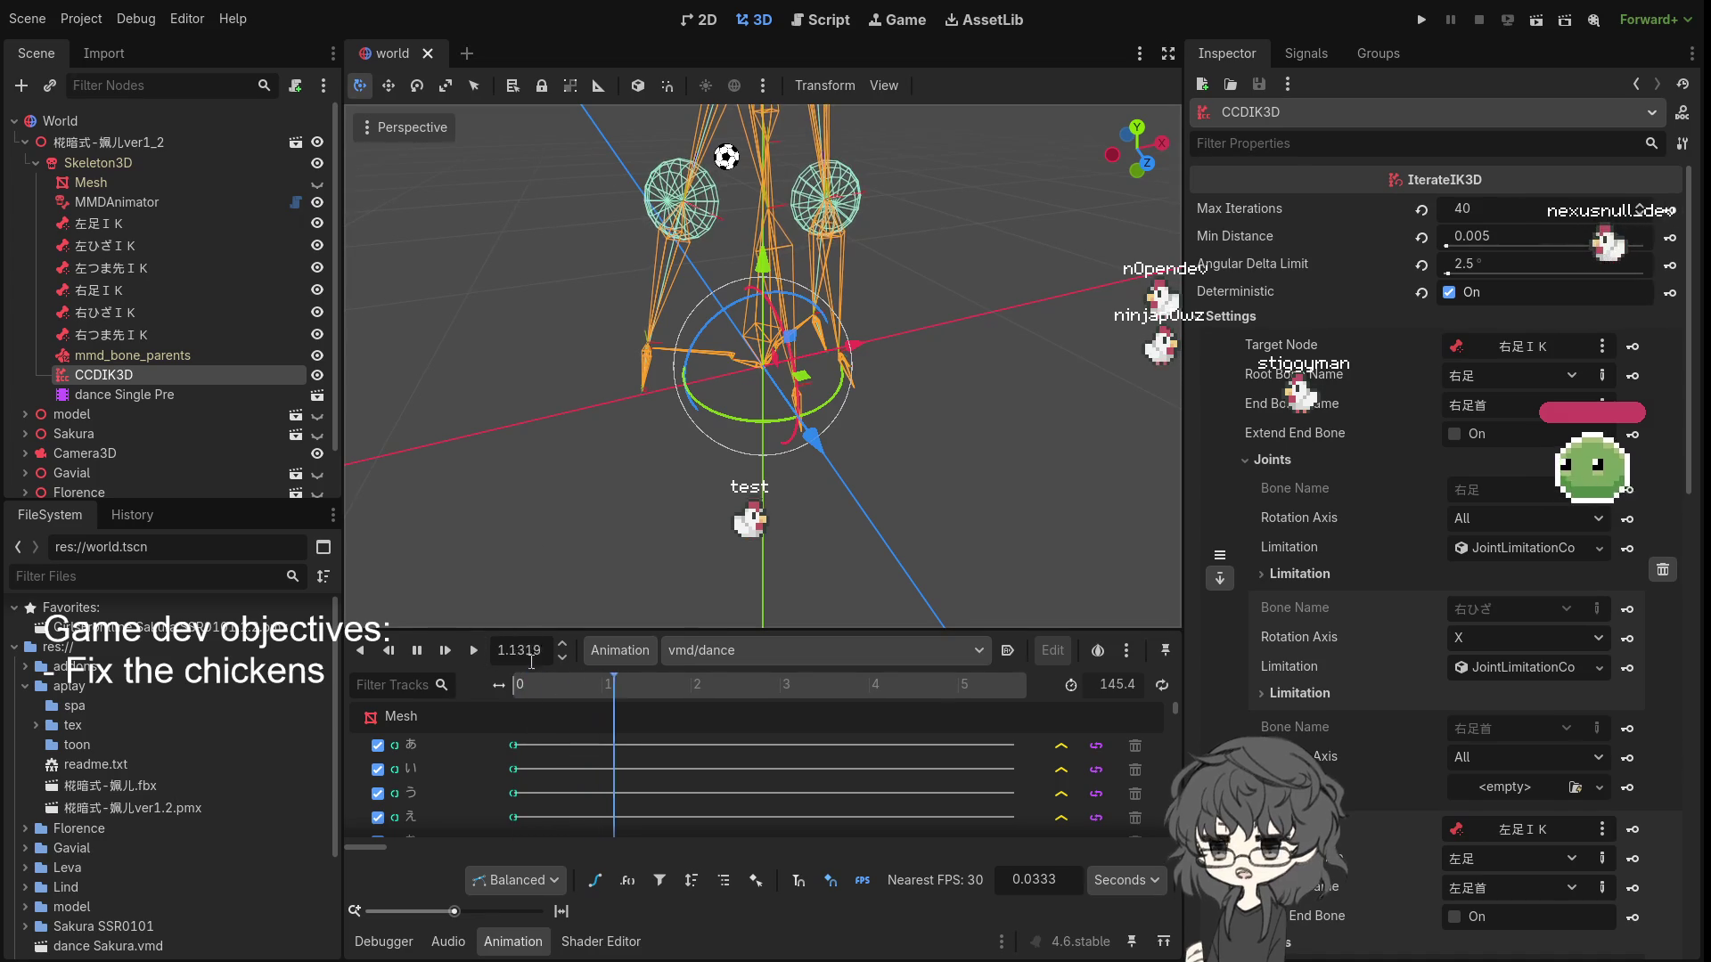
mouse_move(695, 451)
mouse_down()
mouse_move(773, 438)
mouse_move(806, 406)
mouse_move(573, 426)
mouse_move(553, 445)
mouse_up()
scroll(827, 260, up, 2)
mouse_move(827, 260)
mouse_down()
mouse_move(846, 262)
mouse_move(820, 245)
mouse_up()
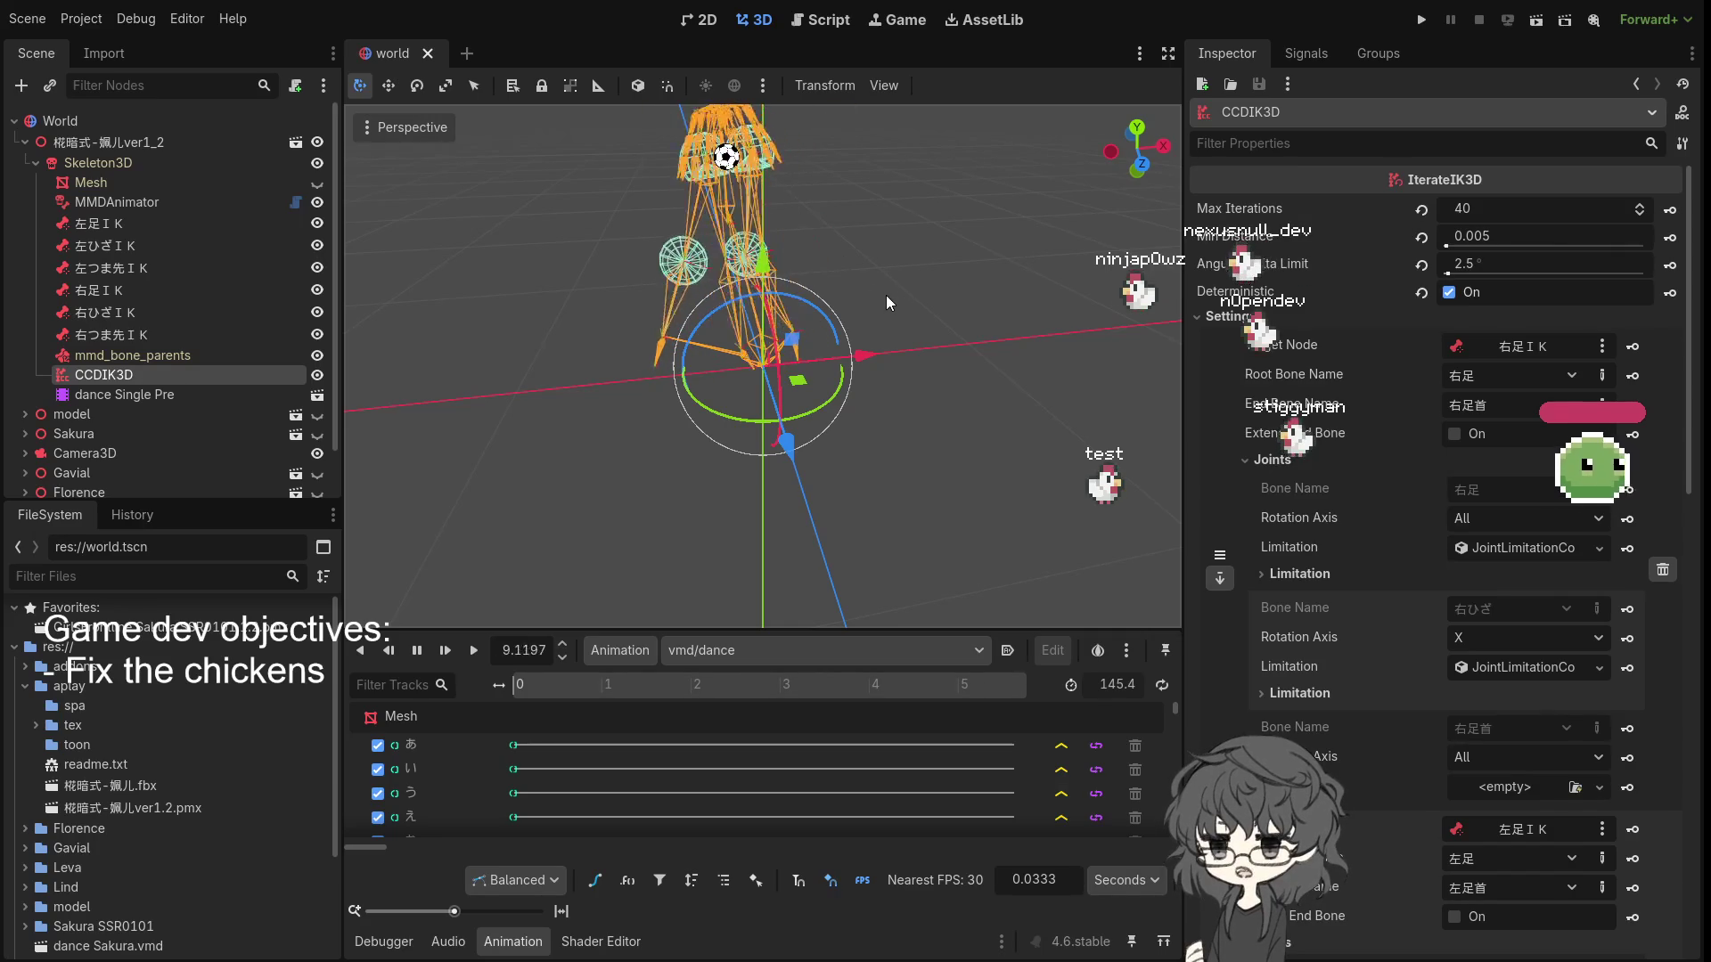
scroll(788, 275, up, 3)
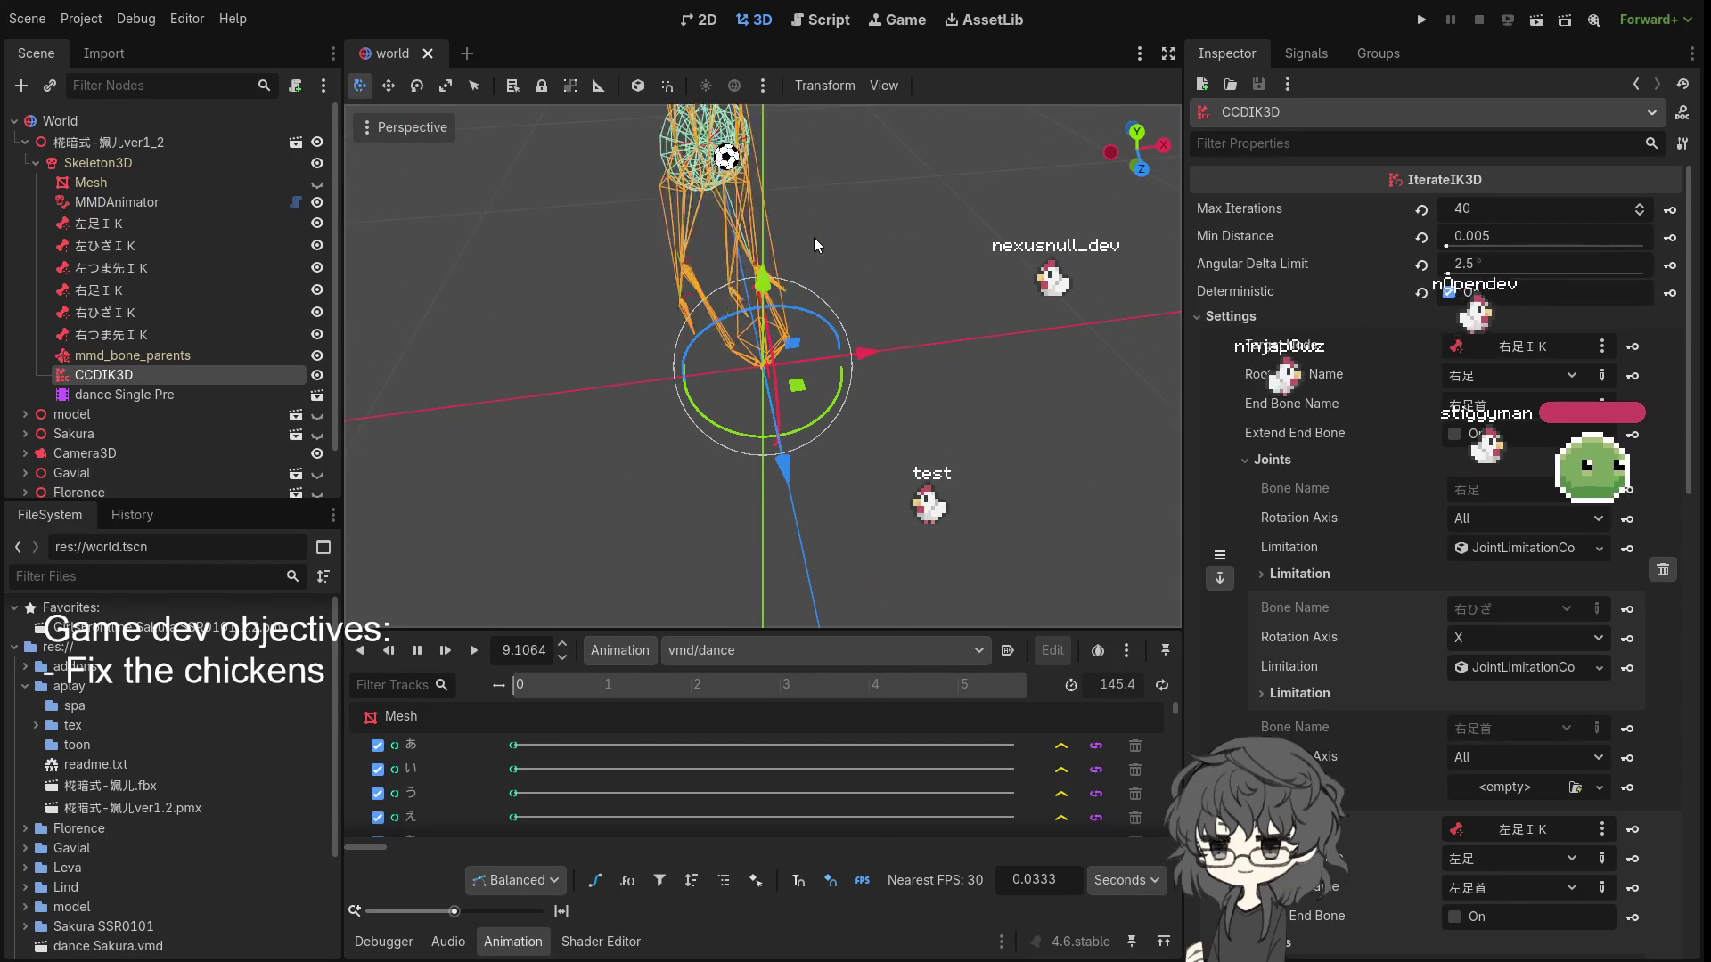
scroll(794, 271, down, 2)
mouse_move(782, 242)
mouse_down()
mouse_move(393, 150)
mouse_move(1176, 139)
mouse_up()
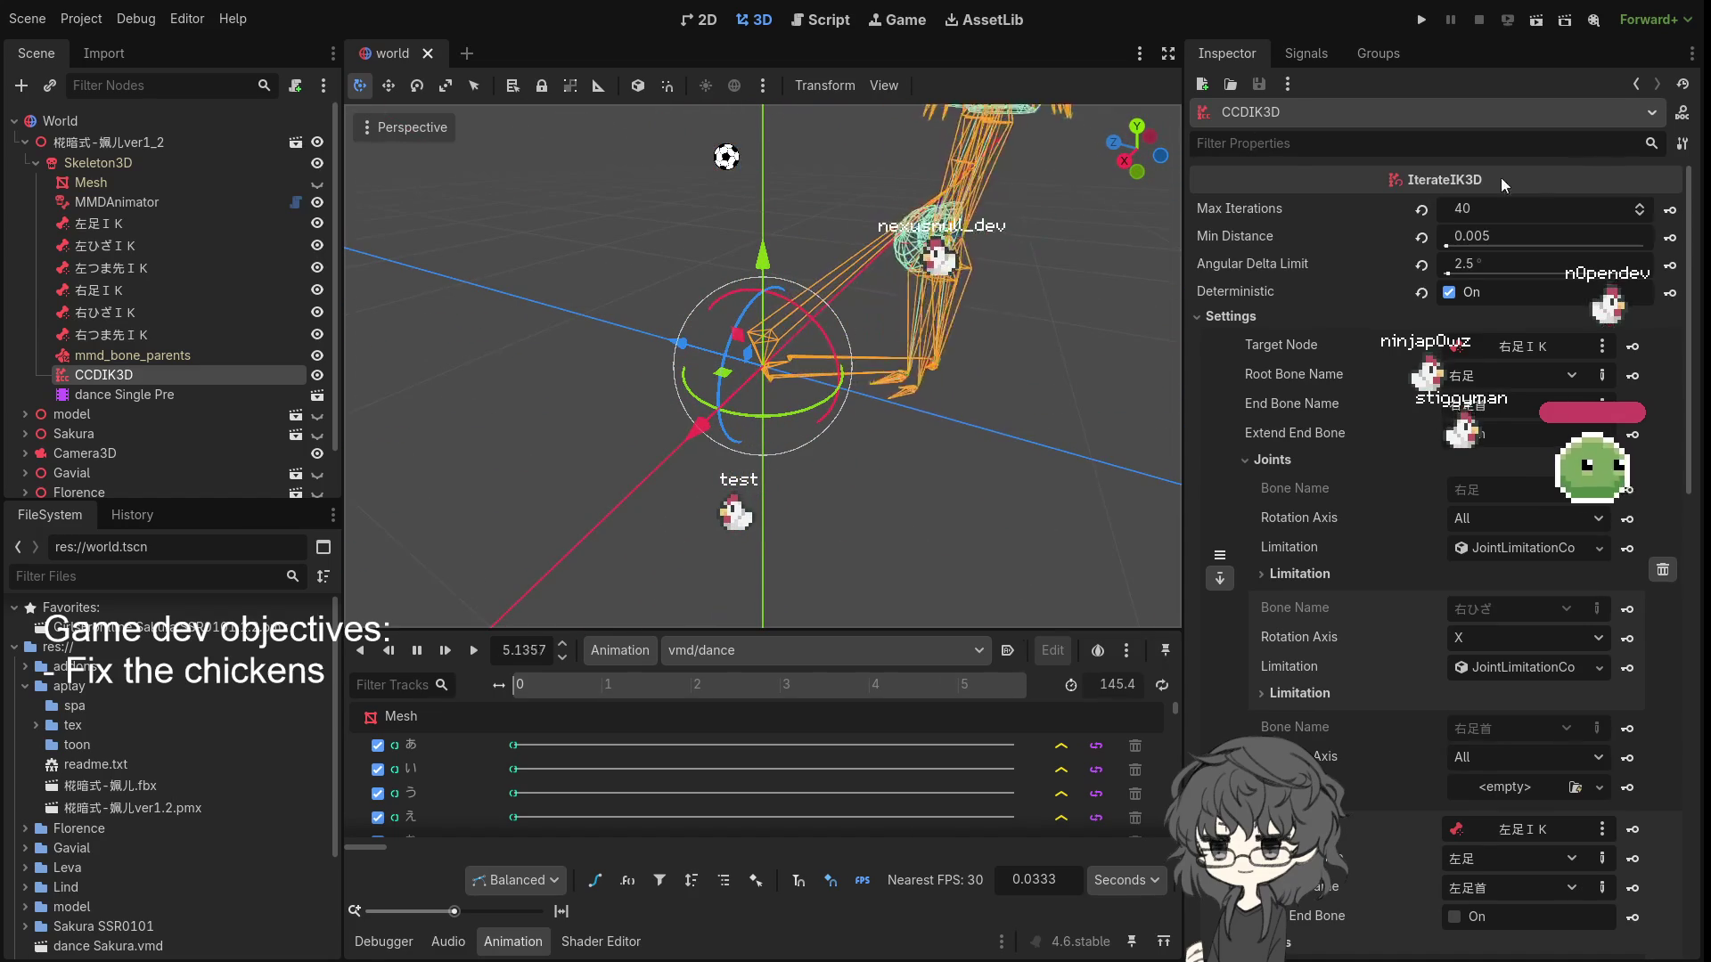
mouse_move(999, 331)
mouse_down()
mouse_move(1188, 327)
mouse_move(745, 315)
mouse_move(522, 346)
mouse_up()
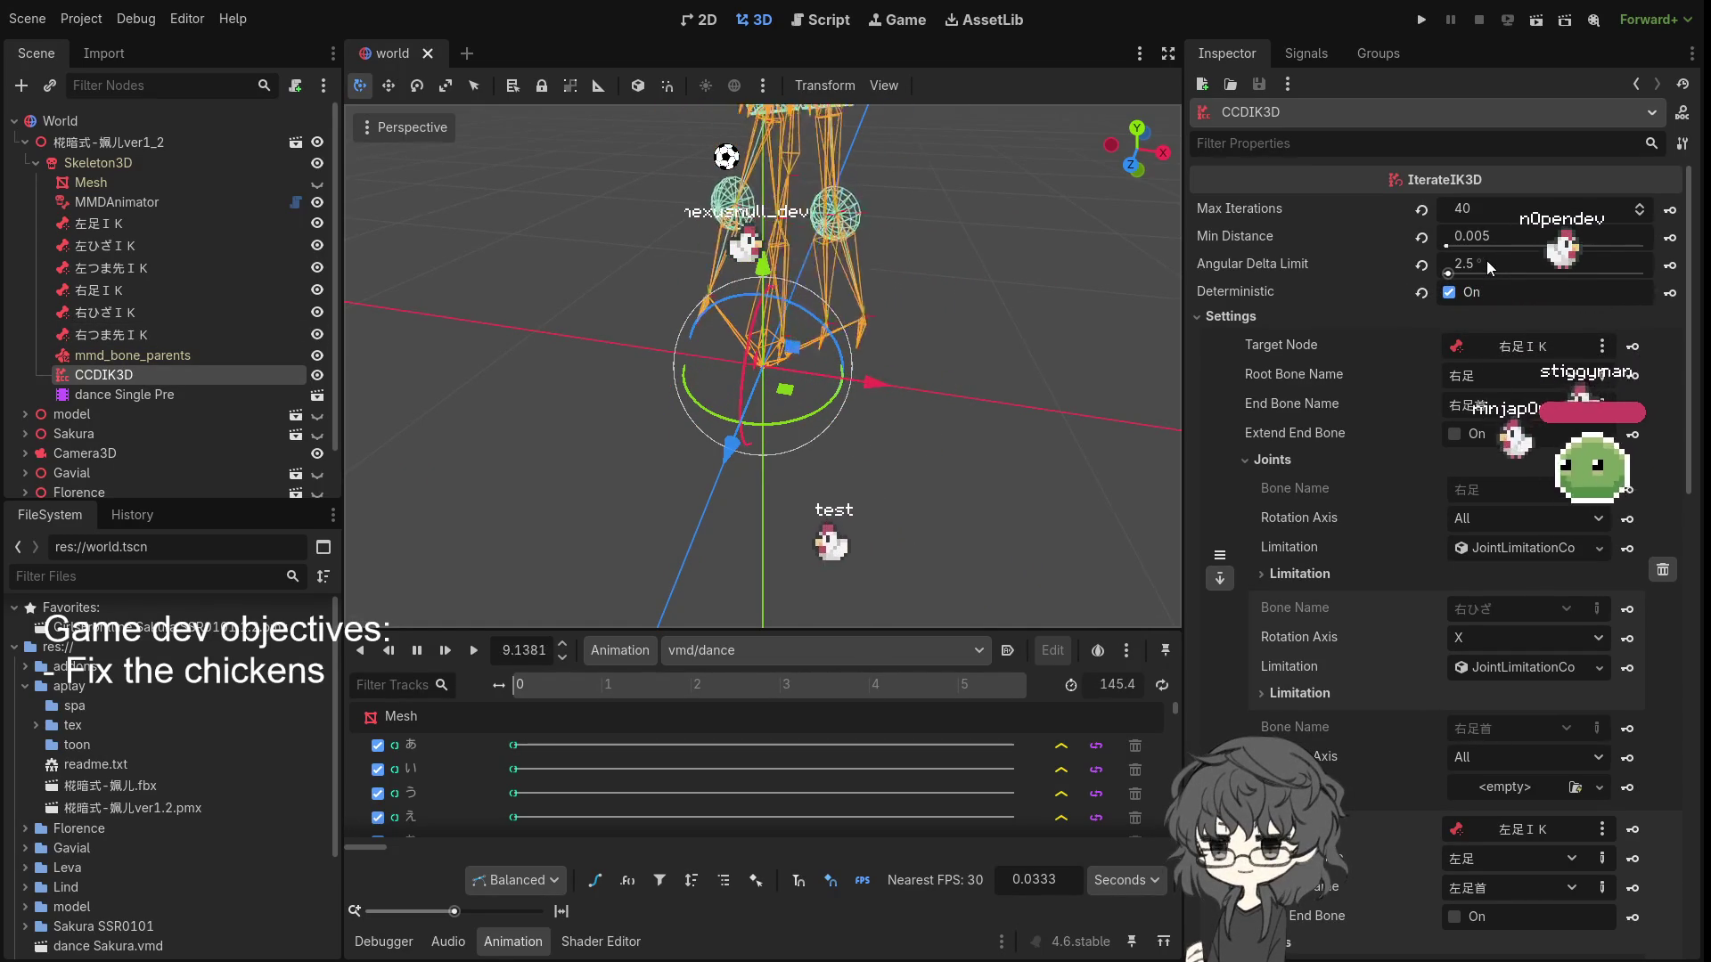
scroll(816, 285, up, 1)
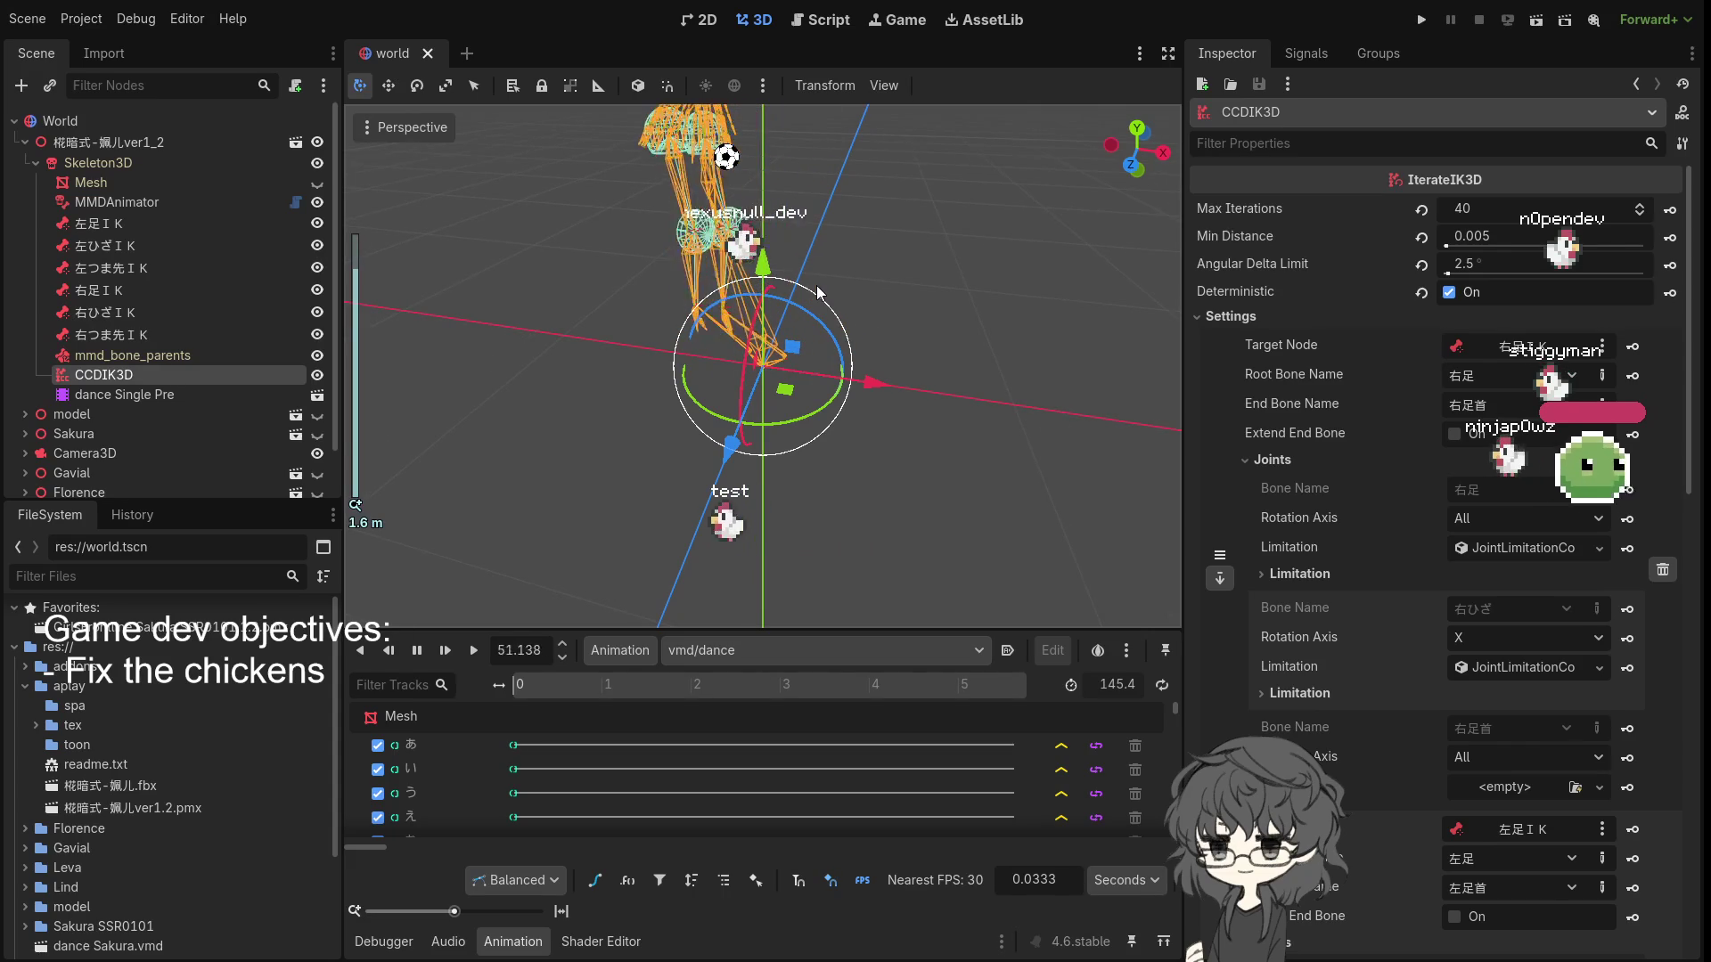
mouse_move(828, 254)
mouse_down()
mouse_move(775, 265)
mouse_move(801, 277)
mouse_up()
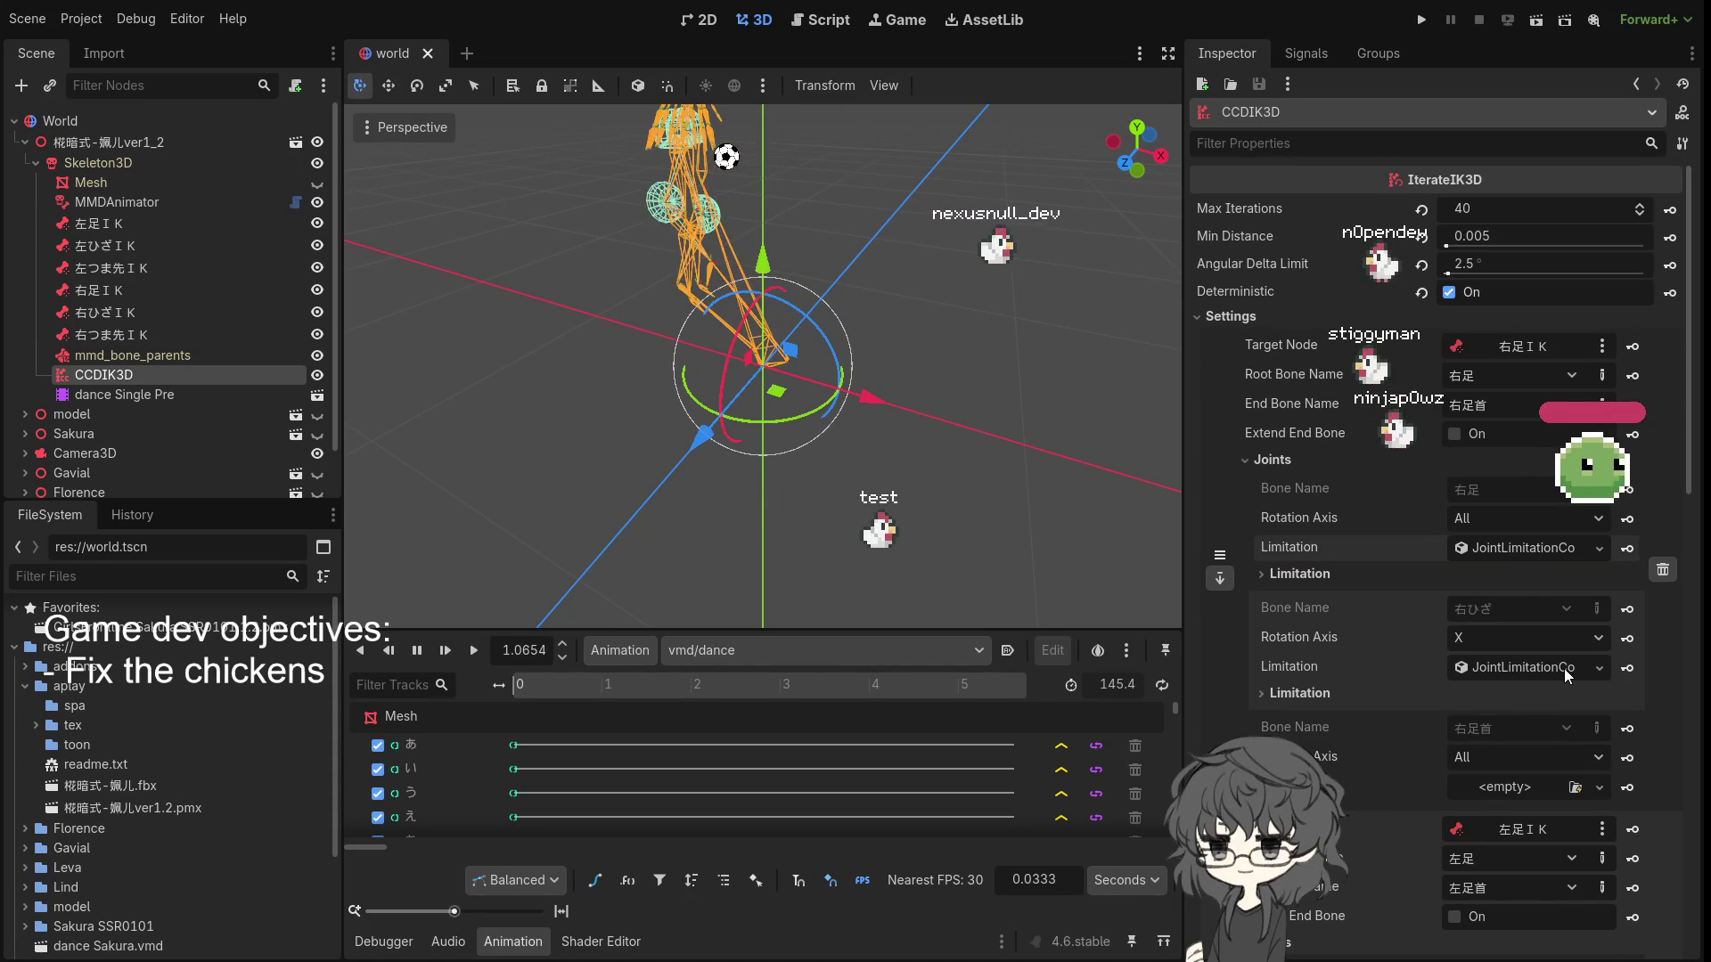
- Clear the Limitation from the first joint of the leg chains, keeping the knee limits
scroll(1393, 547, down, 3)
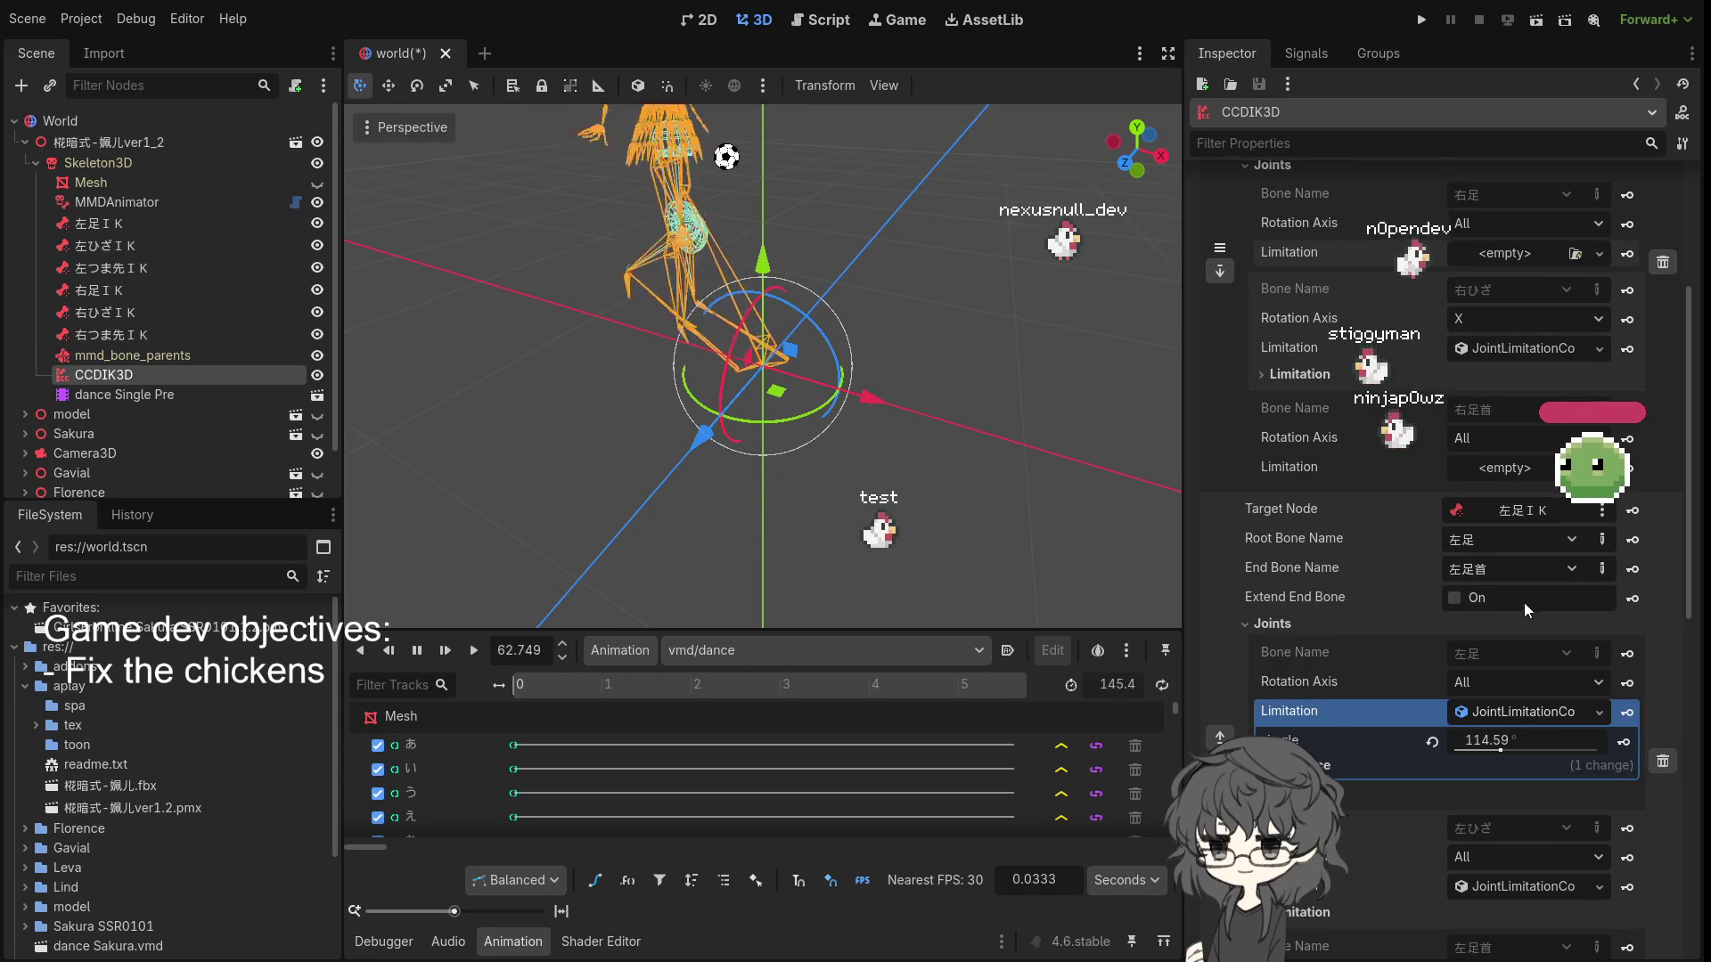
scroll(1431, 588, up, 1)
scroll(1434, 588, down, 4)
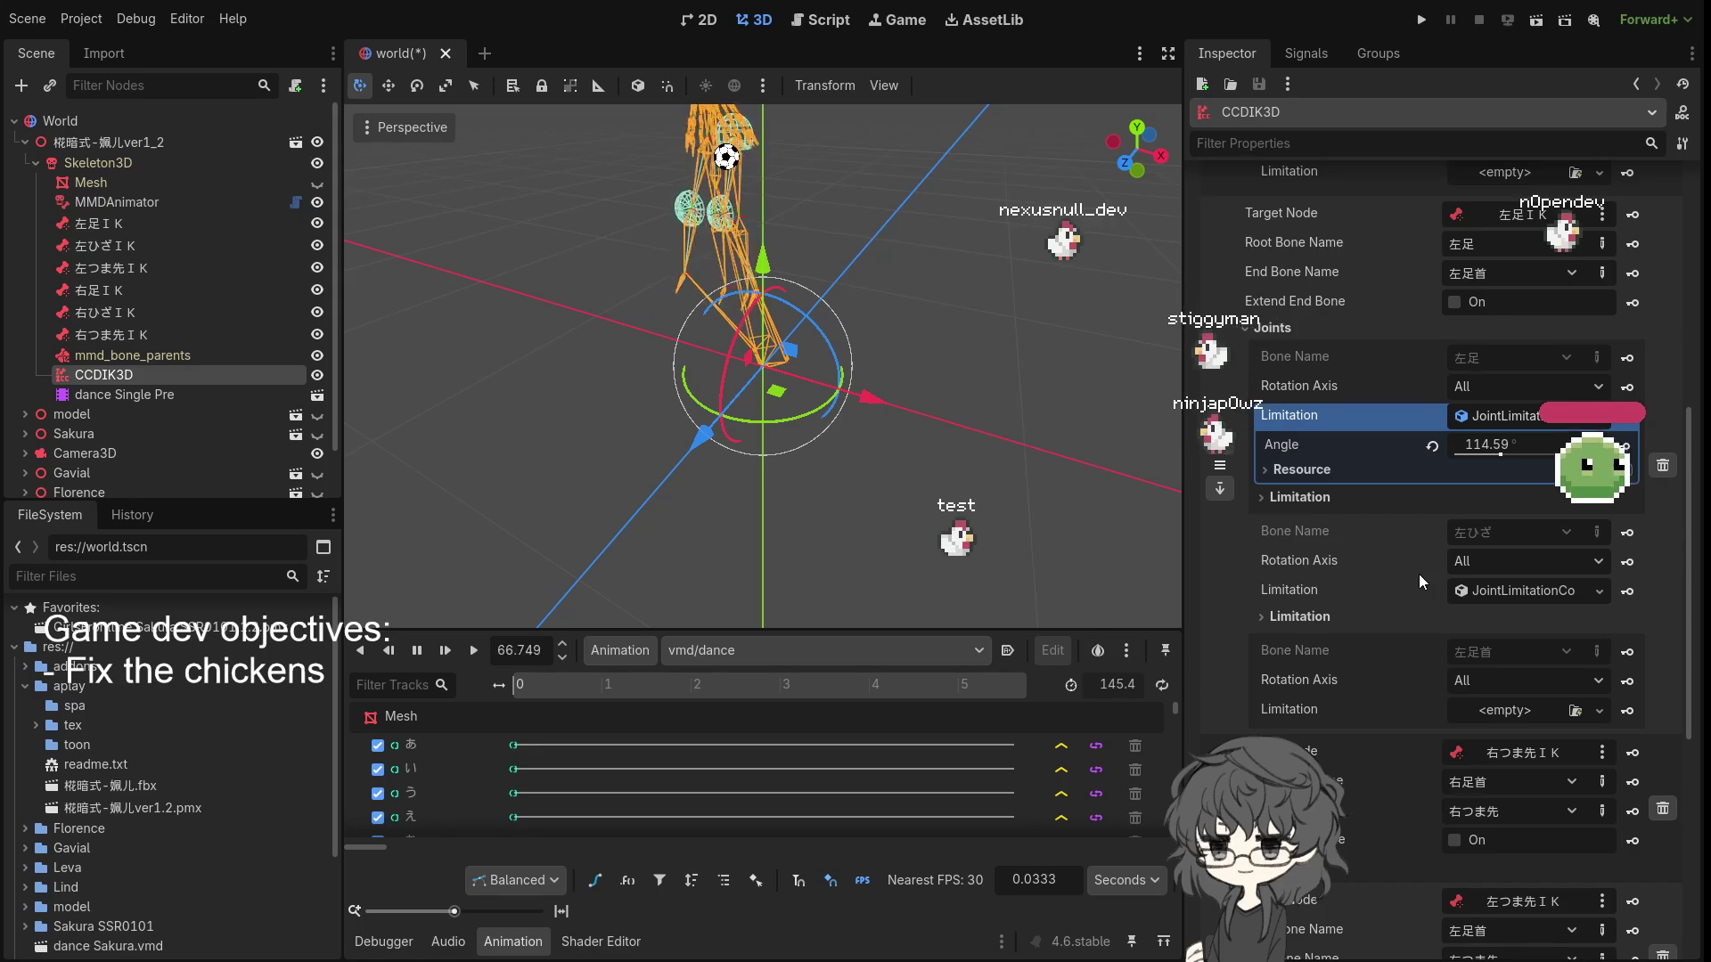
scroll(1420, 574, up, 1)
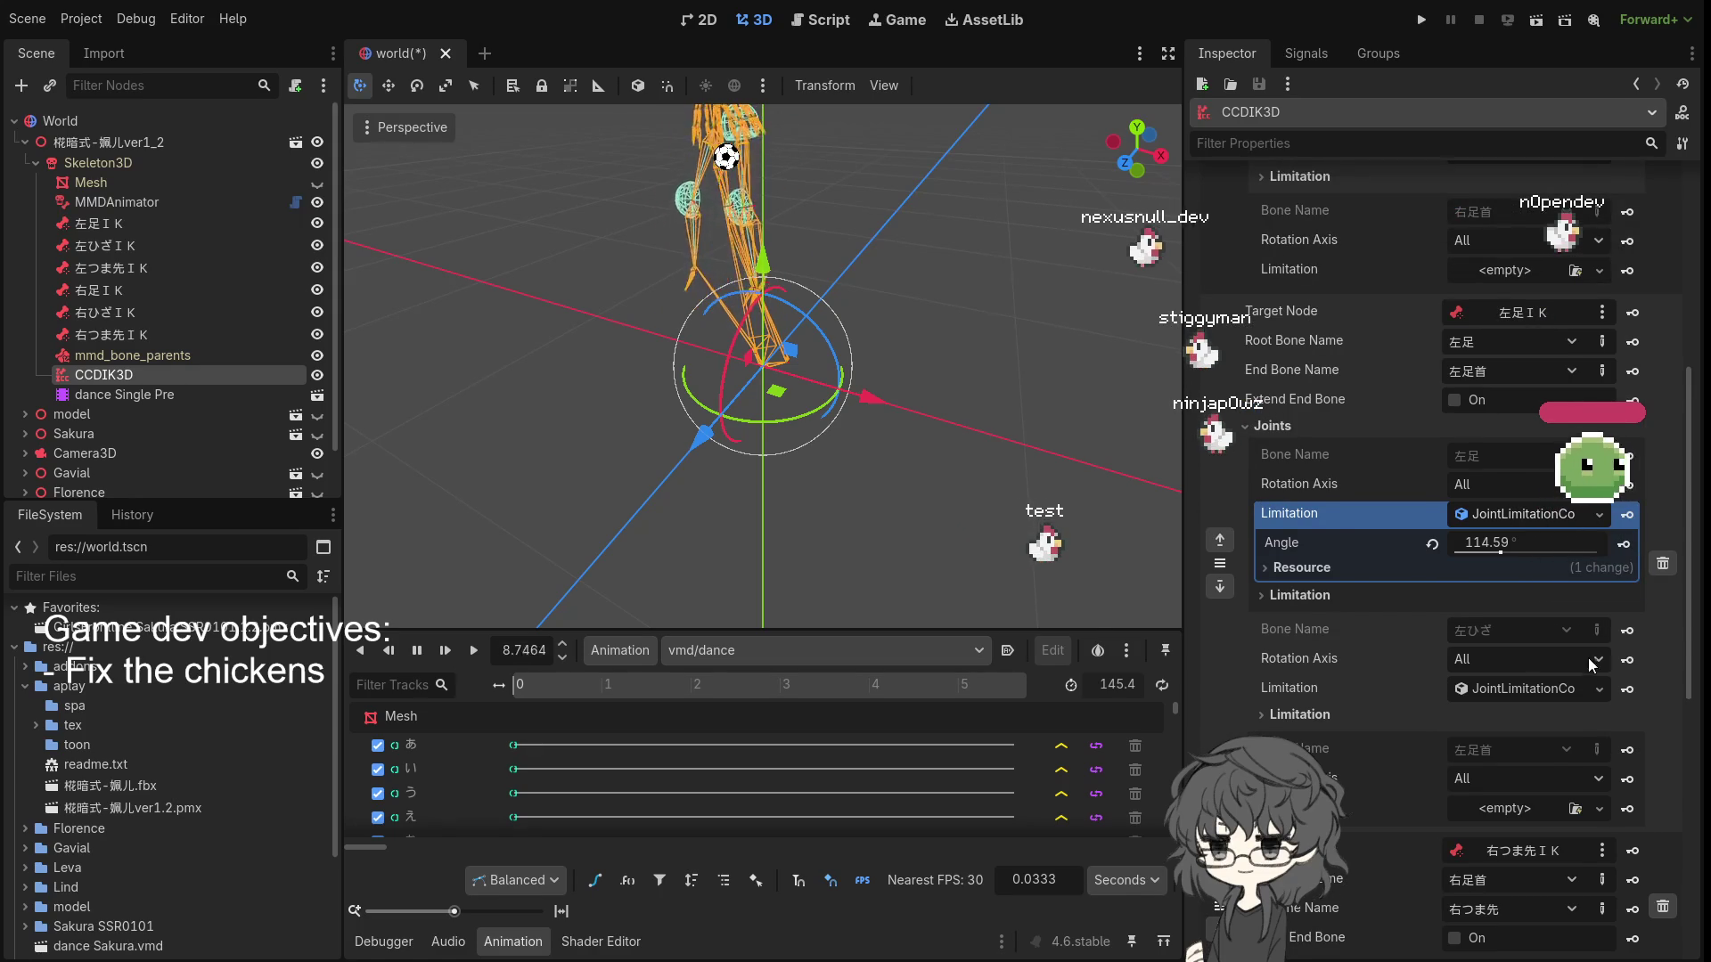
key(ctrl+z)
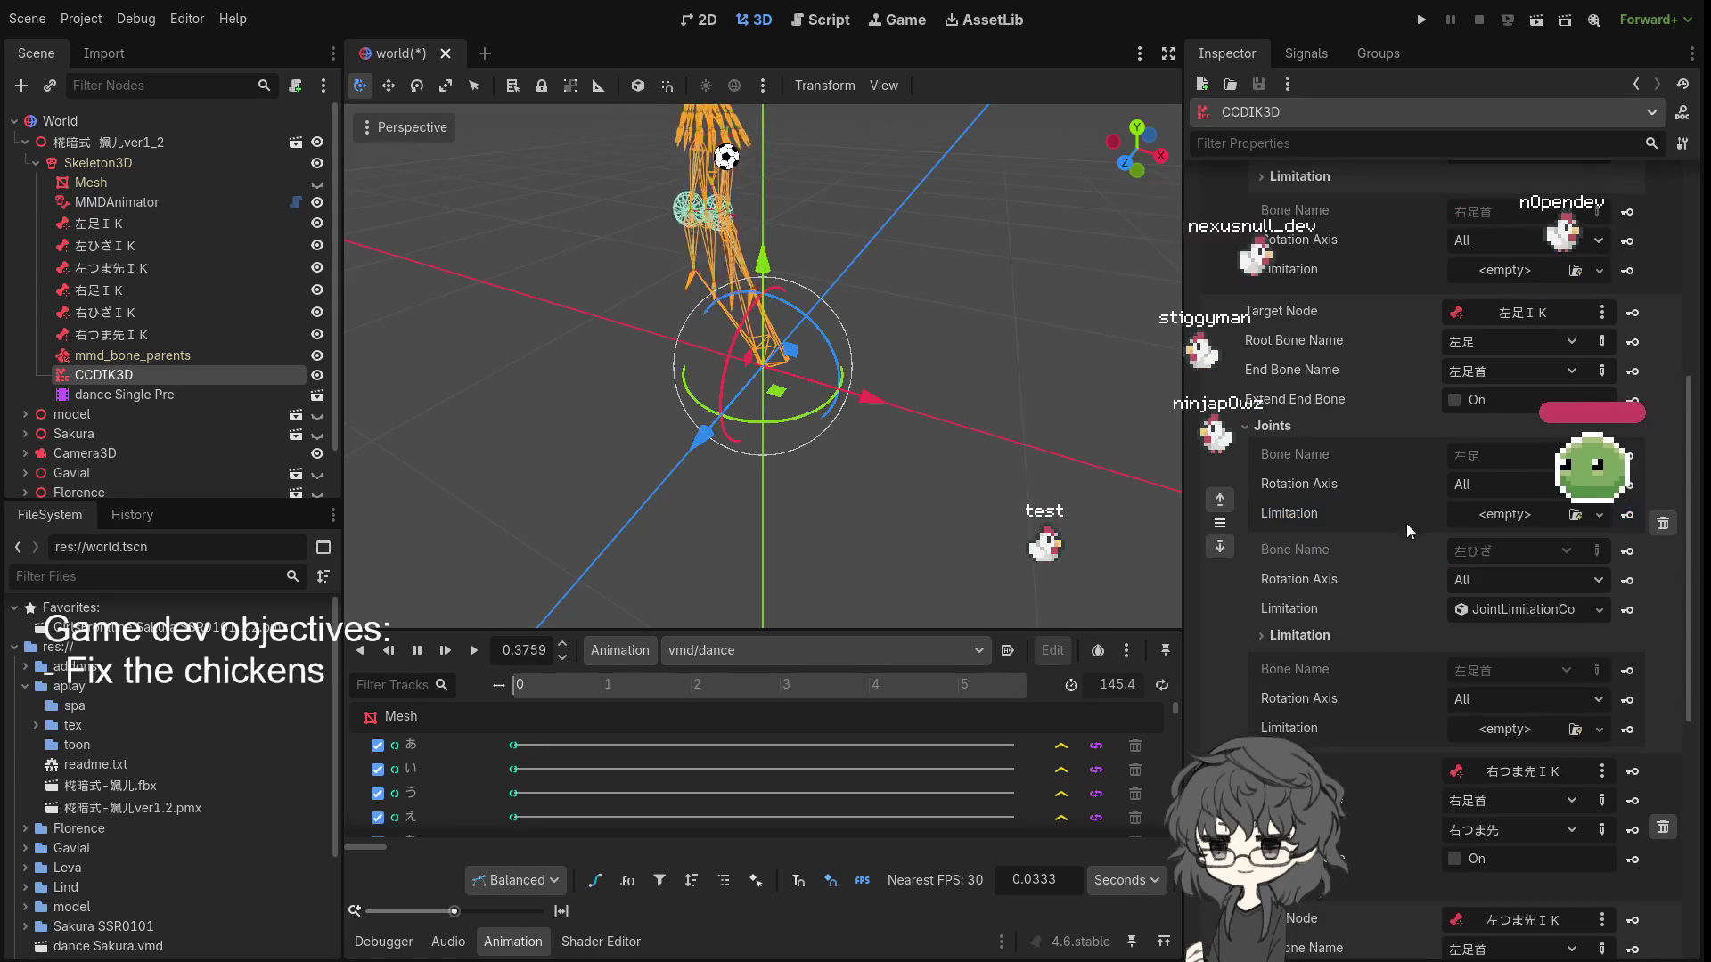
- Deselect and reselect the CCDIK3D node to refresh its Inspector settings
click(943, 235)
mouse_move(1025, 238)
mouse_down()
mouse_move(1029, 260)
mouse_move(980, 254)
mouse_up()
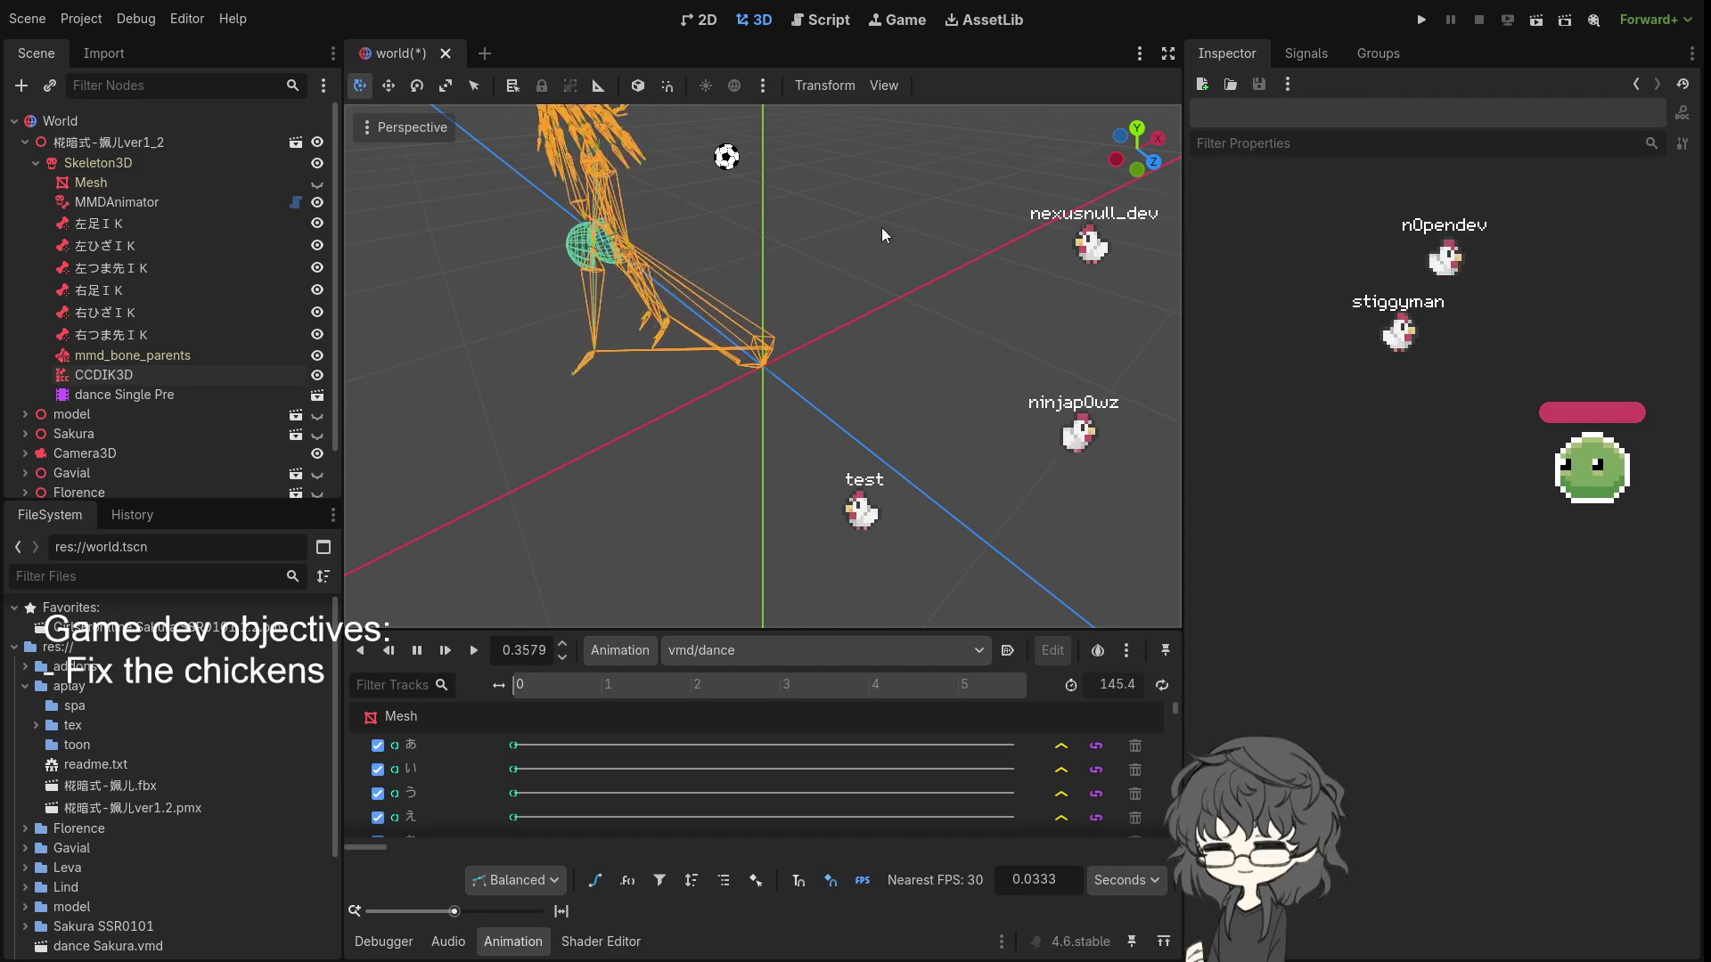
click(103, 373)
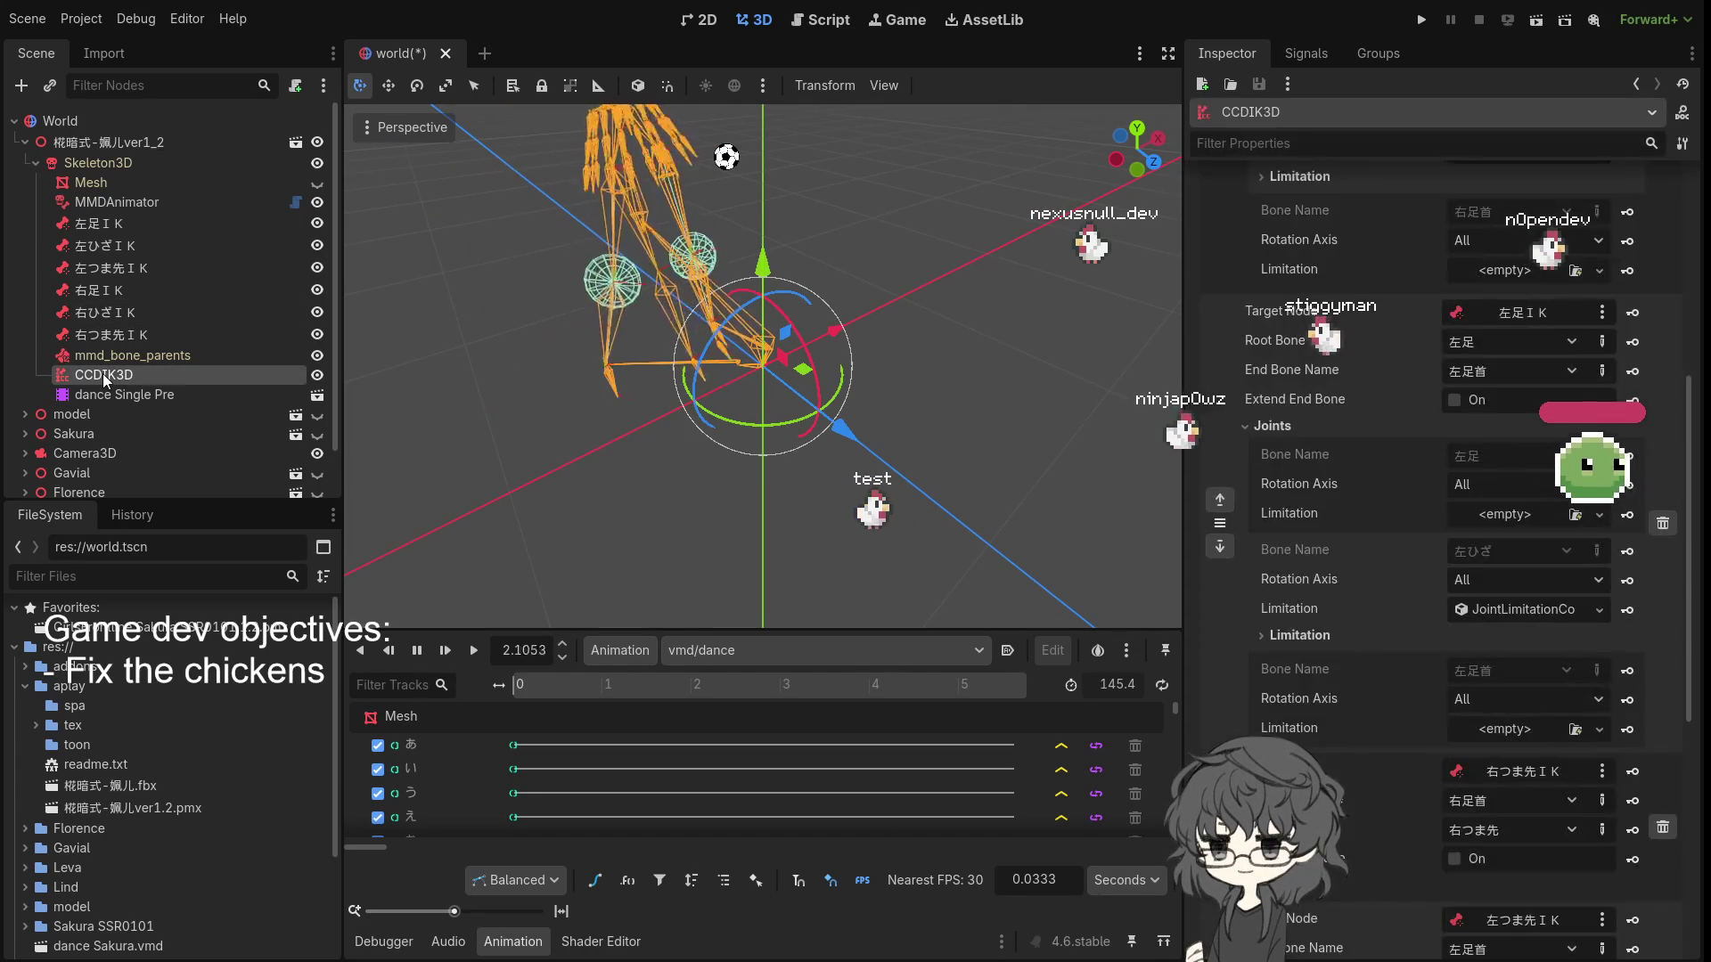
scroll(1336, 233, up, 5)
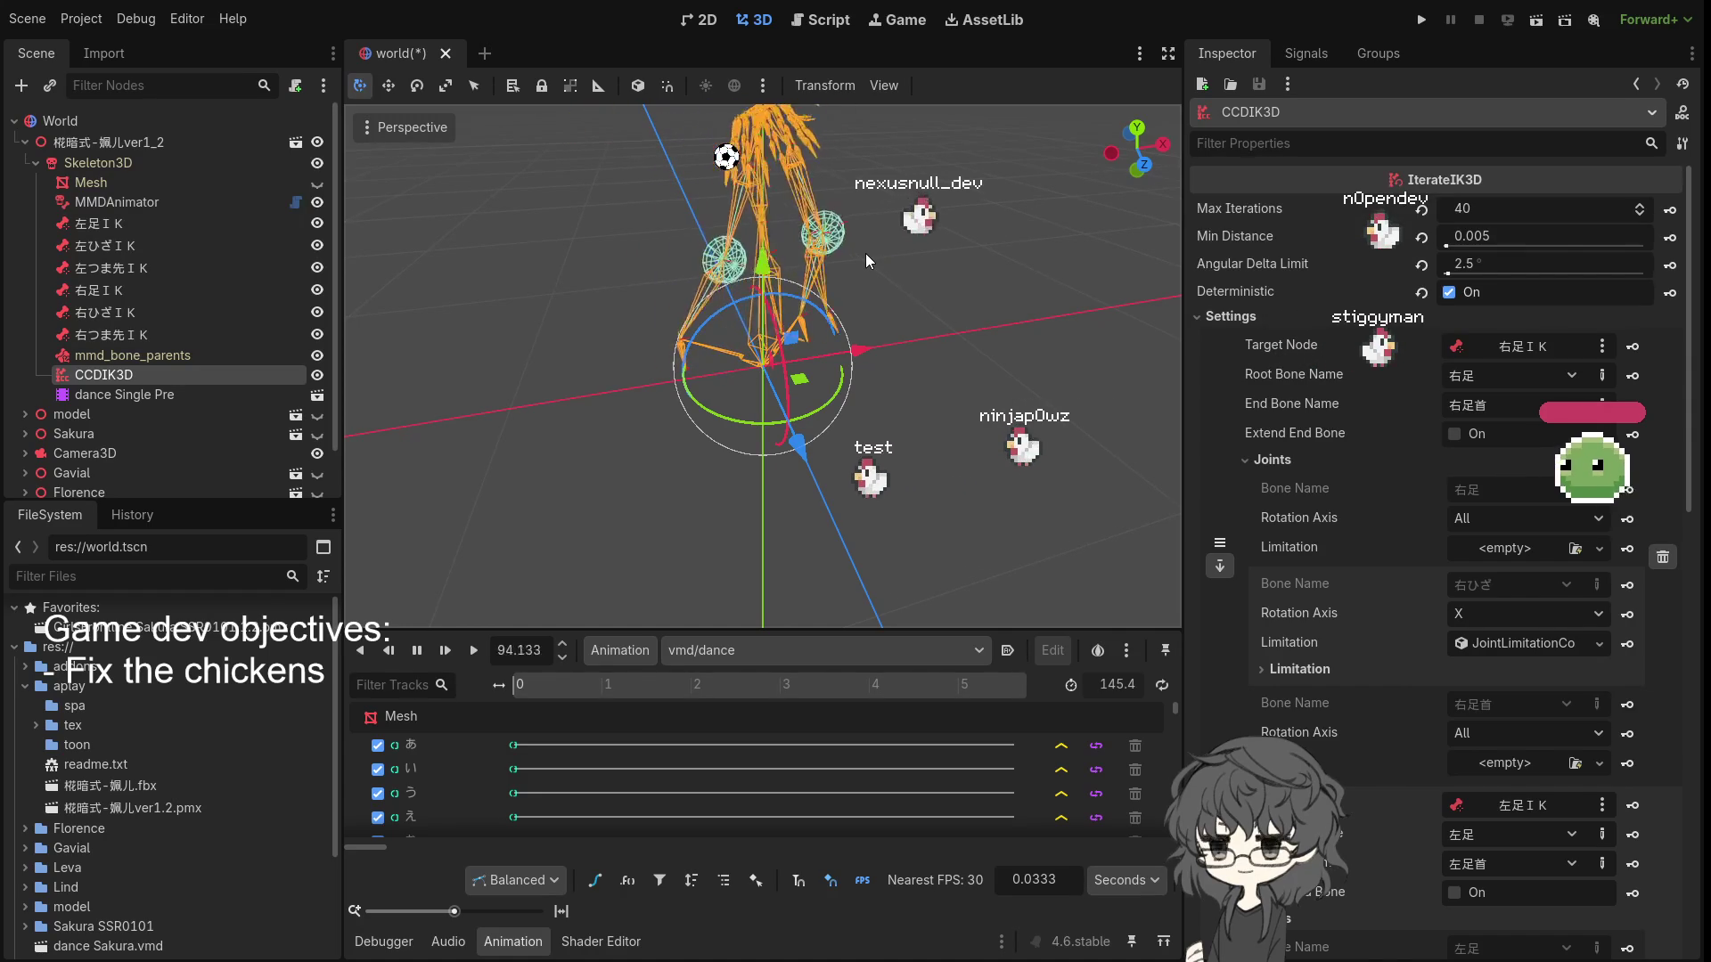
mouse_move(837, 243)
mouse_down()
mouse_move(867, 266)
mouse_move(1105, 276)
mouse_up()
scroll(766, 318, down, 3)
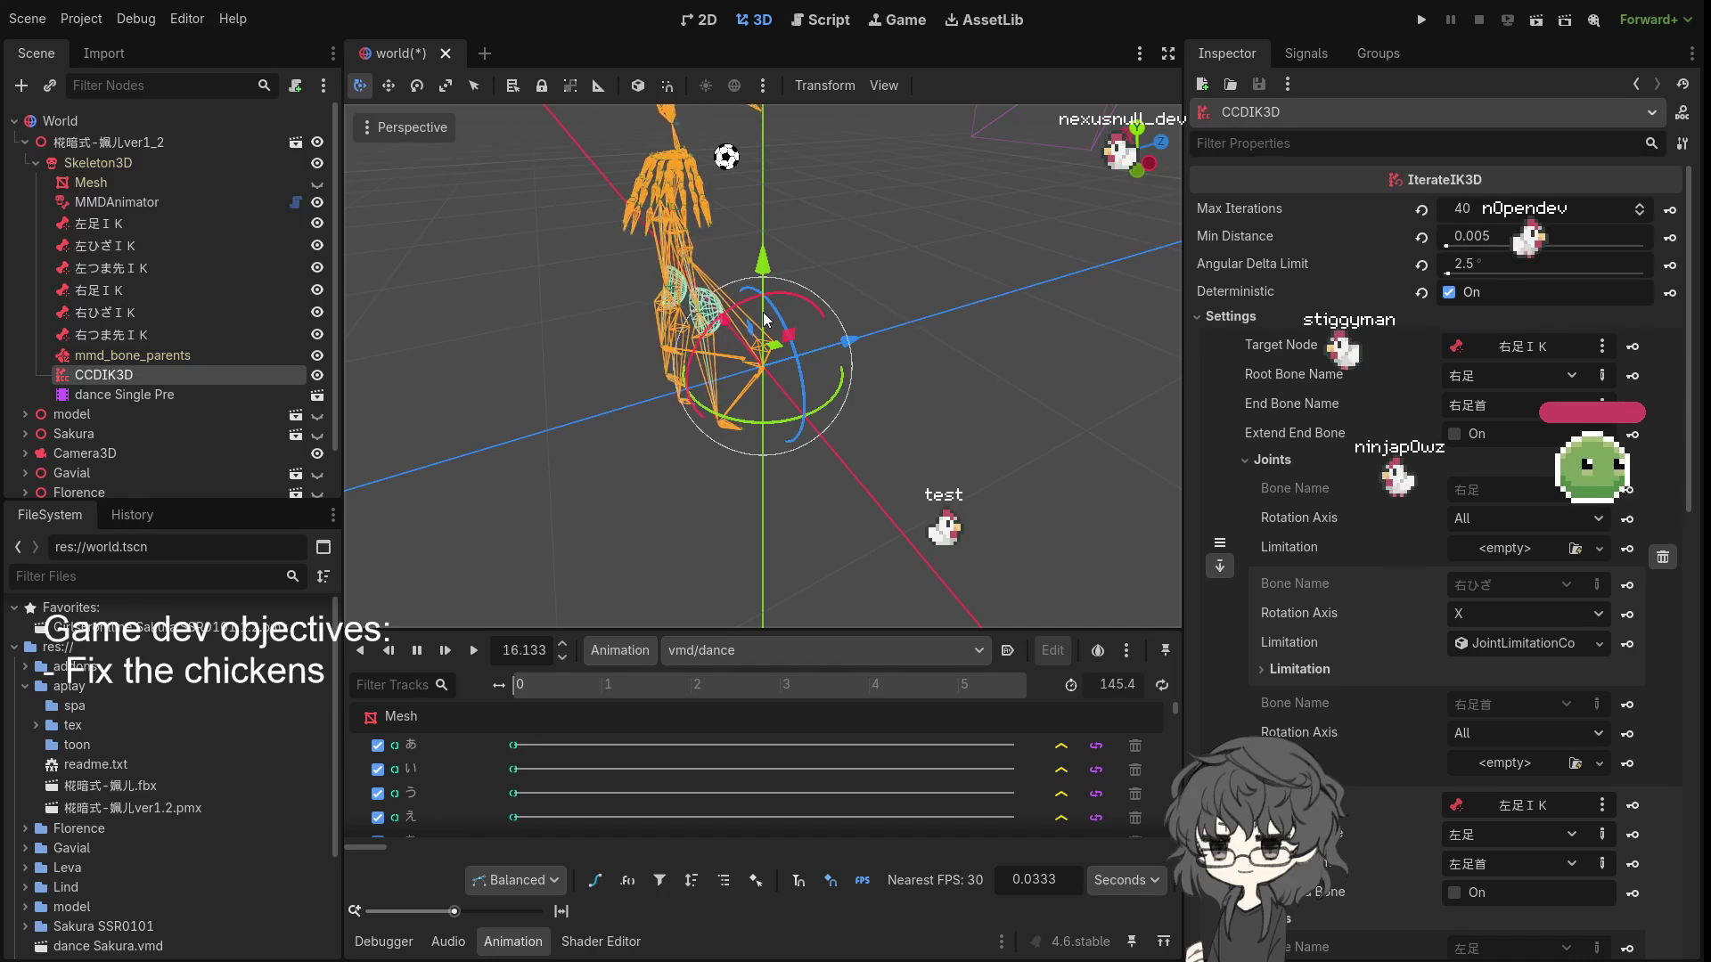
scroll(822, 339, up, 3)
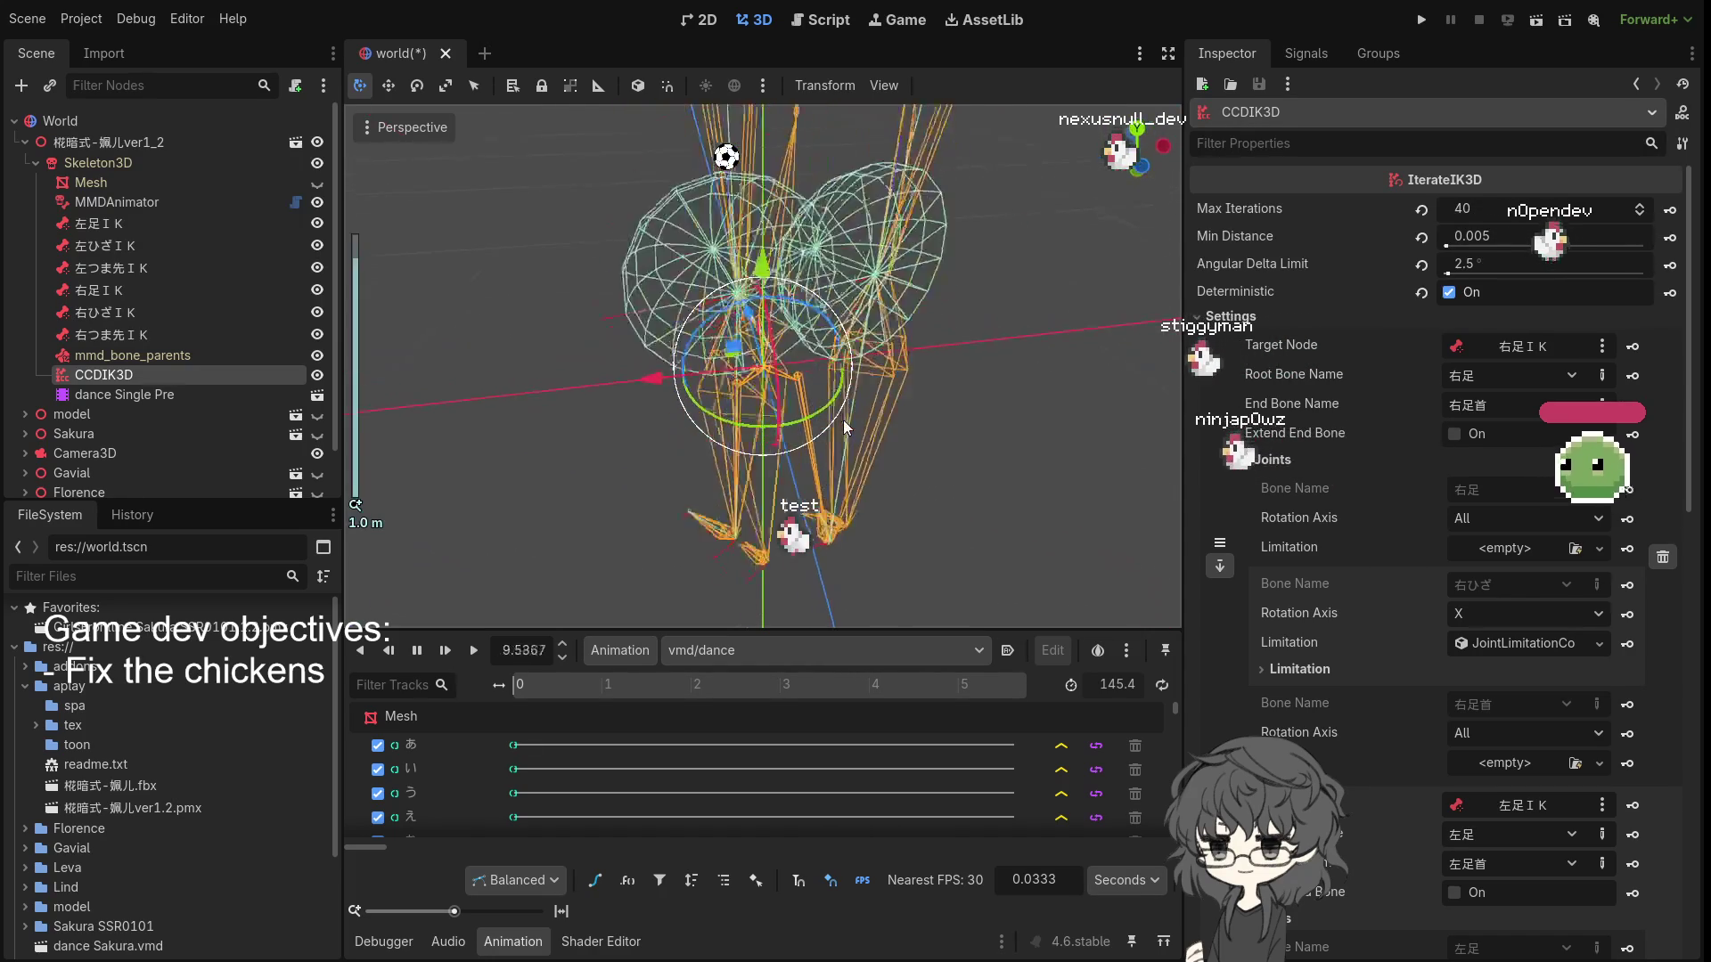
drag(843, 419, 1022, 378)
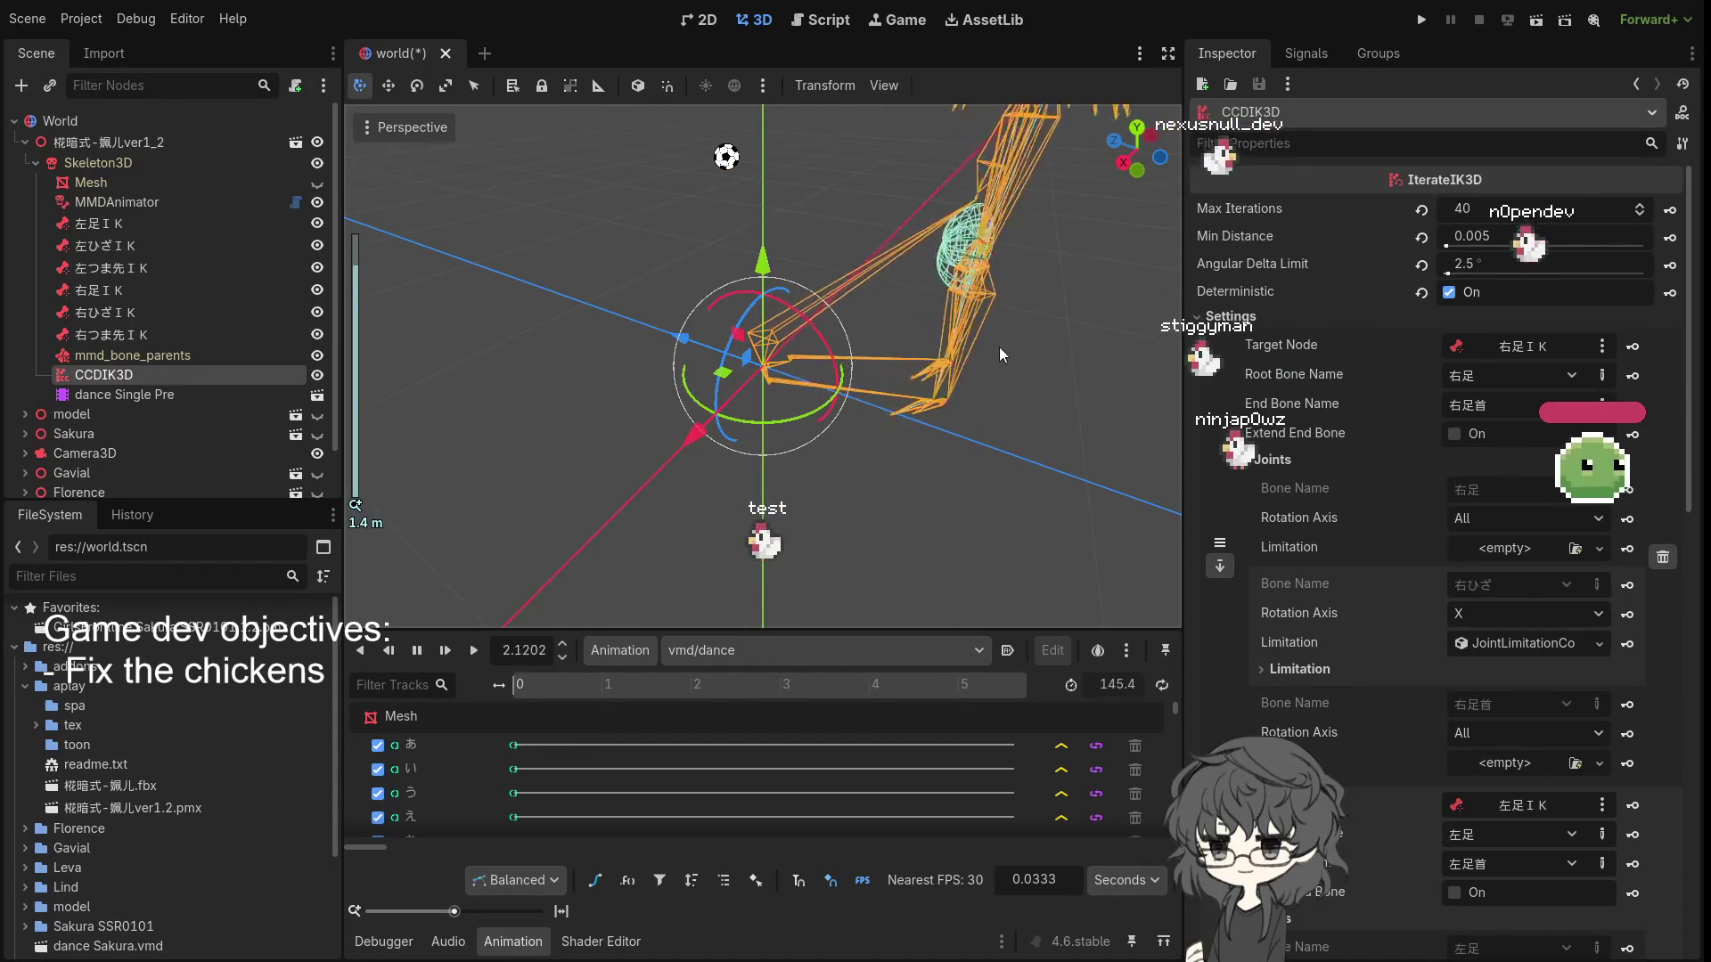
mouse_move(1004, 347)
mouse_down()
mouse_move(725, 337)
mouse_move(880, 333)
mouse_move(970, 359)
mouse_move(826, 240)
mouse_move(907, 264)
mouse_up()
scroll(828, 239, up, 2)
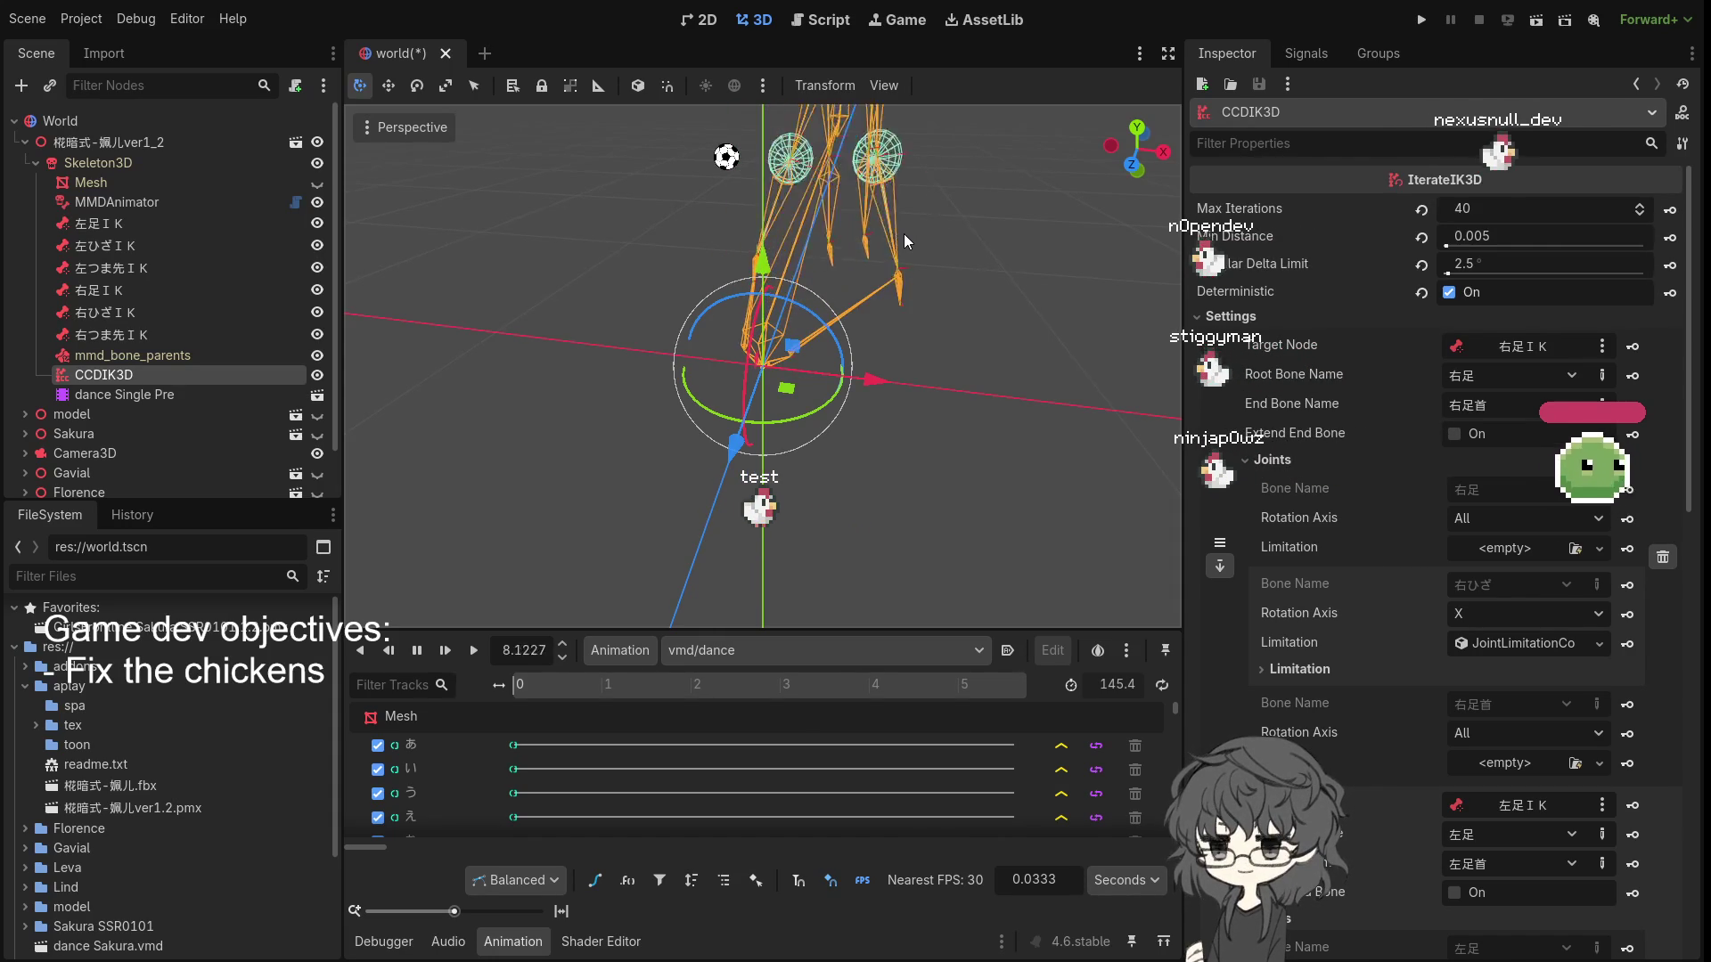
scroll(879, 285, up, 3)
mouse_move(766, 266)
mouse_down()
mouse_move(846, 289)
mouse_move(877, 217)
mouse_move(776, 441)
mouse_move(789, 371)
mouse_up()
scroll(711, 443, up, 2)
mouse_move(713, 443)
mouse_down()
mouse_move(813, 361)
mouse_move(728, 418)
mouse_up()
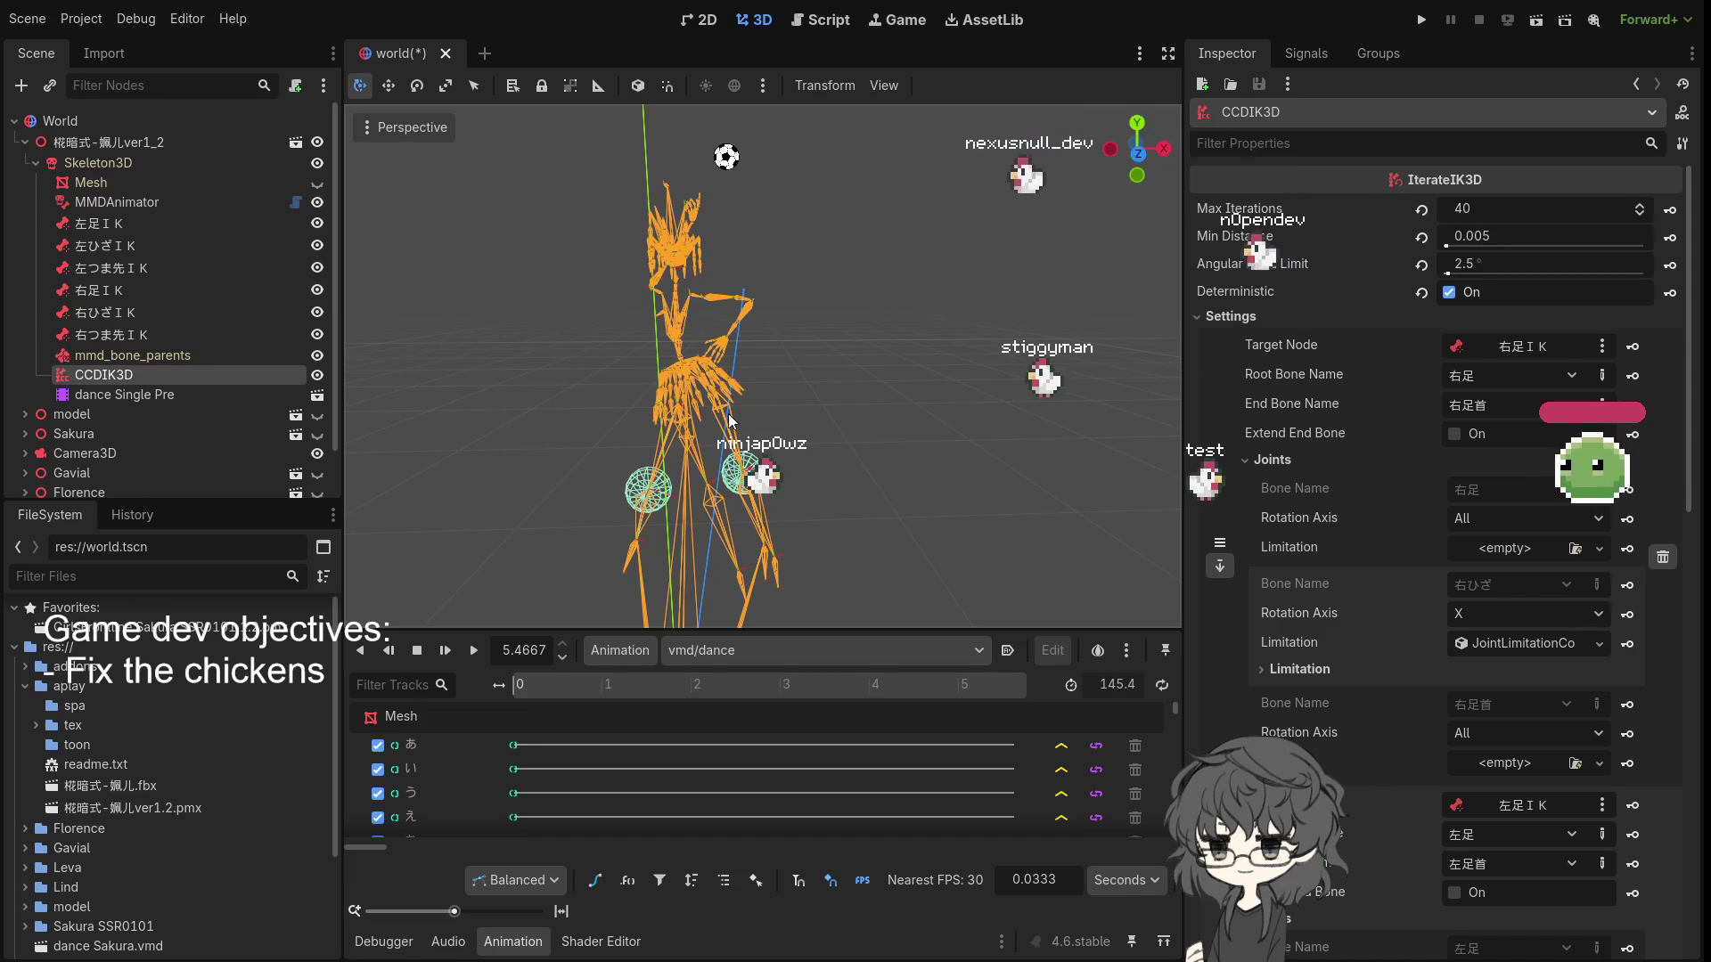
mouse_move(728, 410)
mouse_down()
mouse_move(501, 440)
mouse_move(710, 421)
mouse_up()
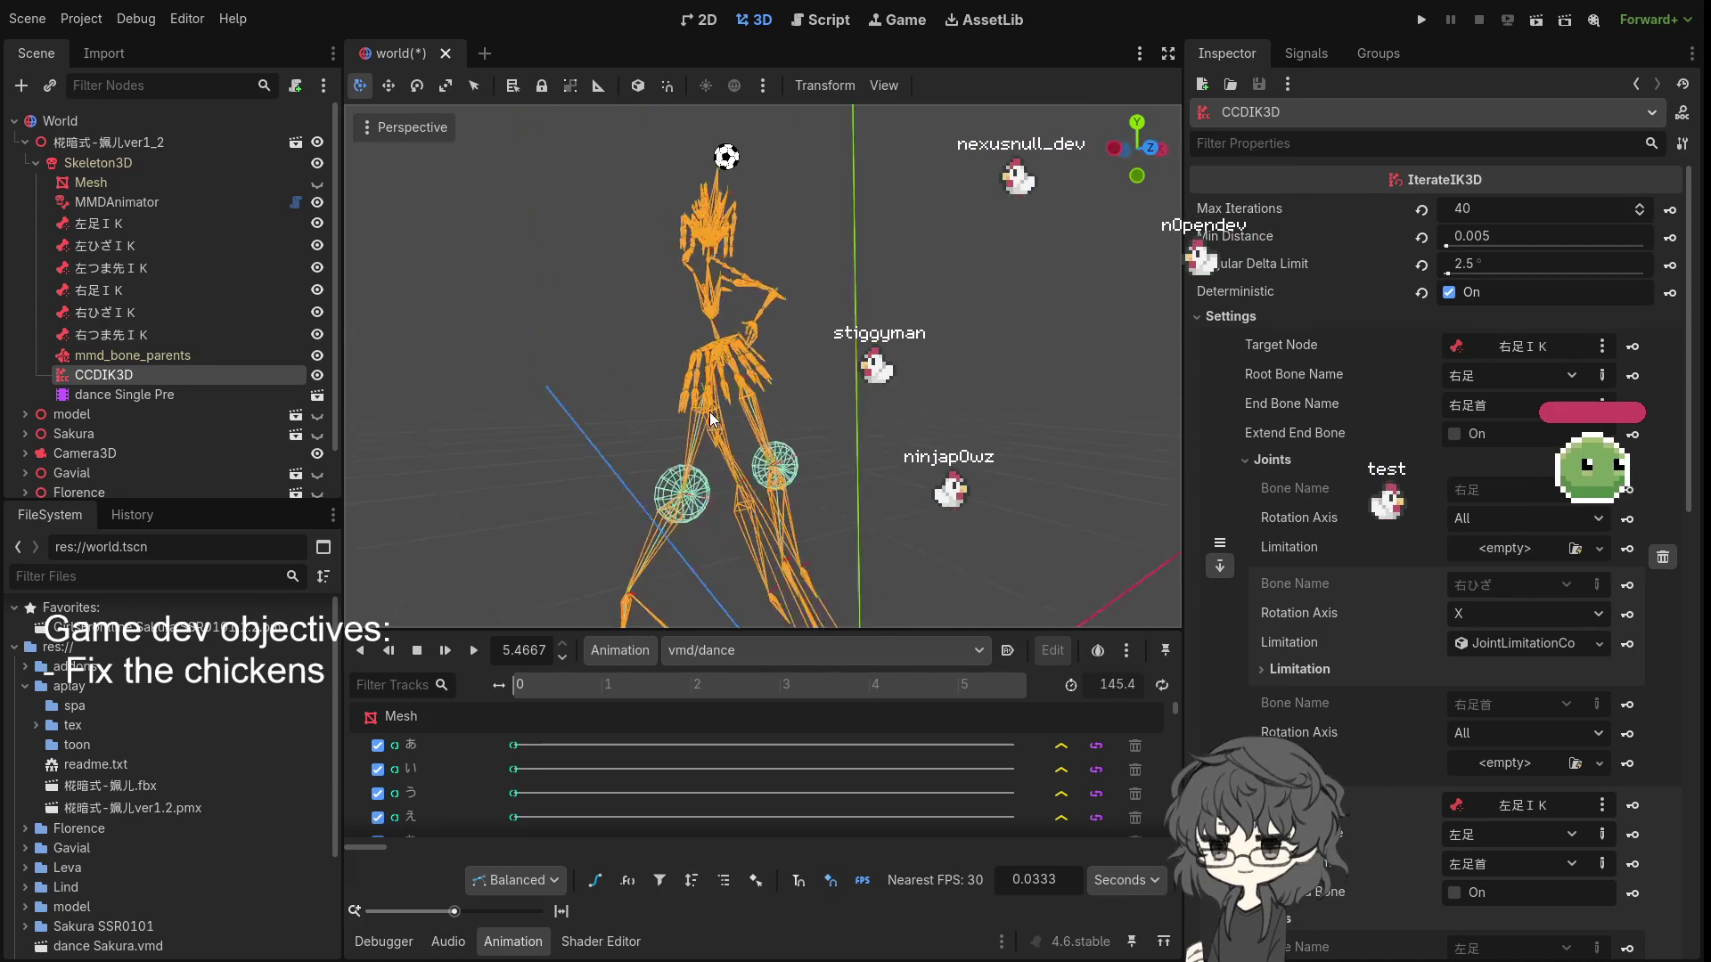